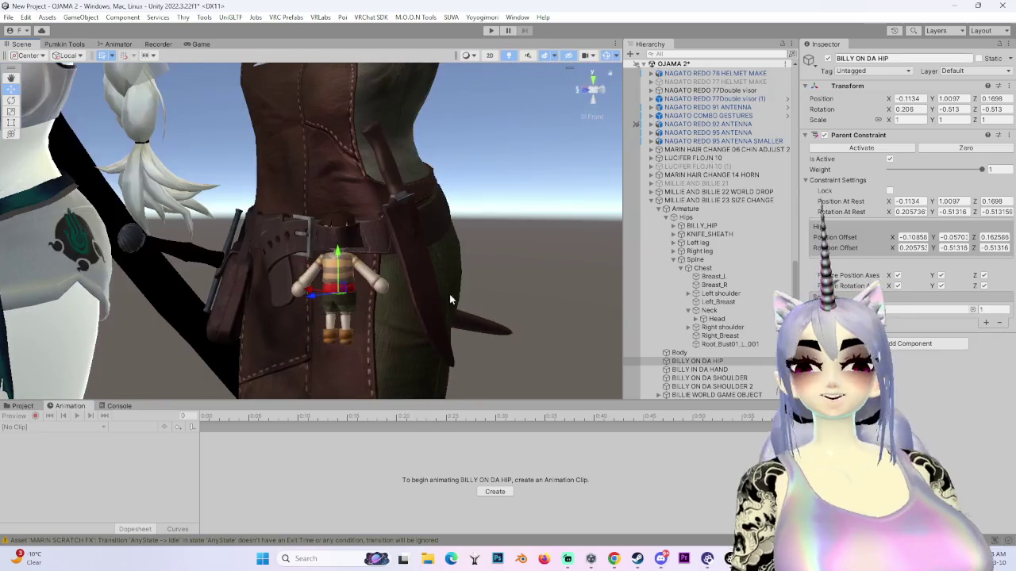
- Raise the BILLY ON DA HIP doll to Y 1.0881 on the belt and lock its Parent Constraint
scroll(462, 298, "up", 10)
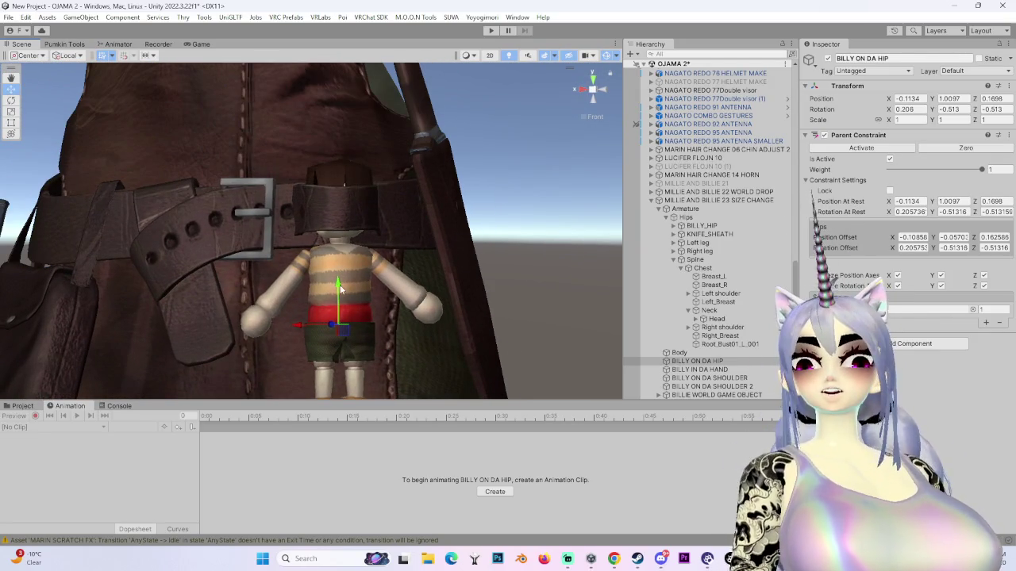
mouse_move(339, 291)
left_mouse_down()
mouse_move(344, 169)
mouse_move(353, 216)
mouse_move(309, 231)
mouse_move(511, 234)
mouse_move(413, 238)
mouse_move(442, 267)
mouse_move(746, 236)
left_mouse_up()
left_click(890, 191)
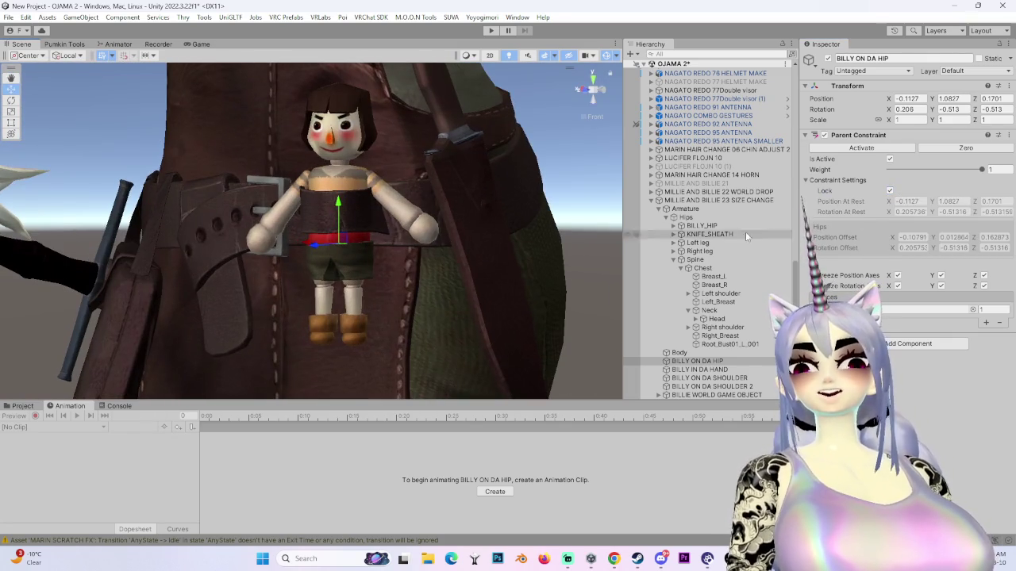
left_click(889, 191)
mouse_move(338, 218)
left_mouse_down()
mouse_move(342, 198)
mouse_move(476, 222)
mouse_move(907, 229)
left_mouse_up()
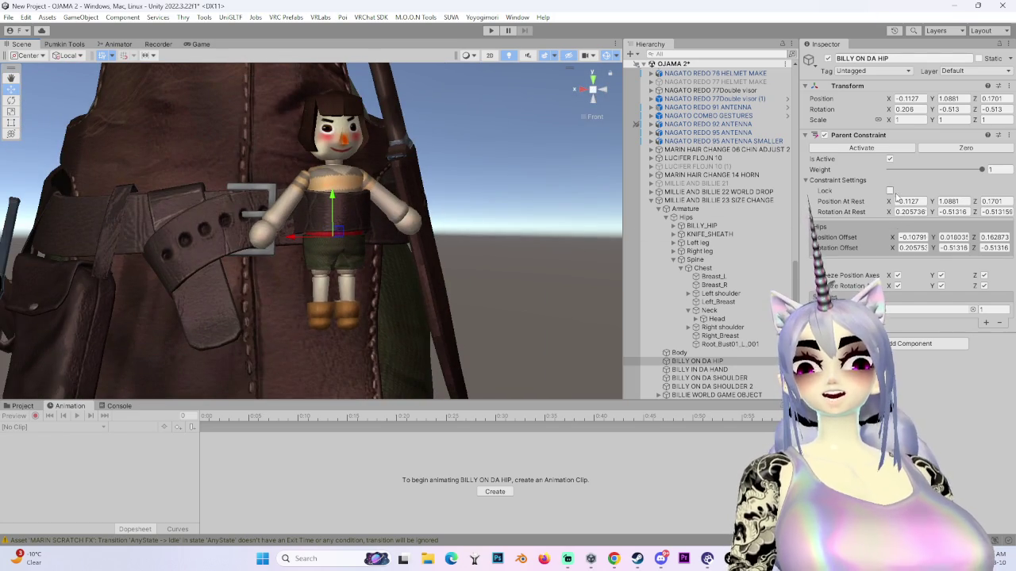
left_click(890, 191)
- Inspect the avatar's Body mesh and root object, then bring up the Discord forum
mouse_move(318, 333)
left_mouse_down()
mouse_move(286, 392)
mouse_move(352, 345)
mouse_move(469, 160)
mouse_move(539, 217)
mouse_move(354, 261)
left_mouse_up()
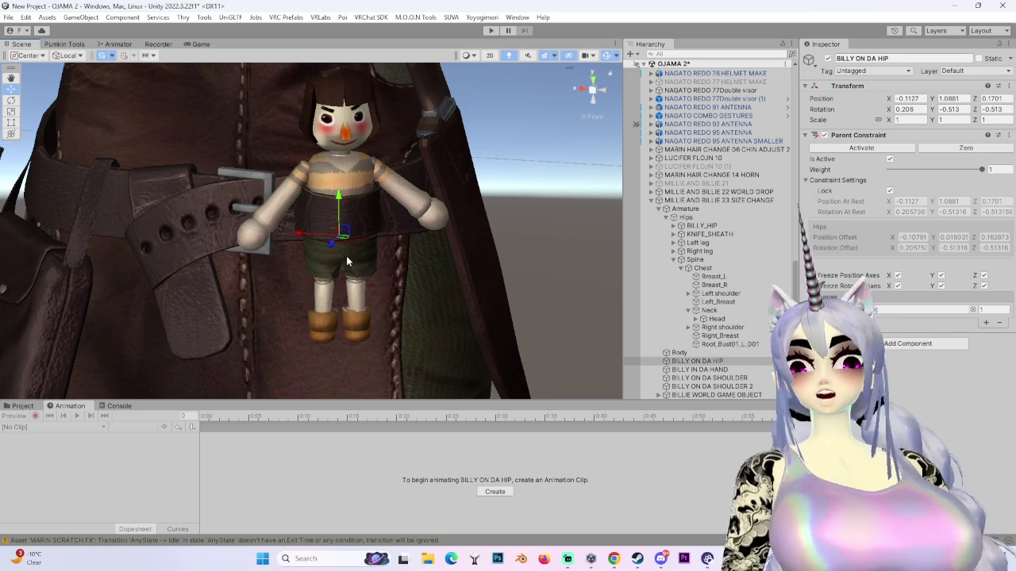
scroll(379, 210, "down", 3)
scroll(412, 301, "down", 5)
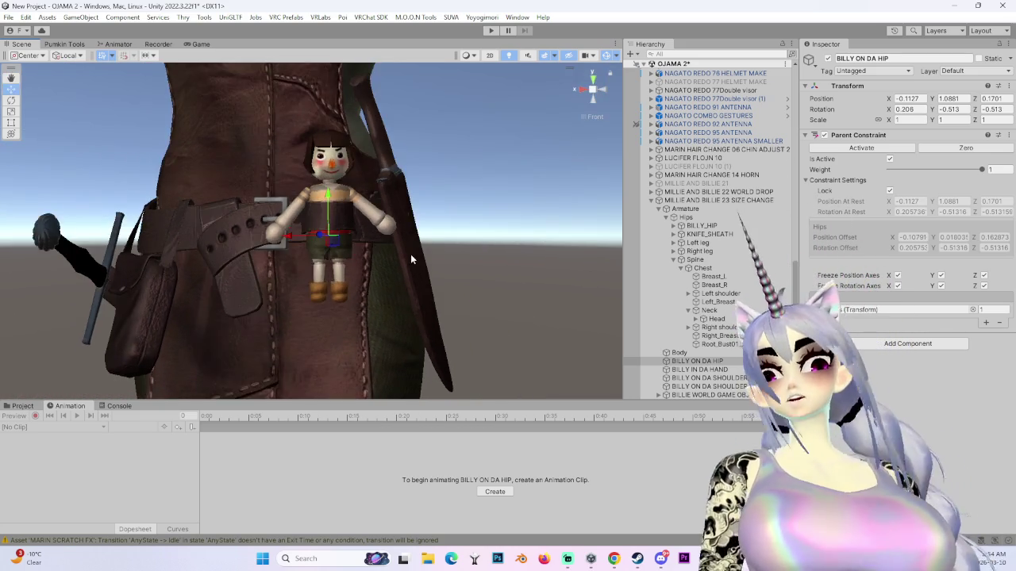
scroll(422, 339, "down", 3)
scroll(459, 281, "up", 5)
left_click(371, 218)
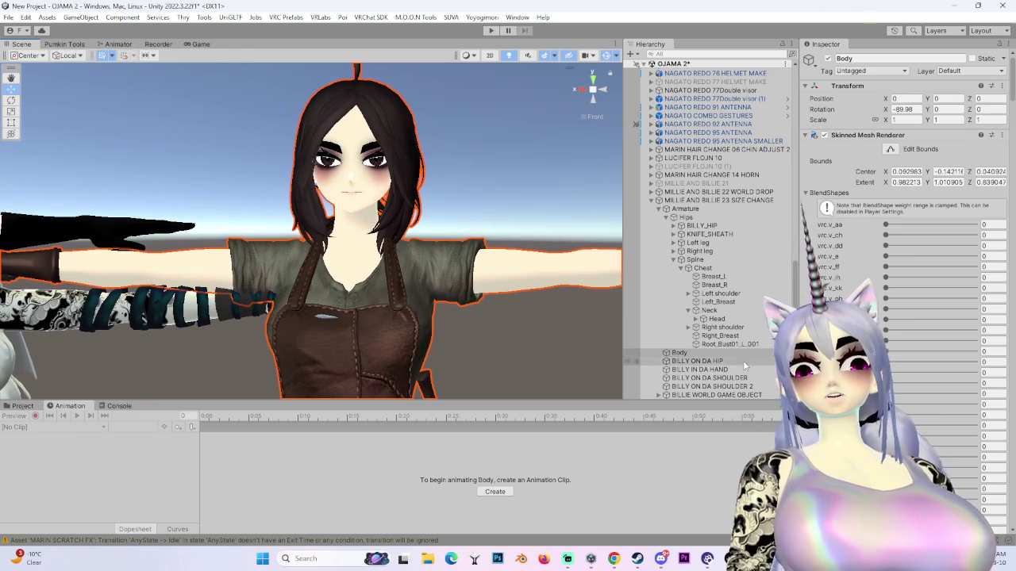
left_click(719, 200)
scroll(905, 238, "down", 10)
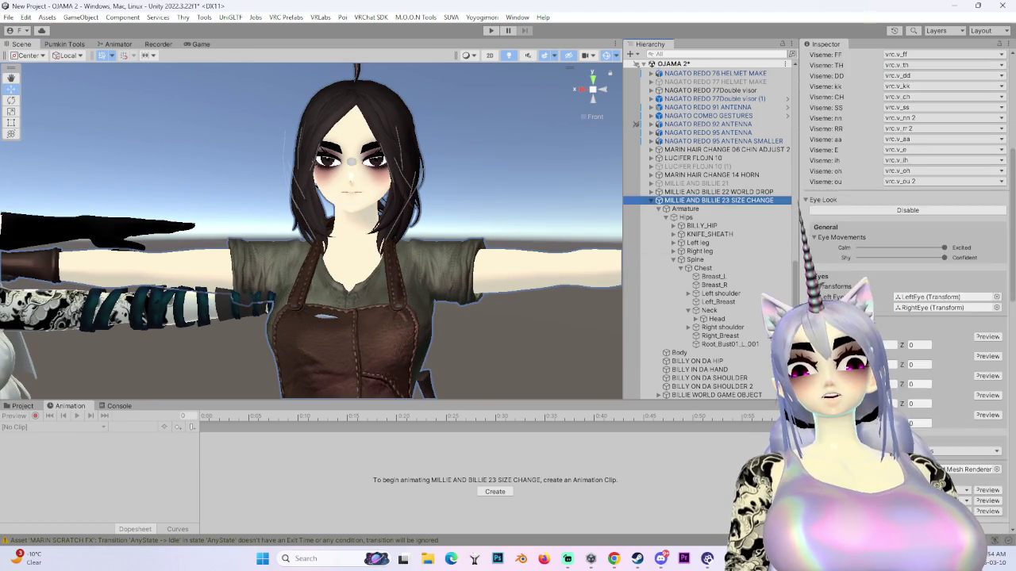
scroll(905, 198, "down", 3)
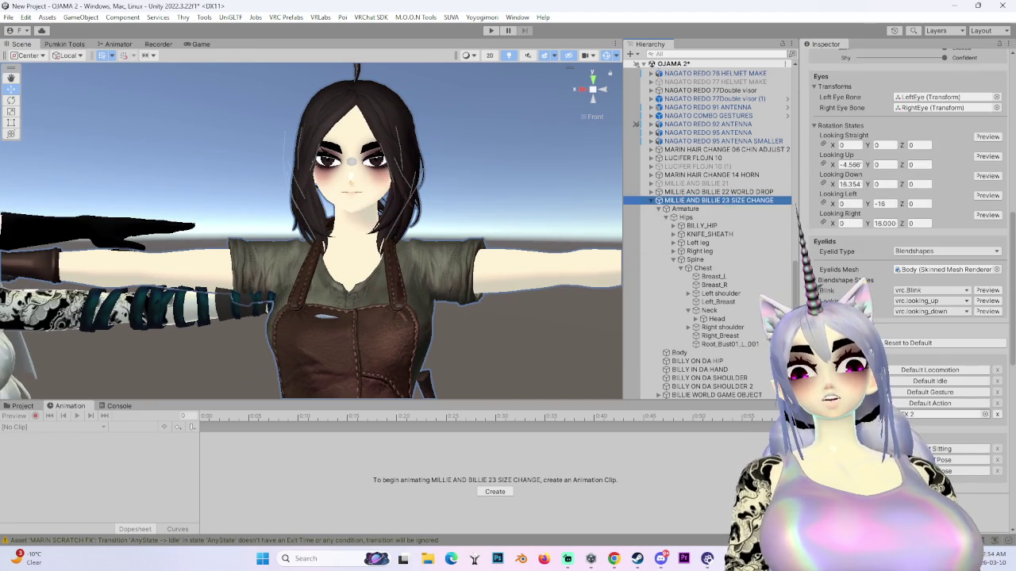
scroll(436, 292, "up", 5)
left_click(661, 560)
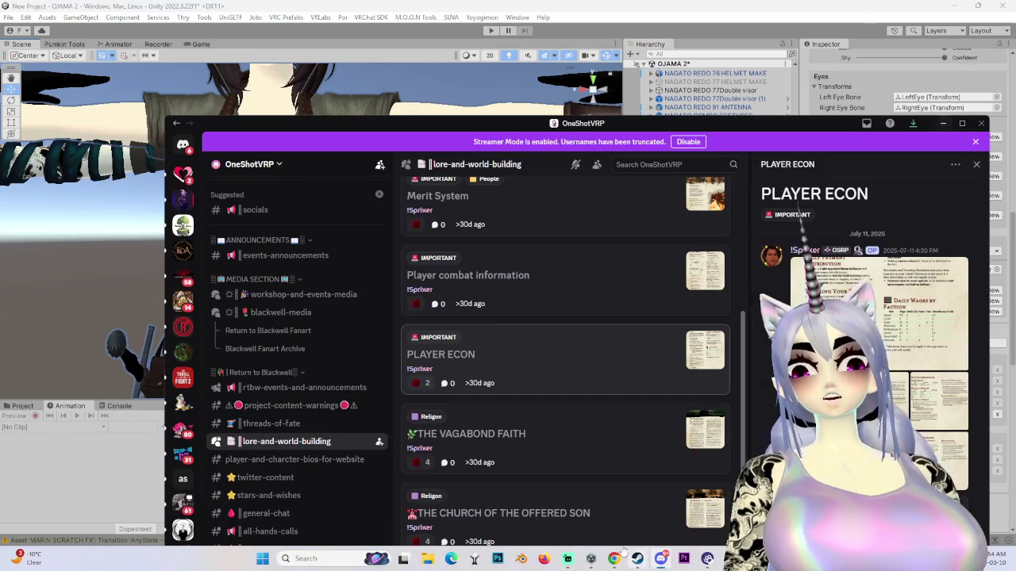
- Leave the Discord forum and return to the Unity editor with Alt+Tab
key("alt+Tab")
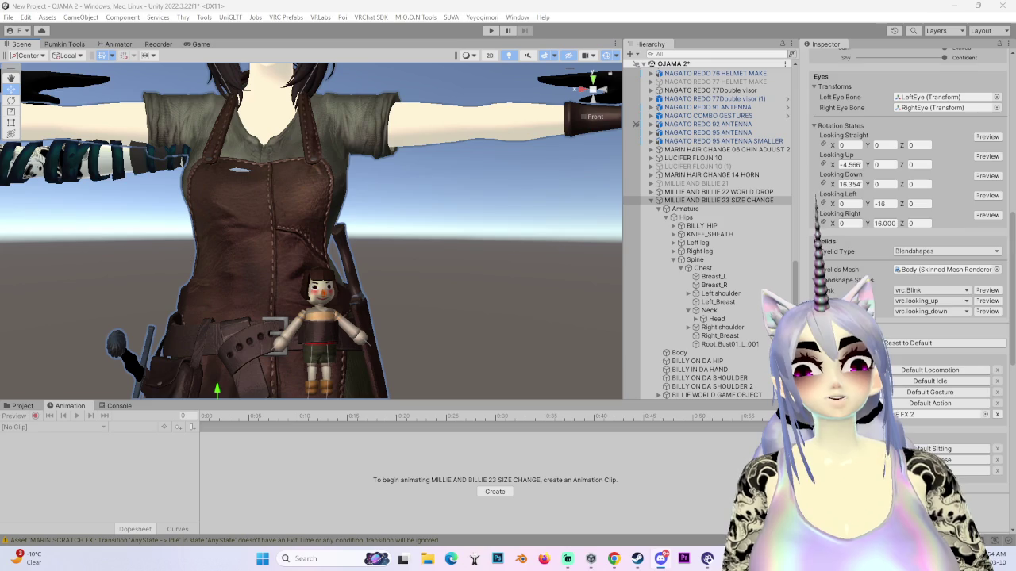
- Select the Body mesh and unlock the Poiyomi shader on its T_sword_3_BC material
mouse_move(407, 301)
left_mouse_down()
mouse_move(442, 328)
mouse_move(433, 310)
mouse_move(442, 272)
mouse_move(377, 292)
mouse_move(301, 373)
left_mouse_up()
scroll(752, 271, "down", 1)
left_click(678, 344)
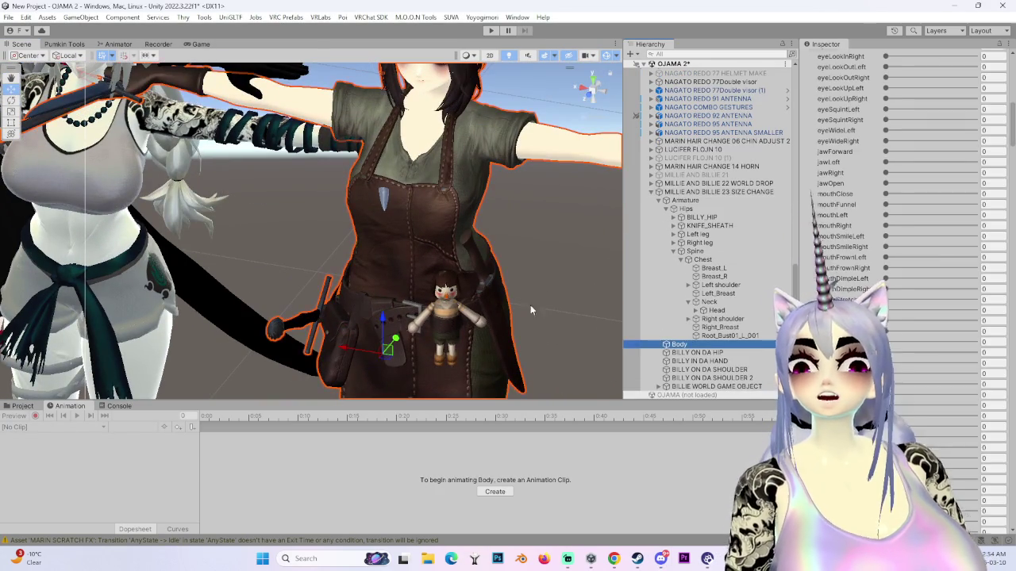
scroll(897, 238, "down", 3)
scroll(897, 238, "down", 10)
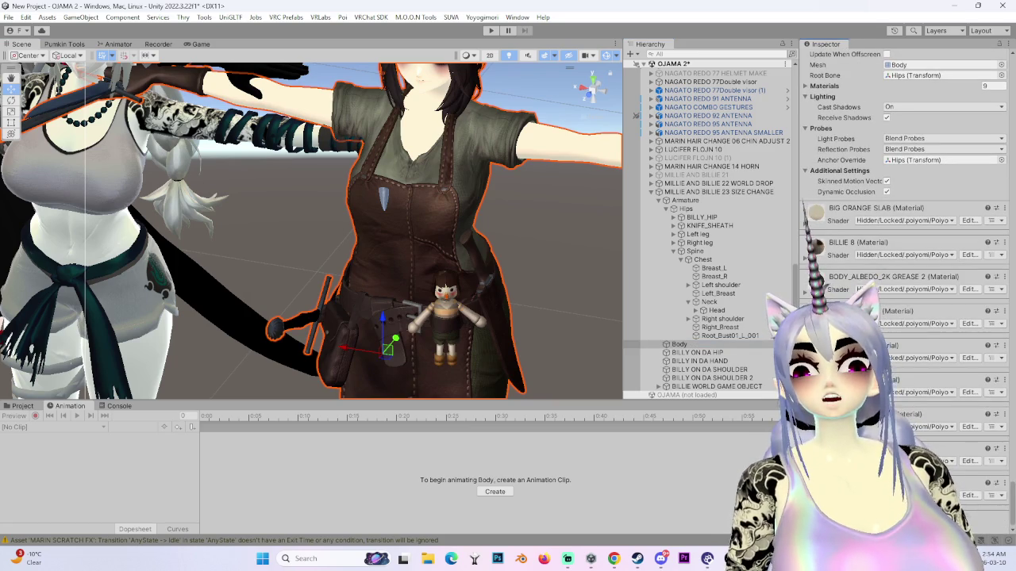
scroll(897, 328, "down", 6)
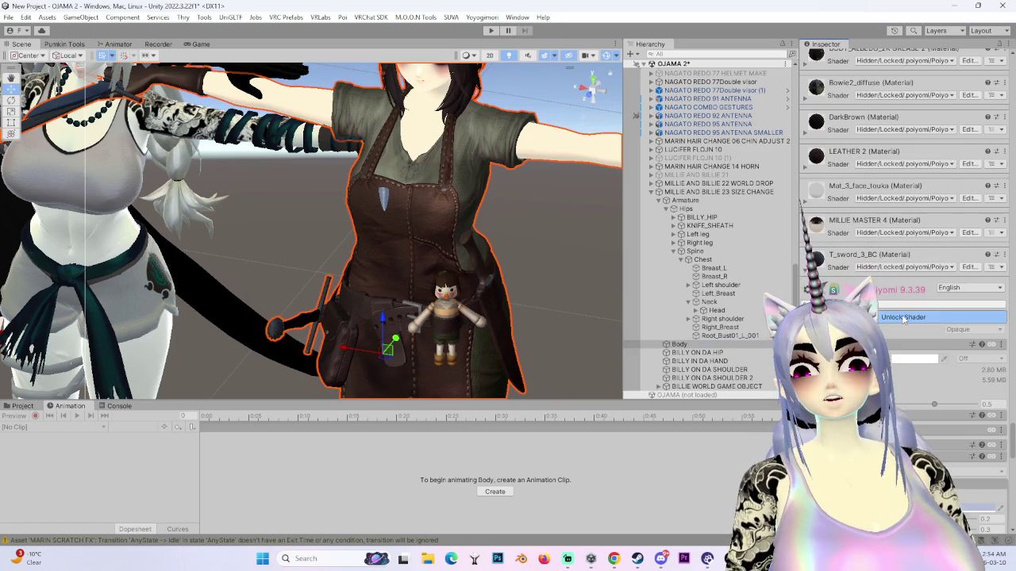
left_click(903, 317)
scroll(903, 318, "down", 10)
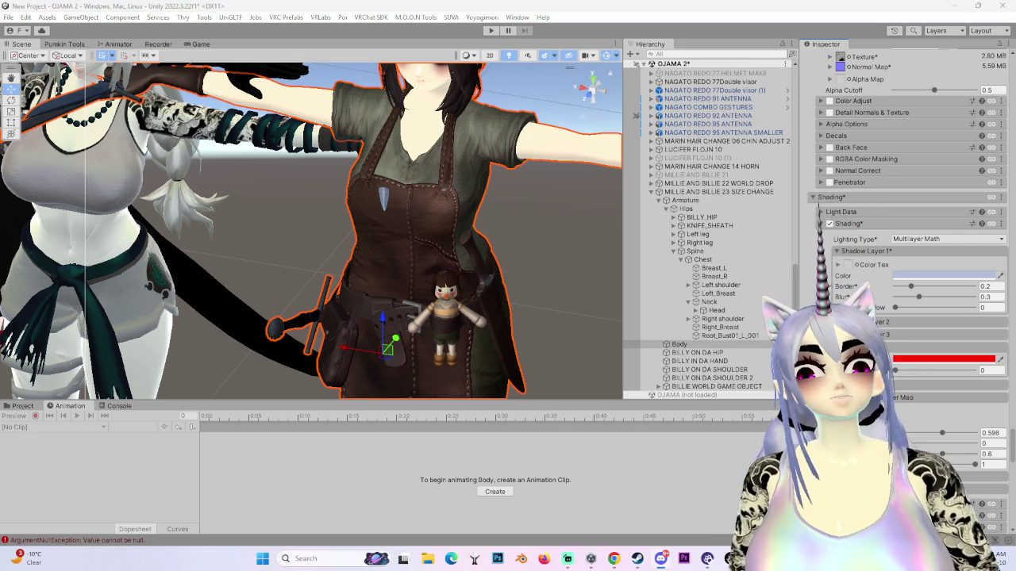
left_click_drag(328, 194, 399, 184)
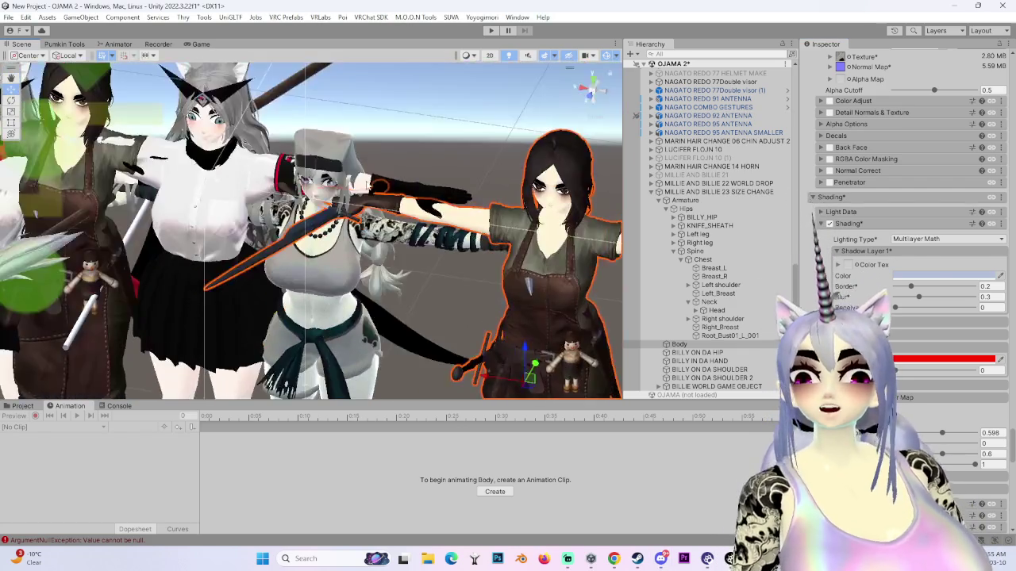
- Click through the scene avatars, ending on NAGATO REDO 58 NECK WEIGHT PAINT
left_click(399, 184)
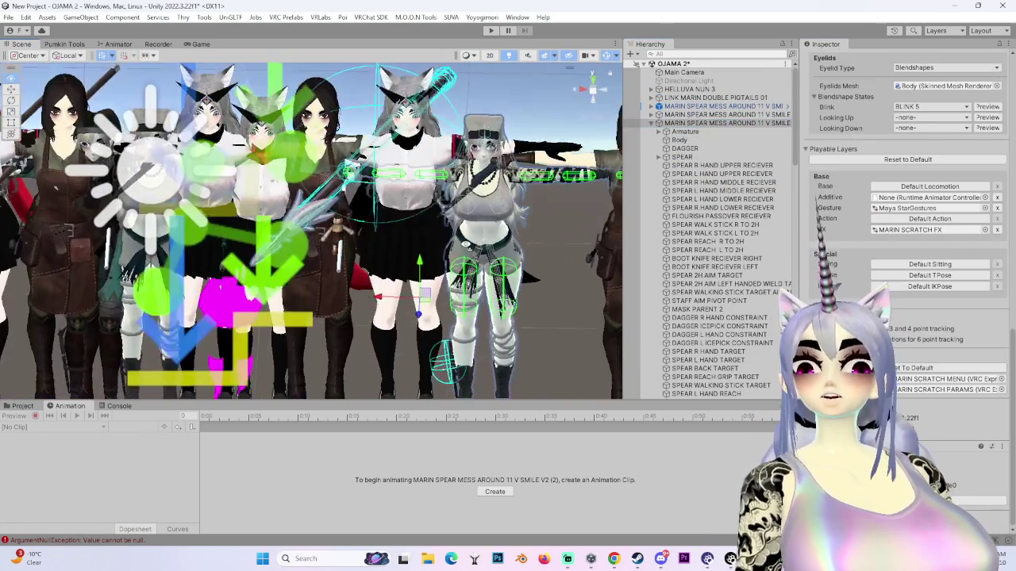
left_click(386, 99)
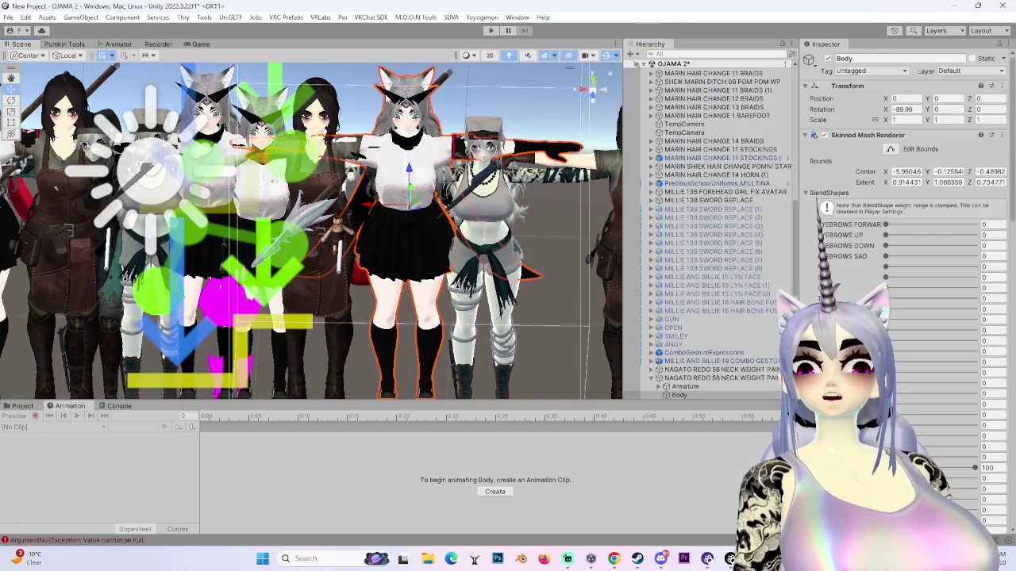
left_click(727, 379)
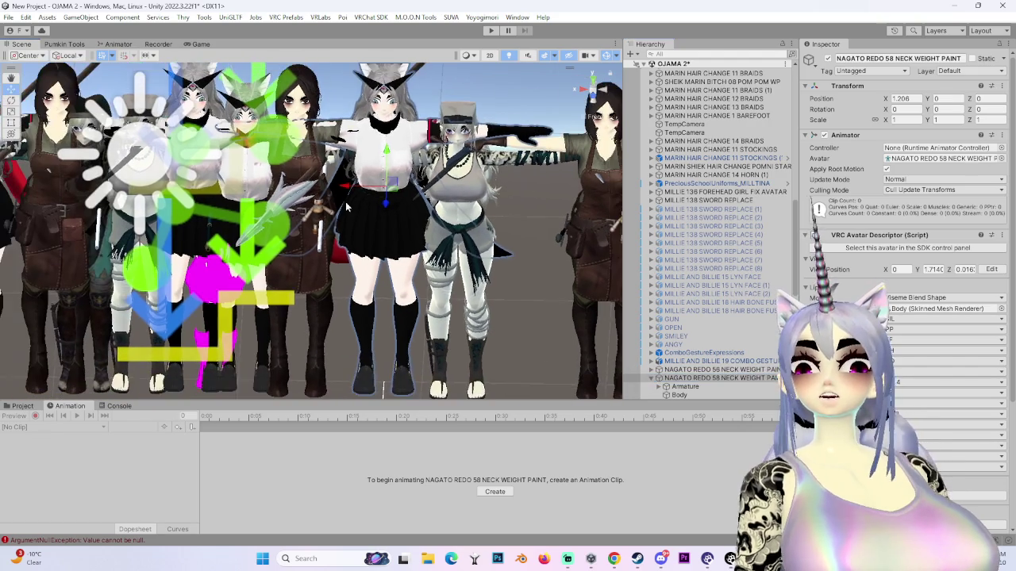
left_click(279, 185)
left_click(498, 219)
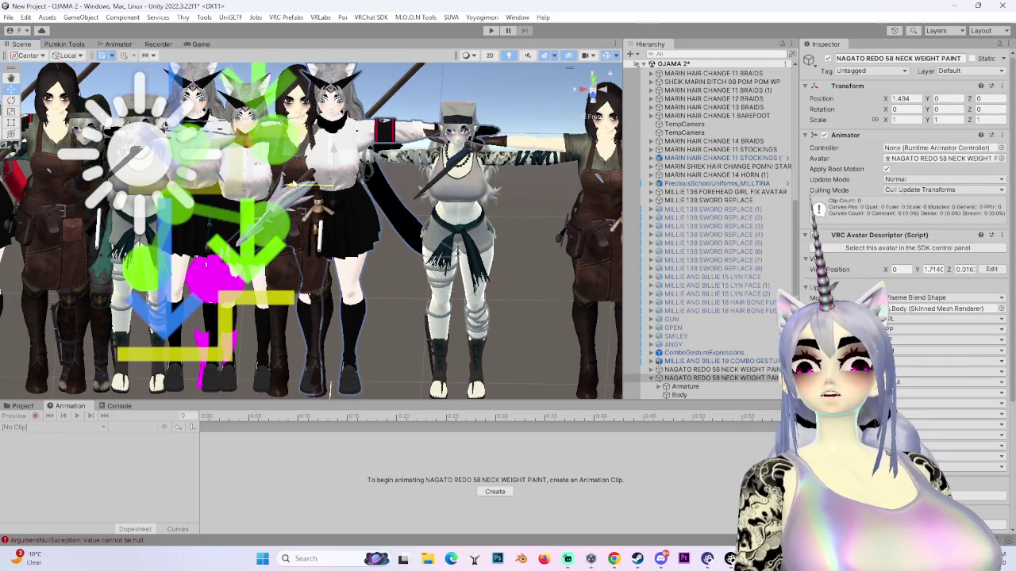
- Move the MARIN spear avatar along X from 0.803 to about 1.217
left_click(429, 313)
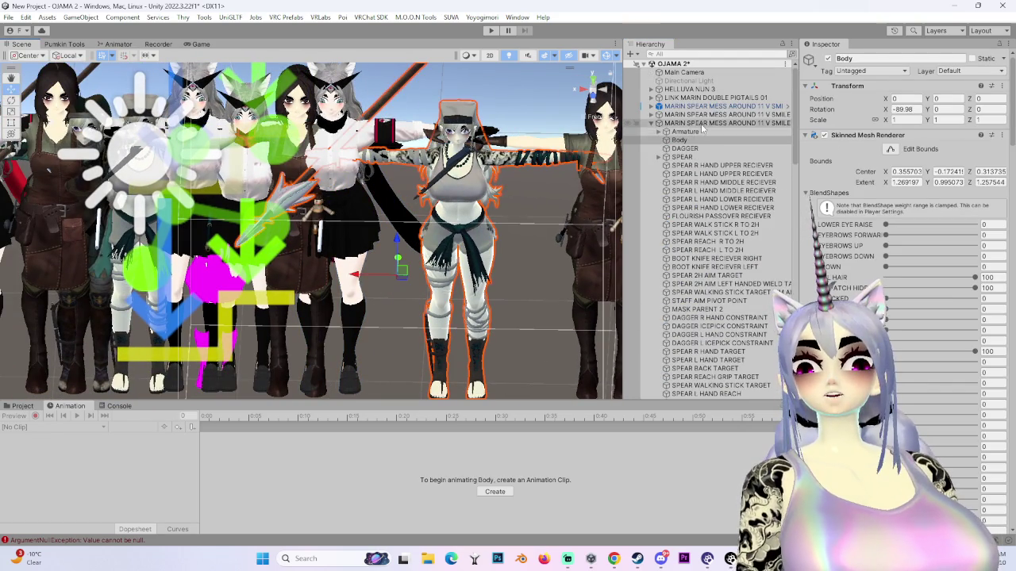
mouse_move(360, 276)
left_mouse_down()
mouse_move(452, 231)
mouse_move(493, 291)
left_mouse_up()
left_click(492, 291)
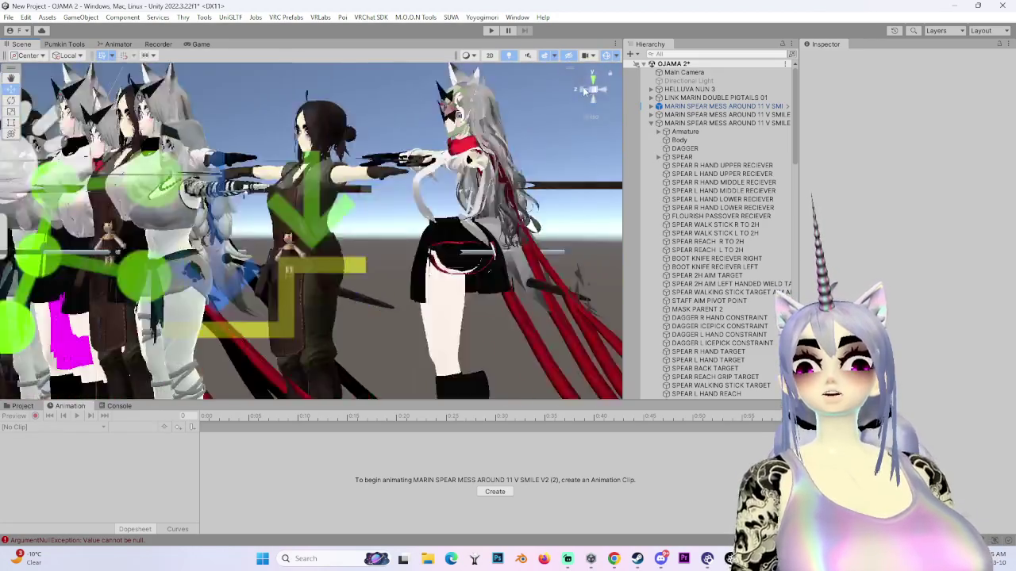
left_click(584, 86)
left_click(591, 79)
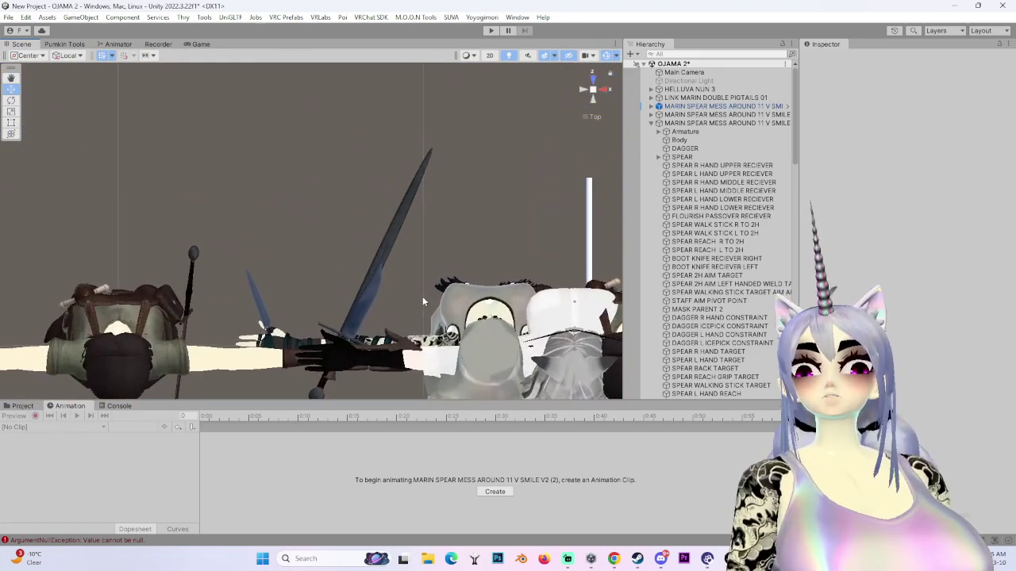
- Select the Body and review its T_sword_3_BC material, tiled 1×1 with zero offset
left_click(426, 265)
scroll(992, 122, "down", 10)
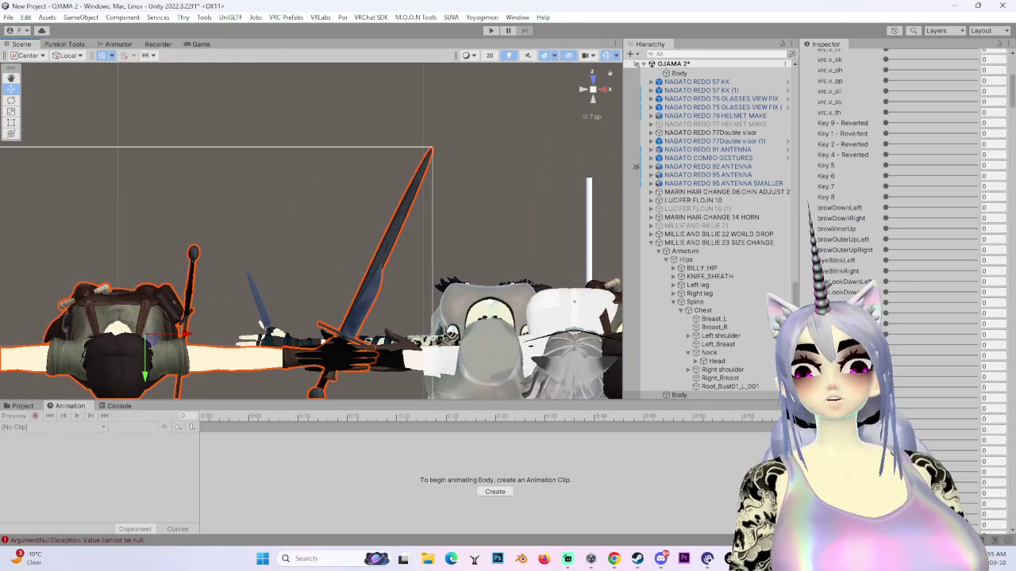
scroll(1004, 252, "down", 15)
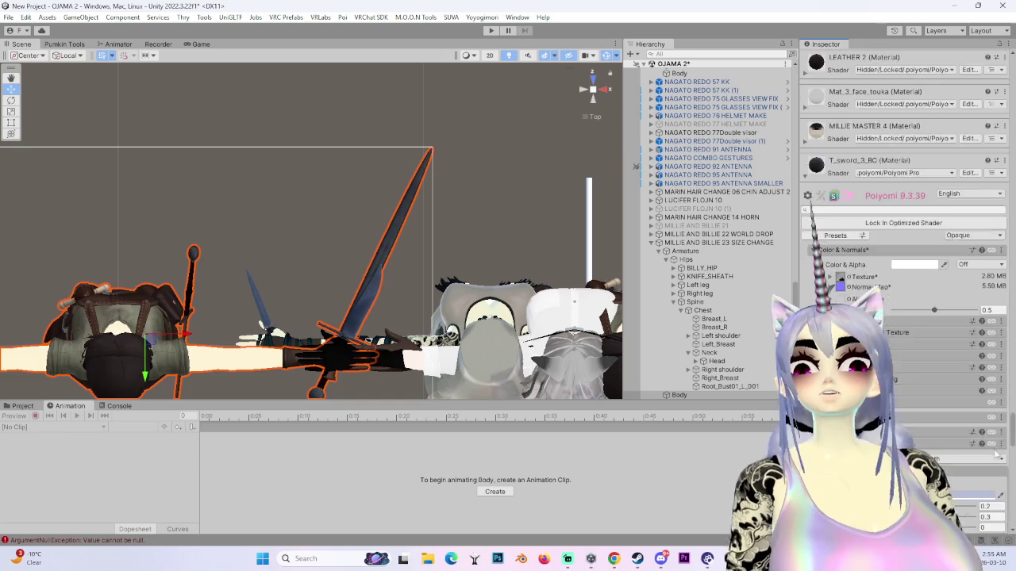
scroll(1001, 476, "down", 5)
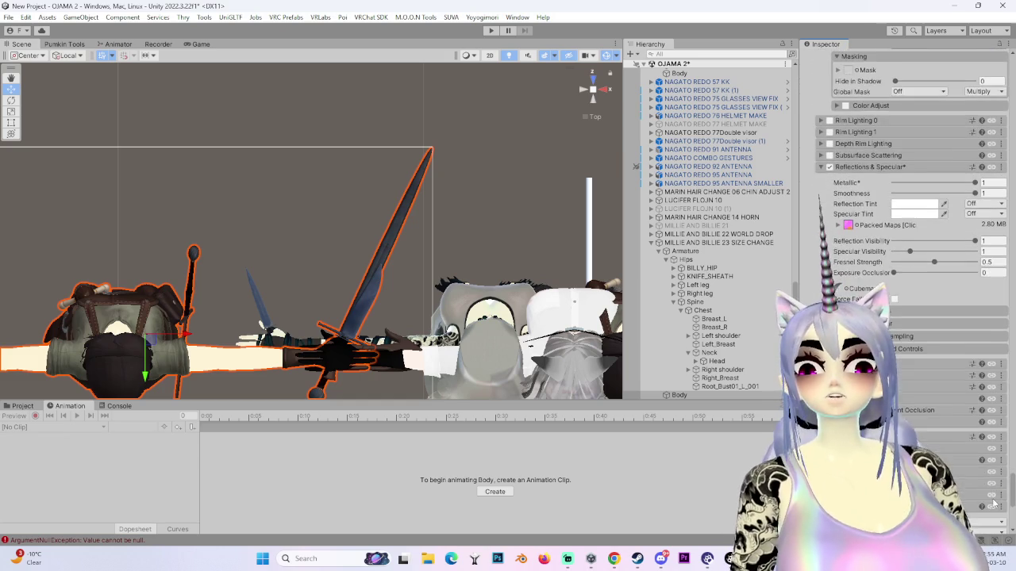
scroll(997, 494, "up", 4)
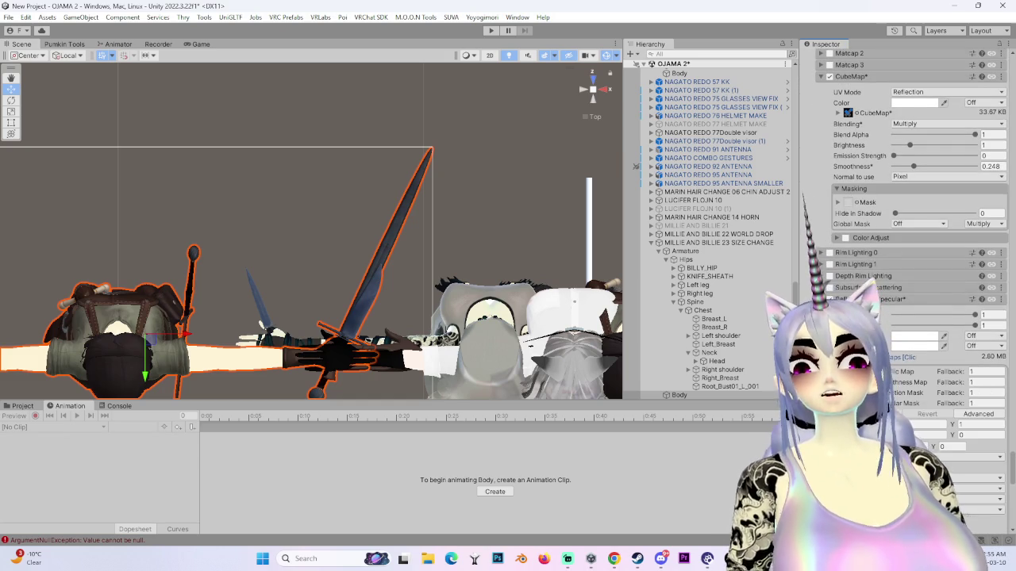
scroll(997, 476, "up", 12)
scroll(997, 476, "up", 3)
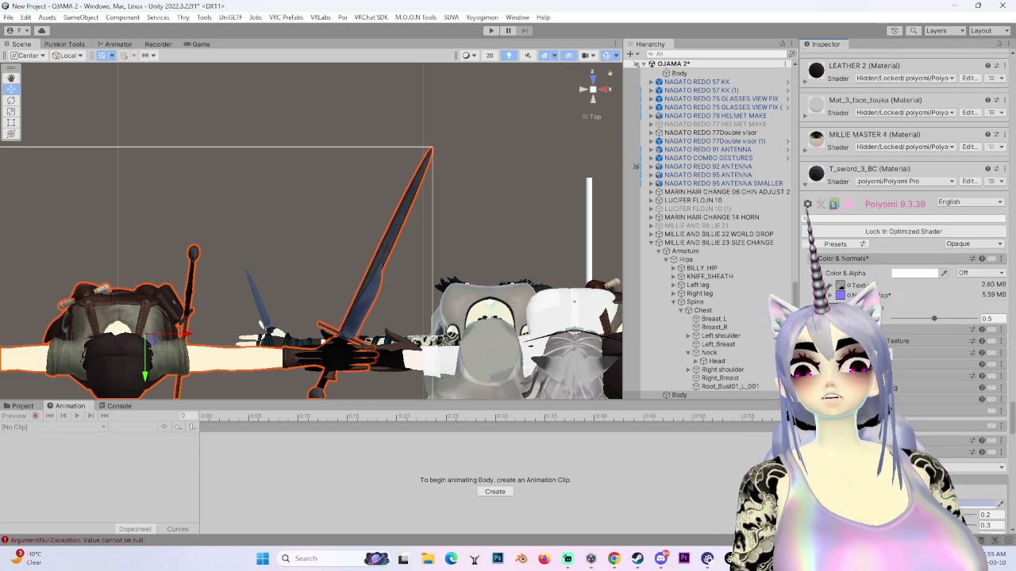
left_click(22, 405)
double_click(840, 286)
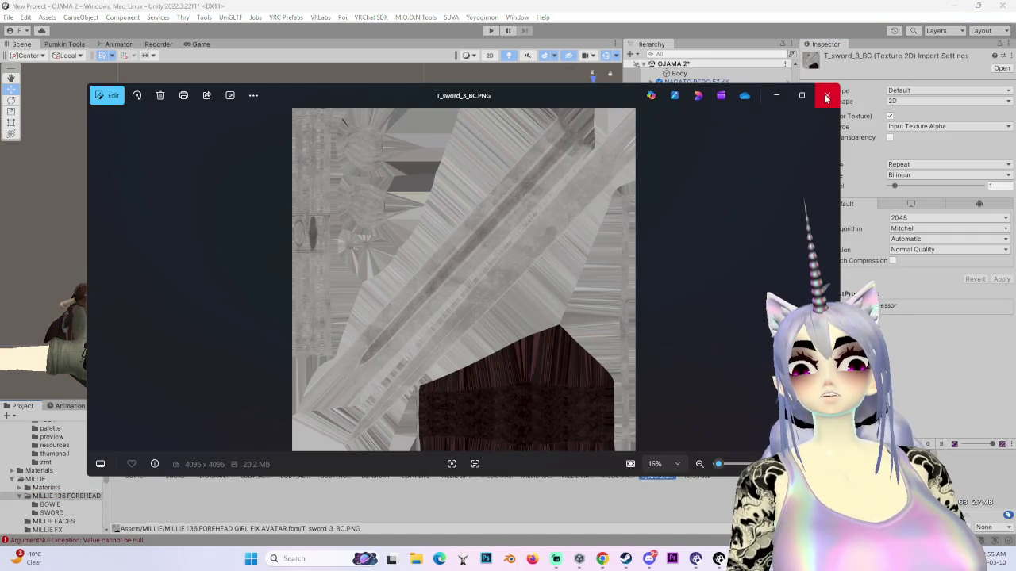
left_click(826, 96)
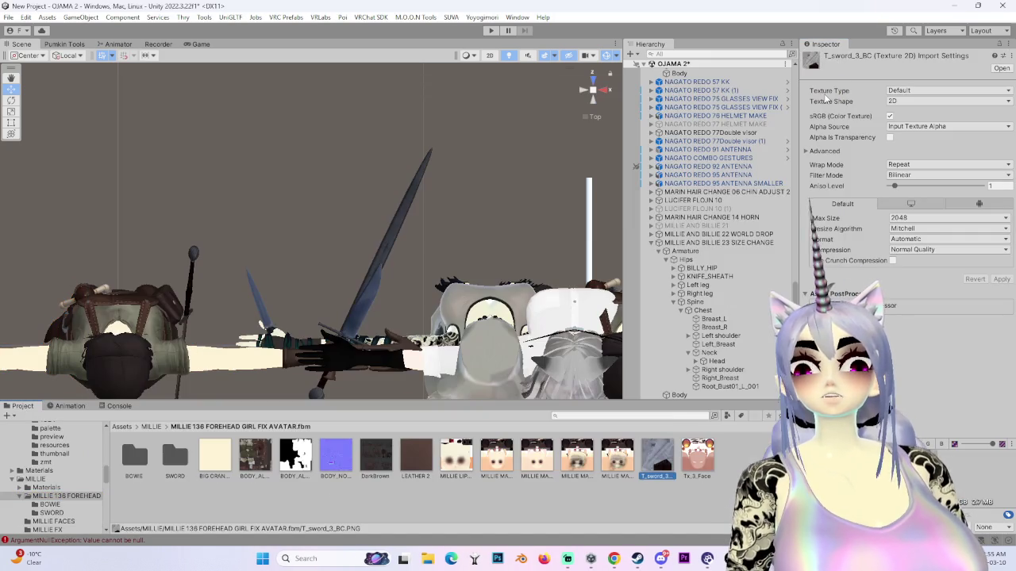
right_click(672, 468)
left_click(747, 103)
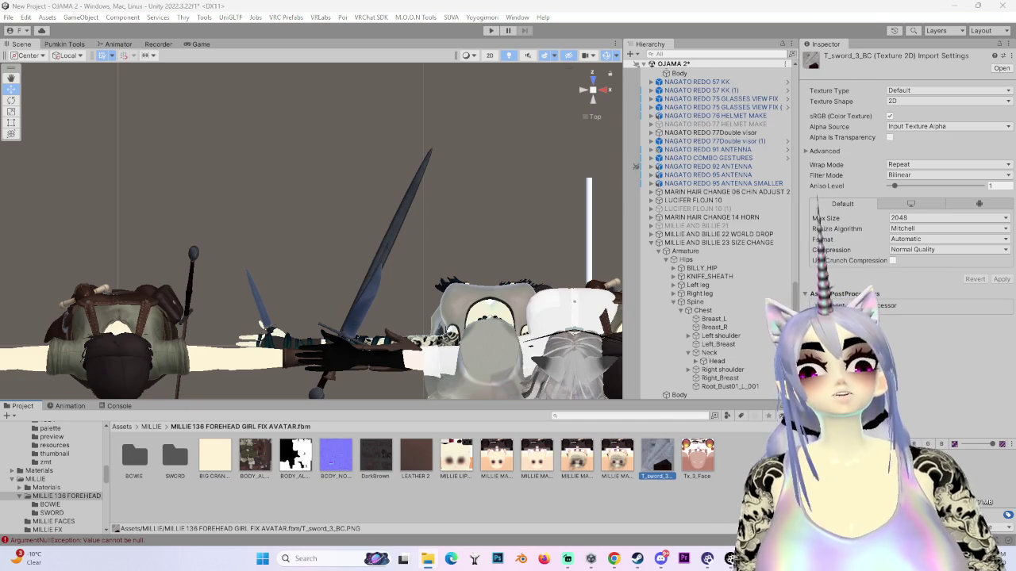
left_click(738, 492)
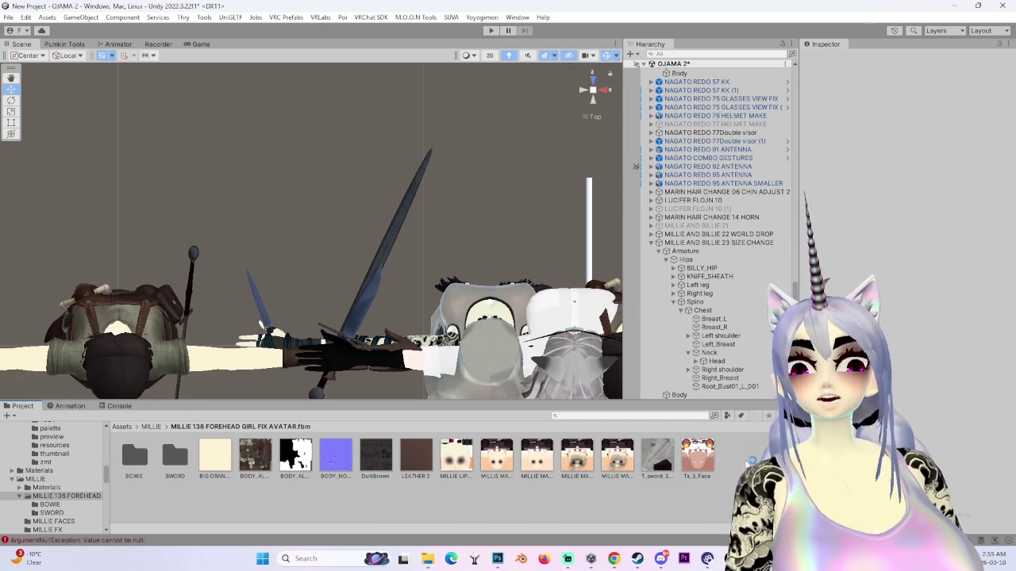
mouse_move(362, 329)
left_mouse_down()
mouse_move(325, 301)
mouse_move(601, 226)
mouse_move(398, 260)
mouse_move(389, 252)
mouse_move(397, 219)
mouse_move(267, 353)
mouse_move(345, 263)
mouse_move(276, 261)
mouse_move(207, 200)
left_mouse_up()
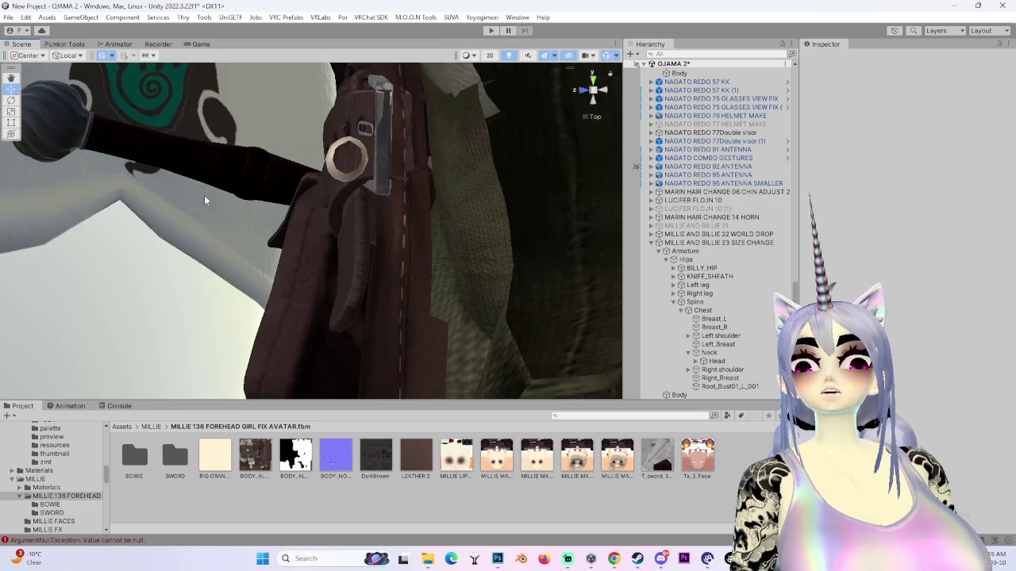
mouse_move(489, 242)
left_mouse_down()
mouse_move(265, 268)
mouse_move(388, 274)
mouse_move(513, 253)
mouse_move(384, 257)
left_mouse_up()
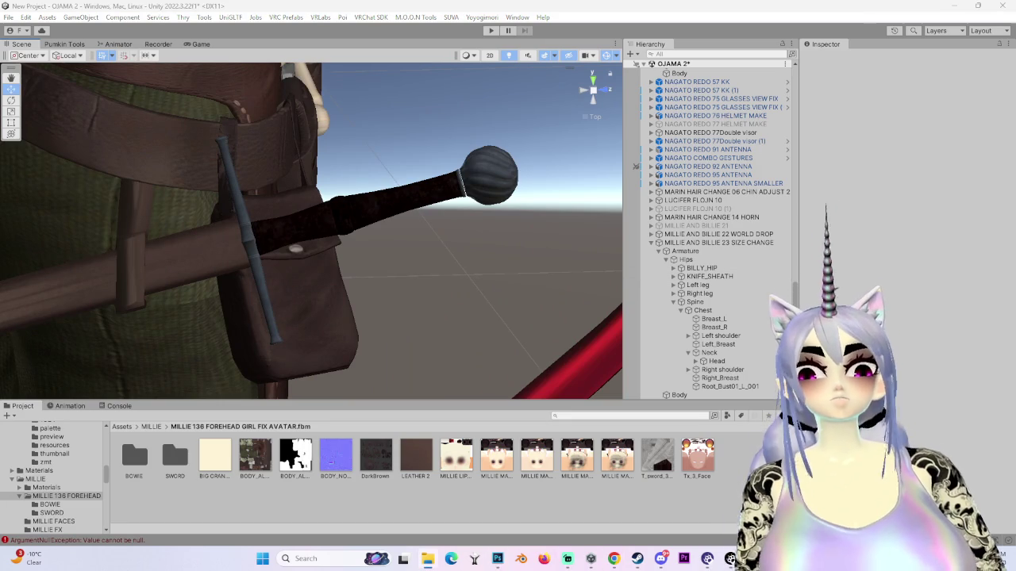
- In Photoshop, try Lasso and Magic Wand selections on the sword grip, then deselect
left_click(498, 559)
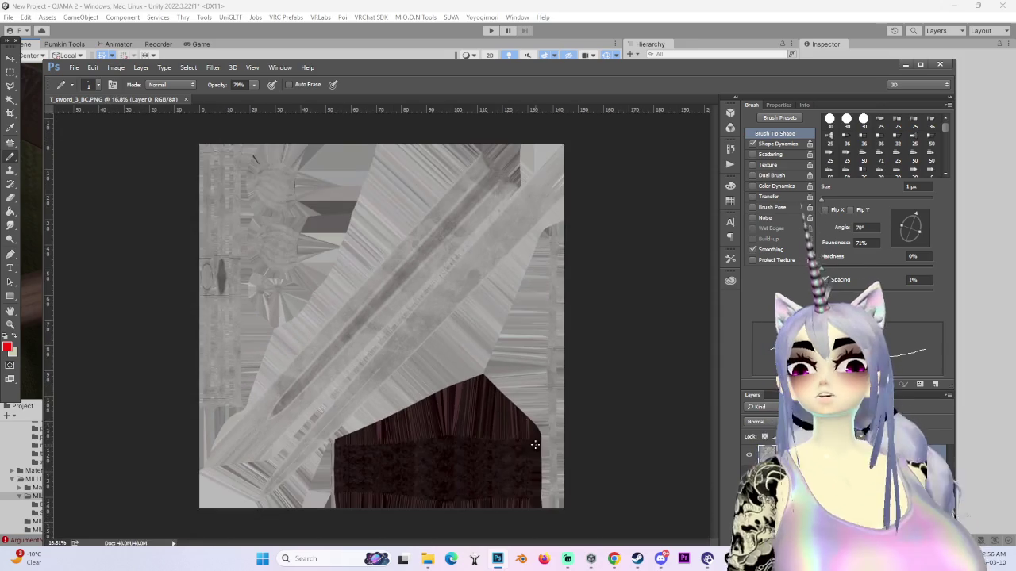
left_click(10, 87)
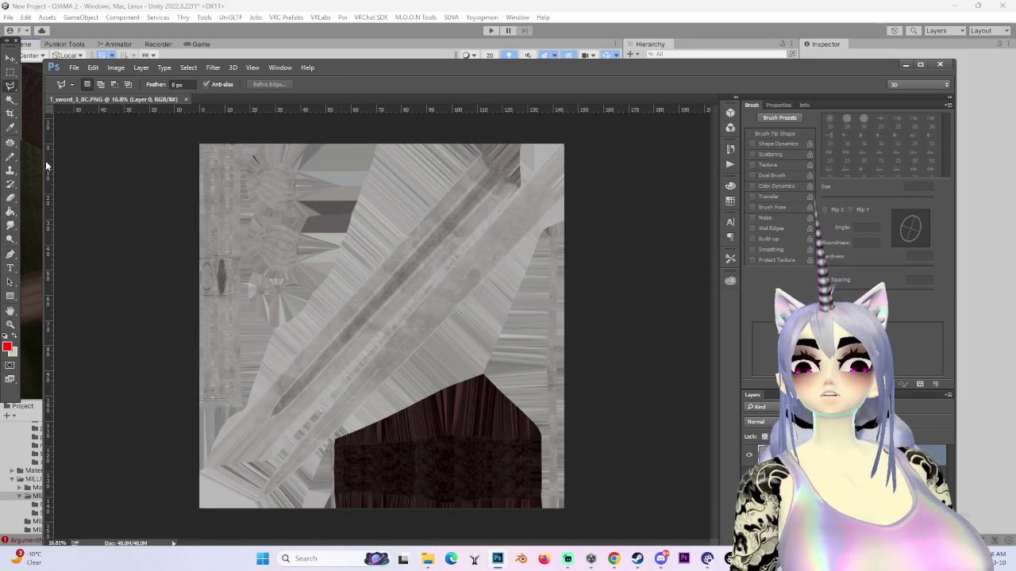
left_click(10, 100)
left_click(475, 444)
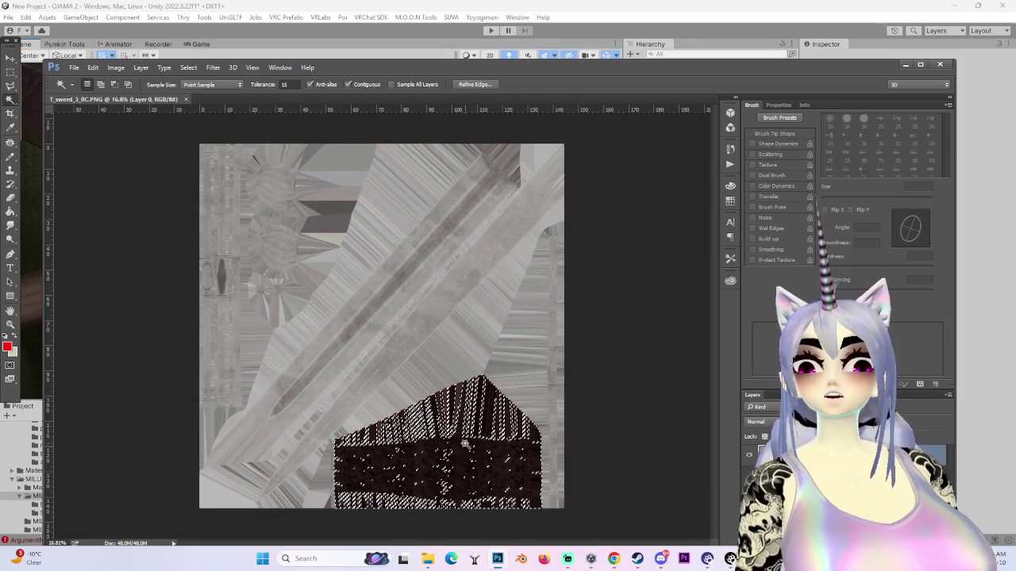
scroll(609, 541, "down", 1)
key("ctrl+d")
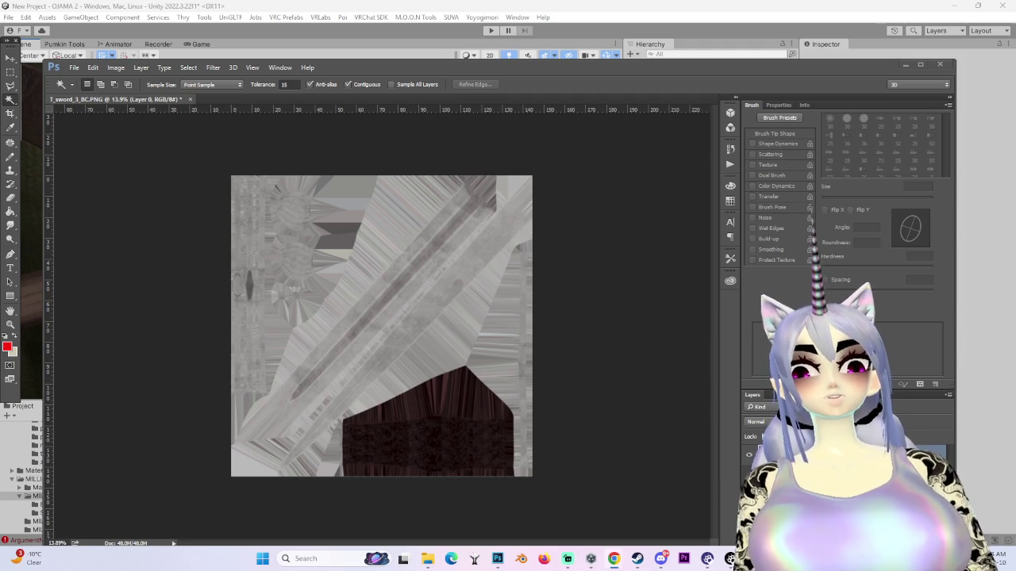
- Set Tolerance to 32 and select the dark grip region with Quick Selection
scroll(400, 469, "up", 2)
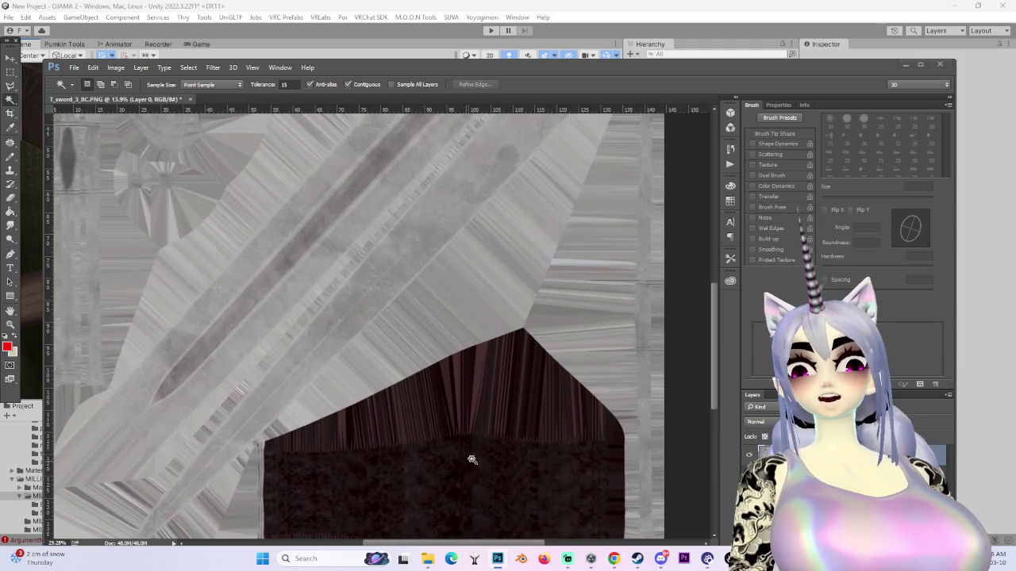
scroll(608, 306, "down", 3)
double_click(283, 84)
type("32")
right_click(10, 100)
left_click(35, 99)
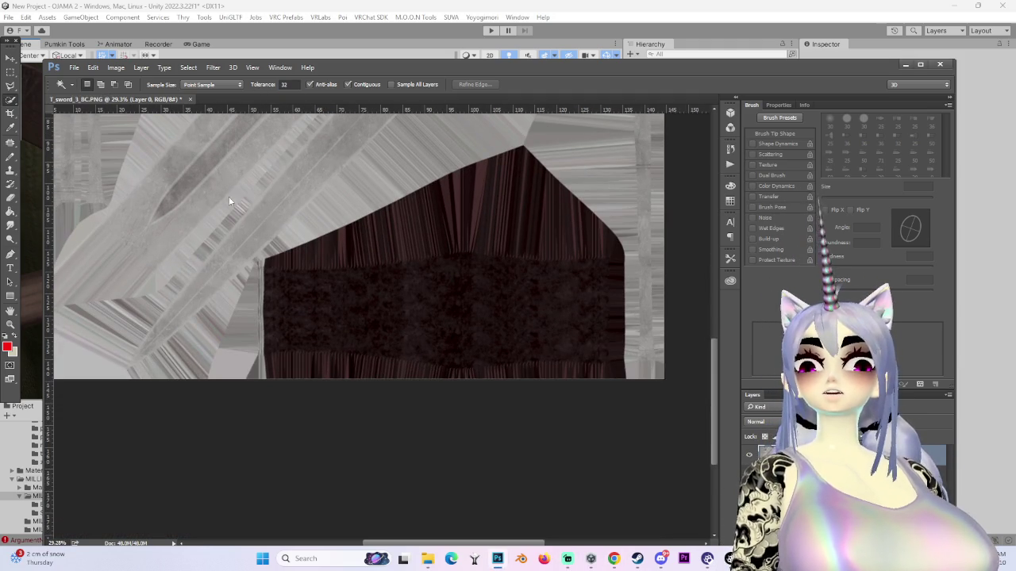
left_click_drag(420, 297, 336, 290)
scroll(338, 320, "up", 3)
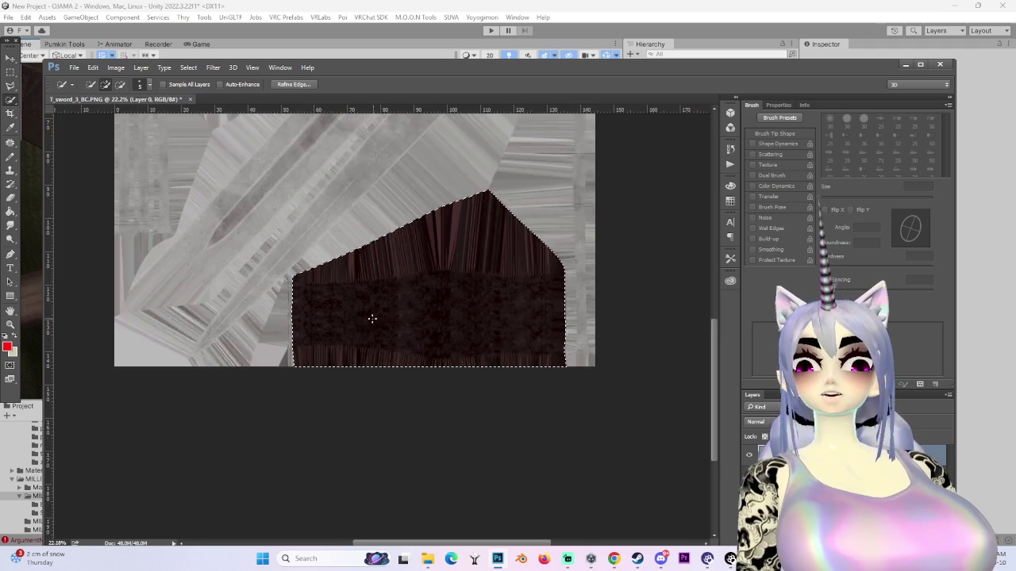
scroll(373, 318, "down", 2)
scroll(476, 326, "up", 1)
scroll(561, 330, "down", 1)
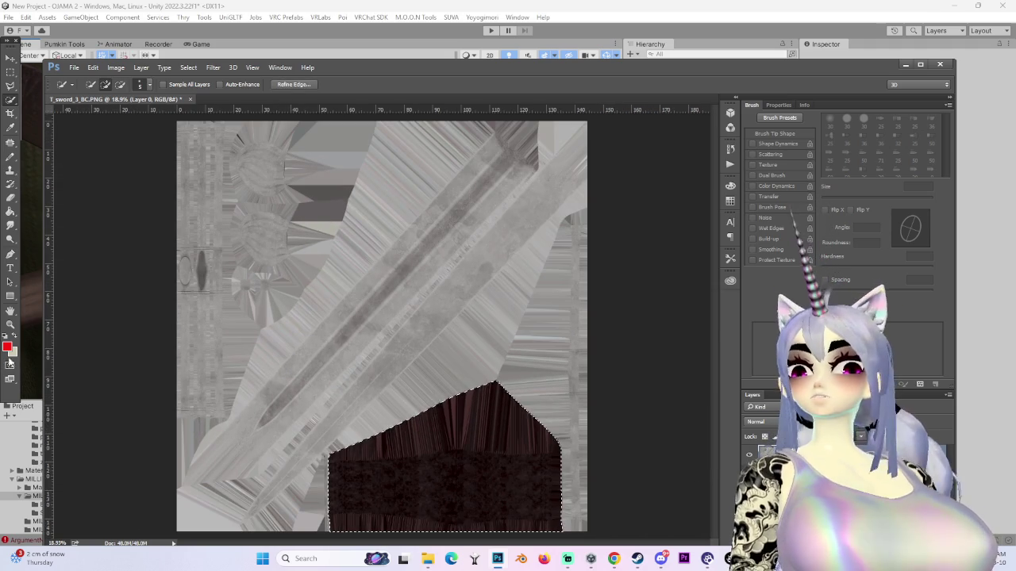
- Fill the selected grip region with near-black using the Paint Bucket
left_click(7, 345)
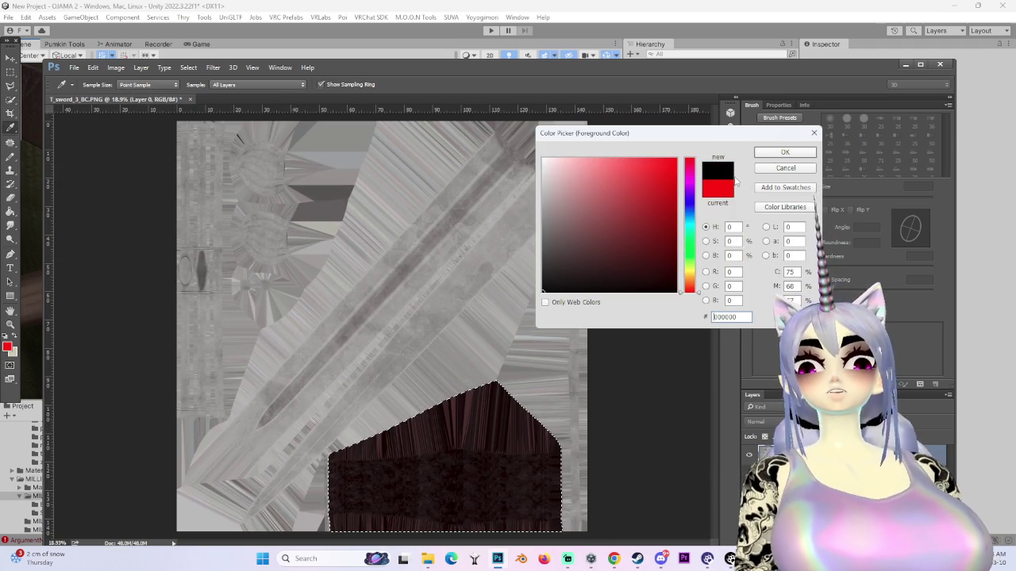
left_click(779, 152)
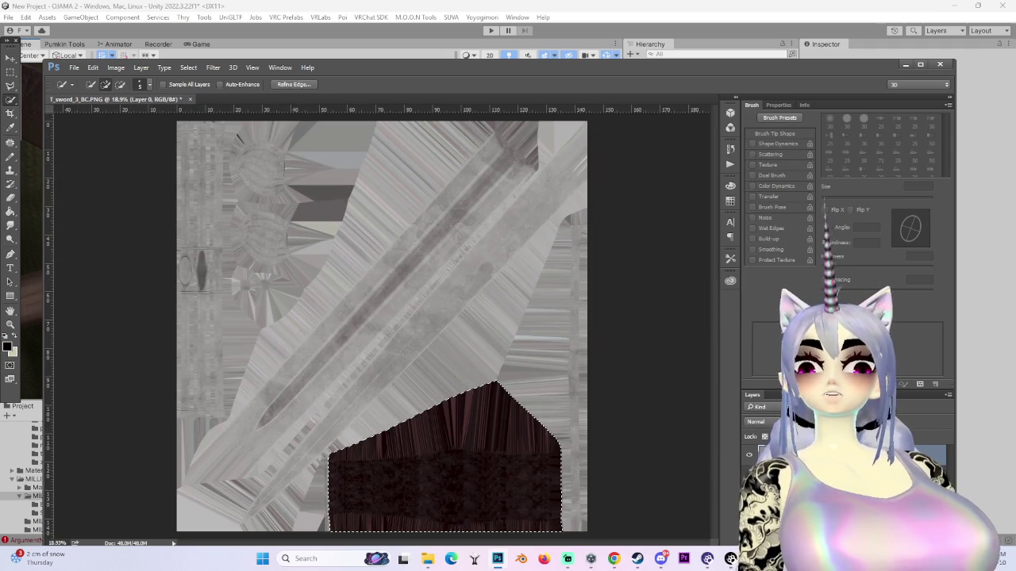
key("g")
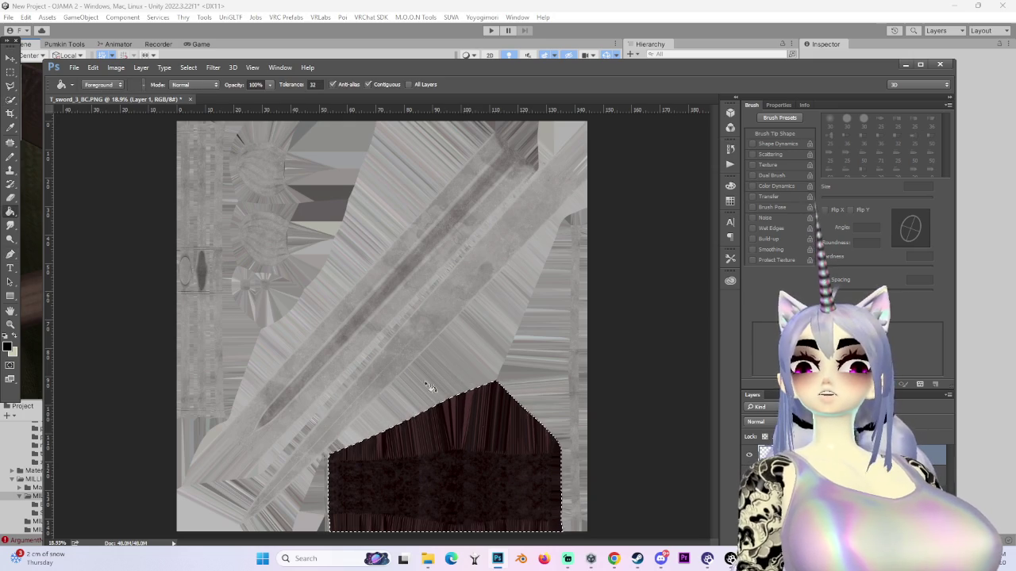
left_click(435, 439)
key("ctrl+d")
- Fill the rest of the texture with pure white around the black grip
left_click(577, 308, "alt")
left_click(8, 346)
left_click(542, 158)
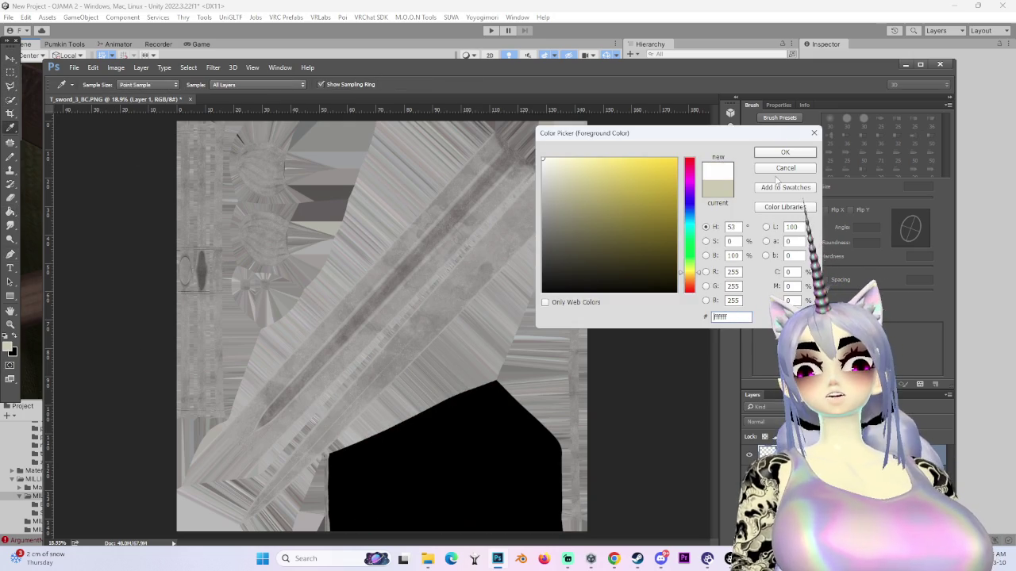
left_click(770, 153)
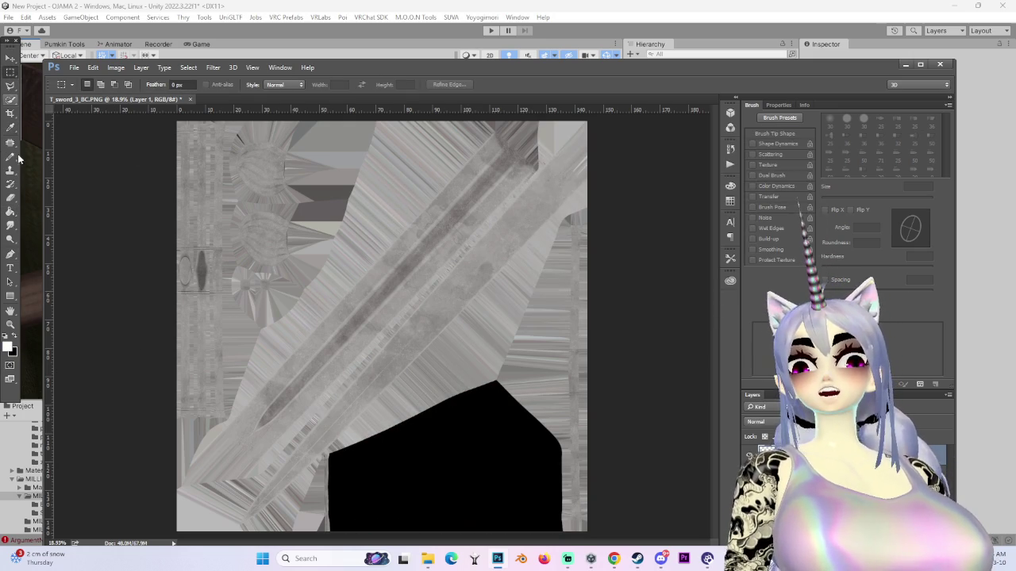
left_click(10, 211)
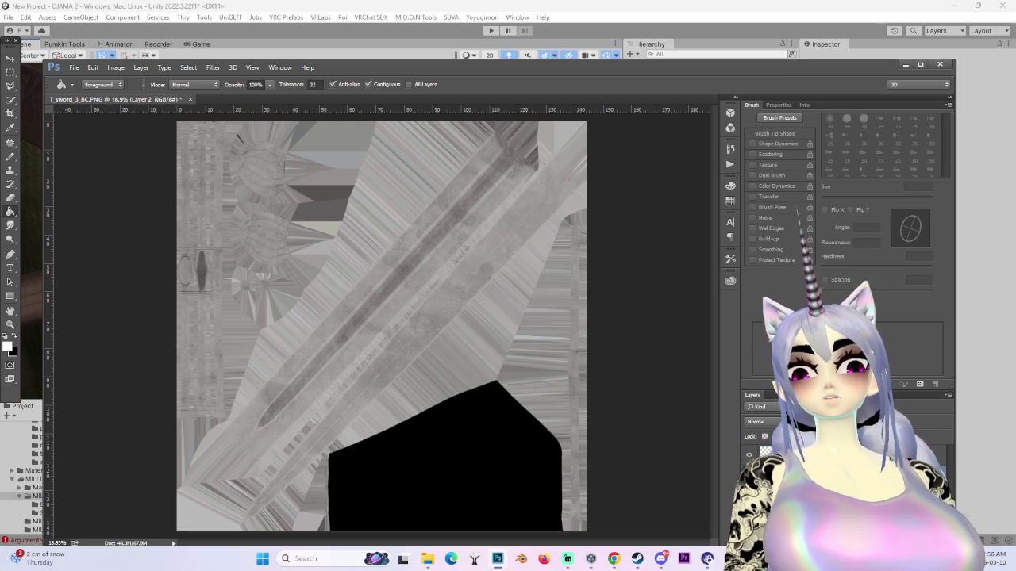
left_click(515, 318)
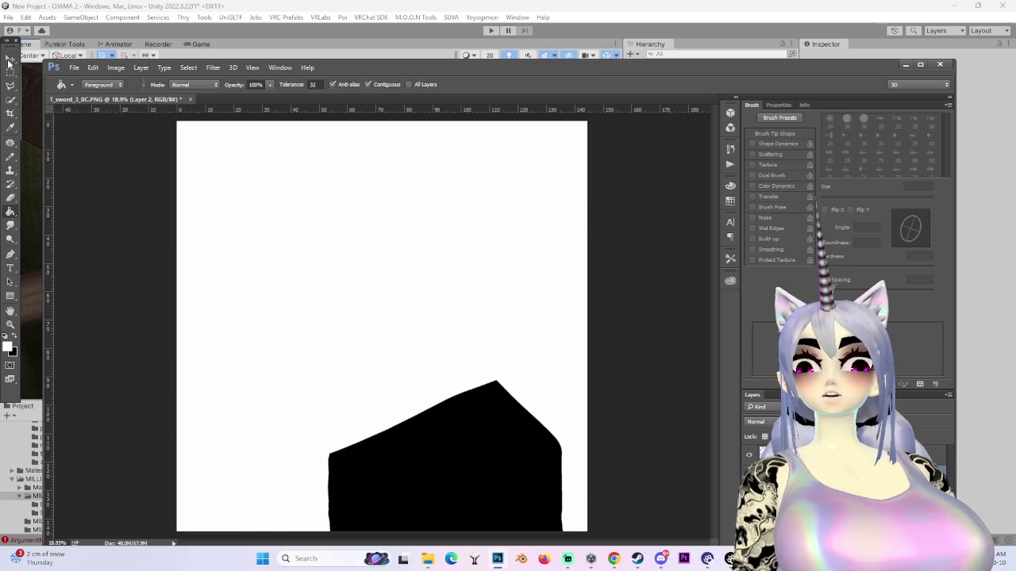
- Save the mask as the JPEG 'SWORD METAL MAP' and minimize Photoshop
left_click(73, 67)
left_click(91, 184)
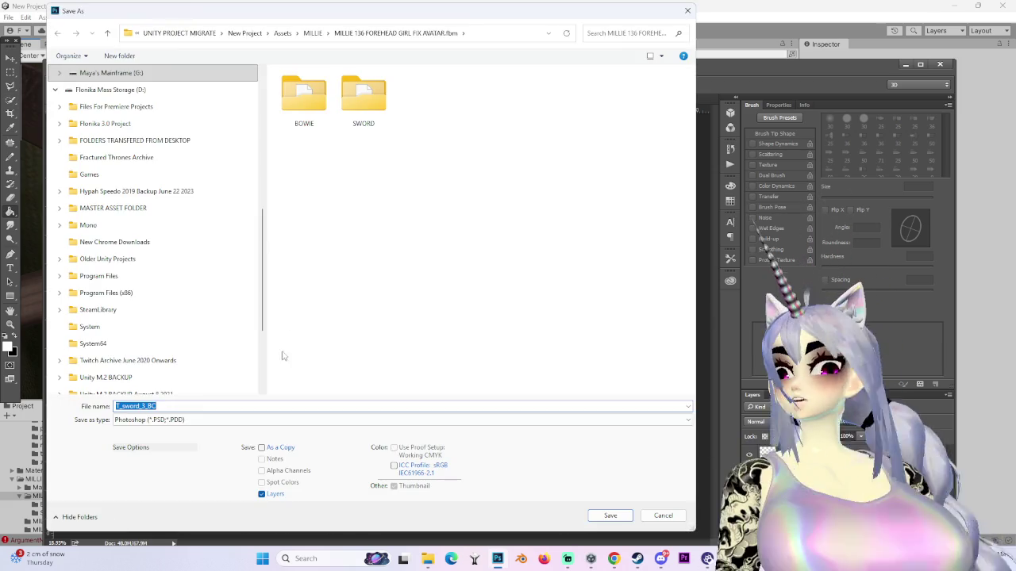
left_click(151, 419)
type("SWORD METAL MAP")
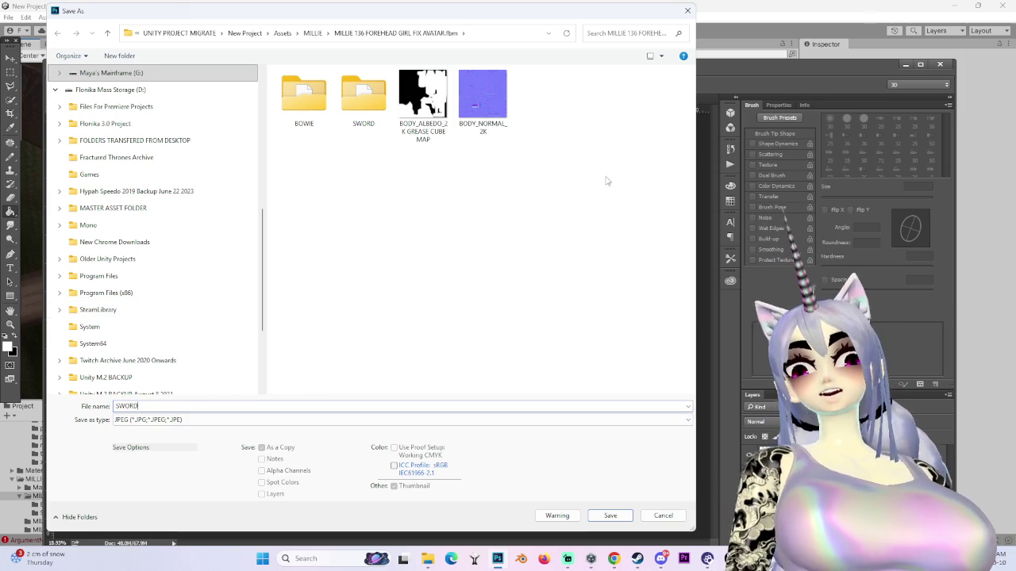
key("Return")
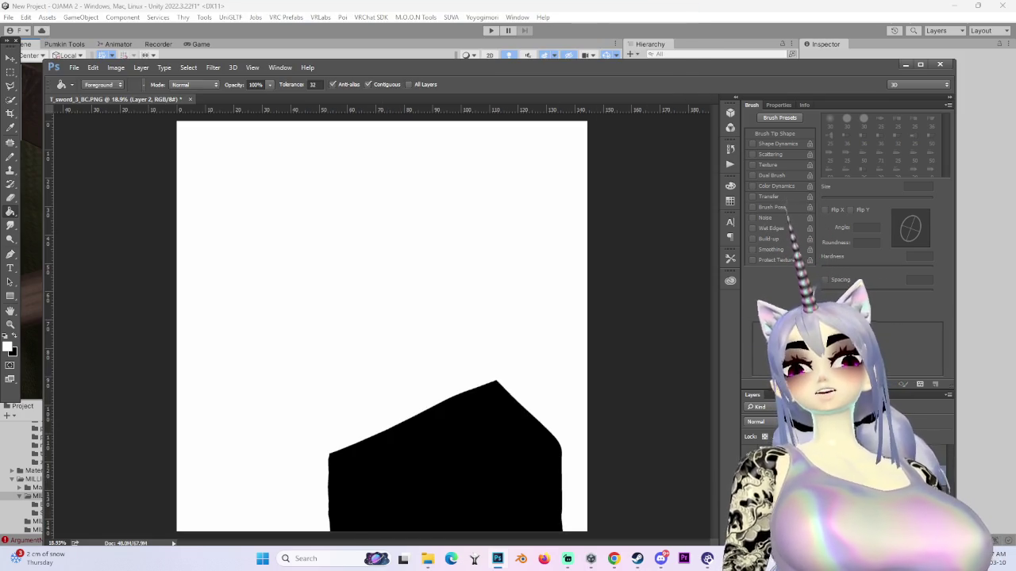
left_click(565, 155)
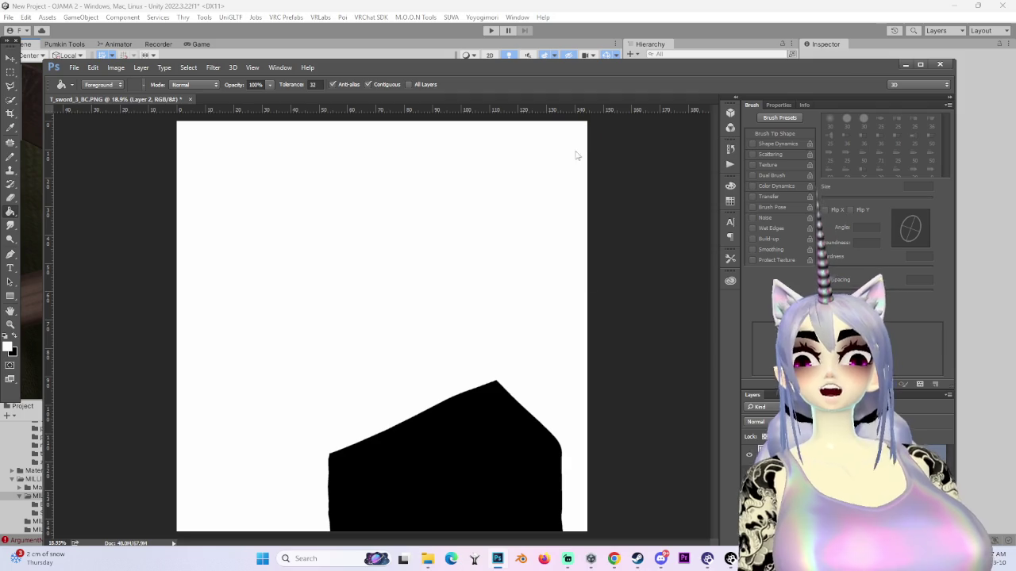
left_click(904, 67)
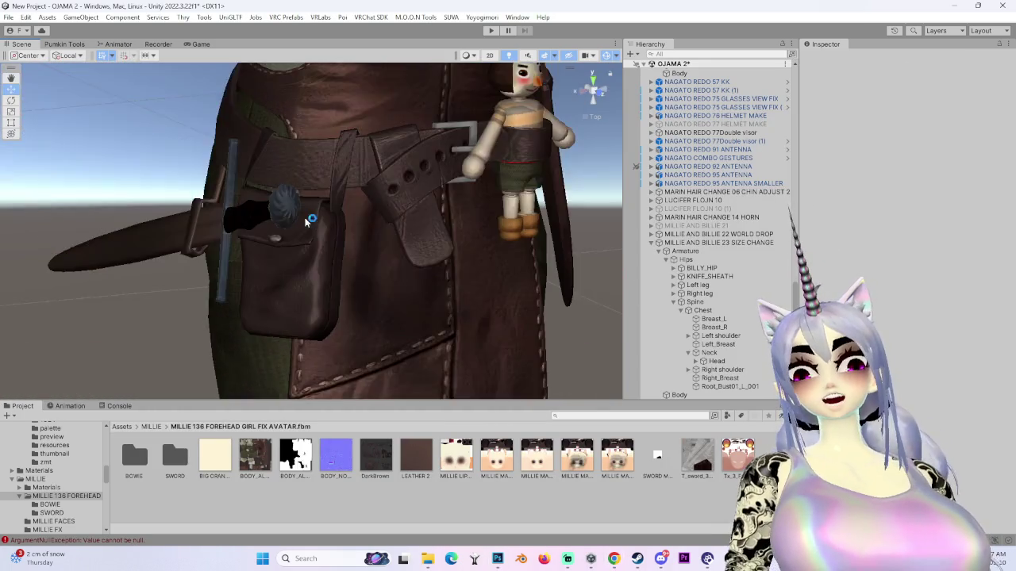
- Orbit around the avatar, select the Body mesh, and scroll through its Inspector components
mouse_move(306, 222)
left_mouse_down()
mouse_move(467, 274)
mouse_move(617, 138)
left_mouse_up()
left_click(467, 273)
scroll(469, 274, "up", 5)
mouse_move(613, 94)
left_mouse_down()
mouse_move(486, 287)
mouse_move(331, 284)
mouse_move(364, 306)
left_mouse_up()
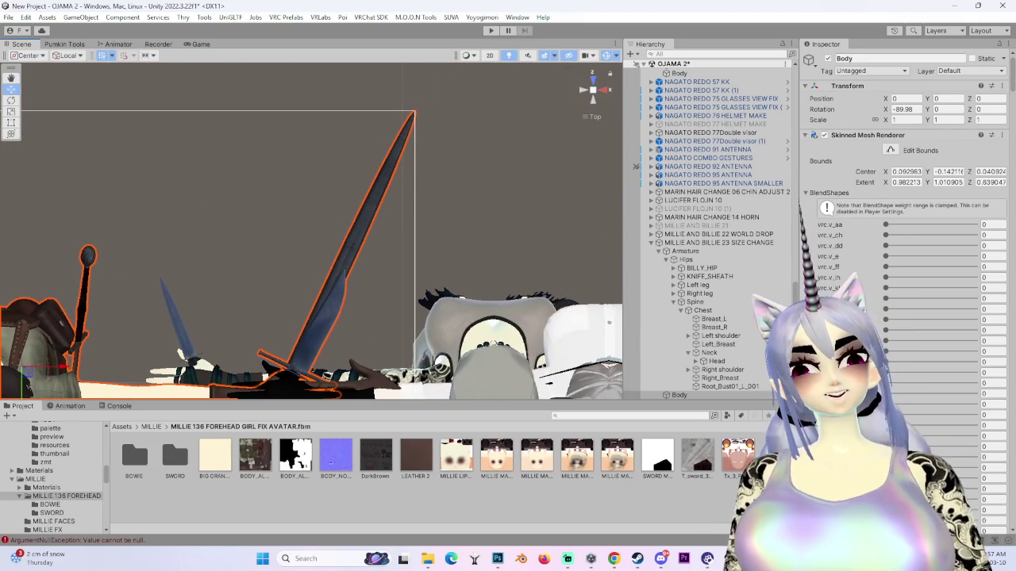
scroll(910, 357, "down", 10)
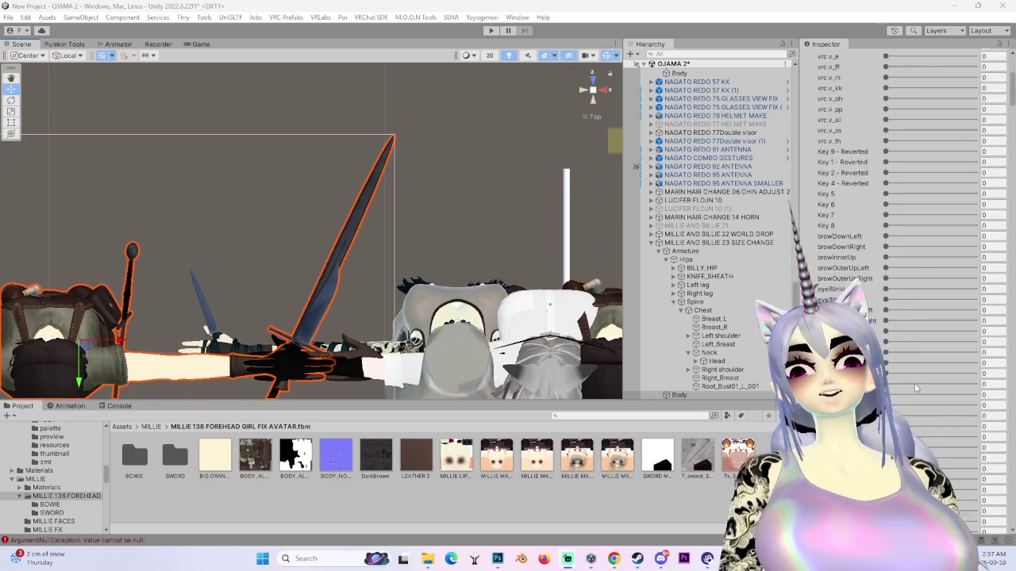
scroll(910, 401, "down", 10)
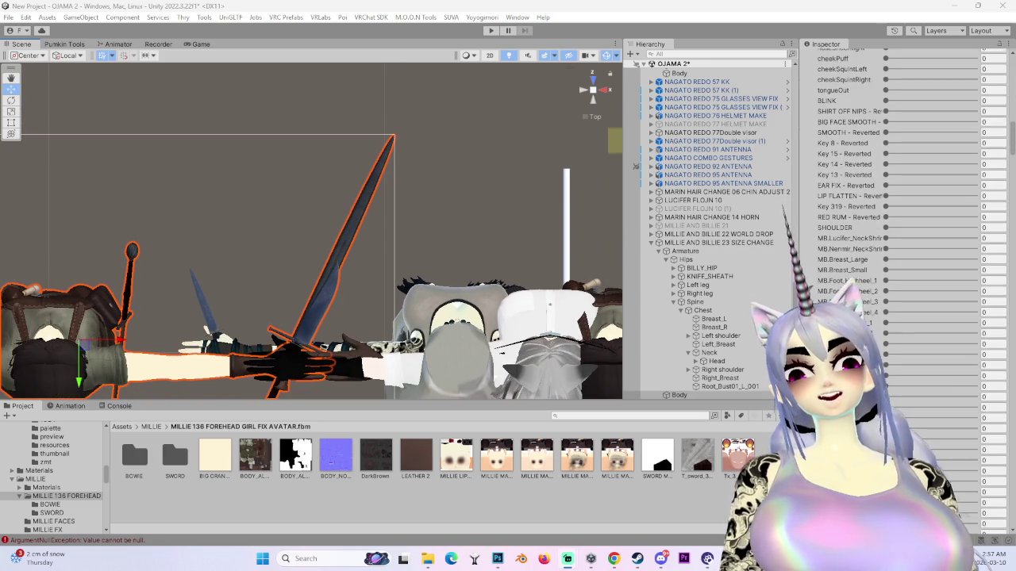
scroll(994, 194, "down", 5)
left_click_drag(1012, 158, 1012, 56)
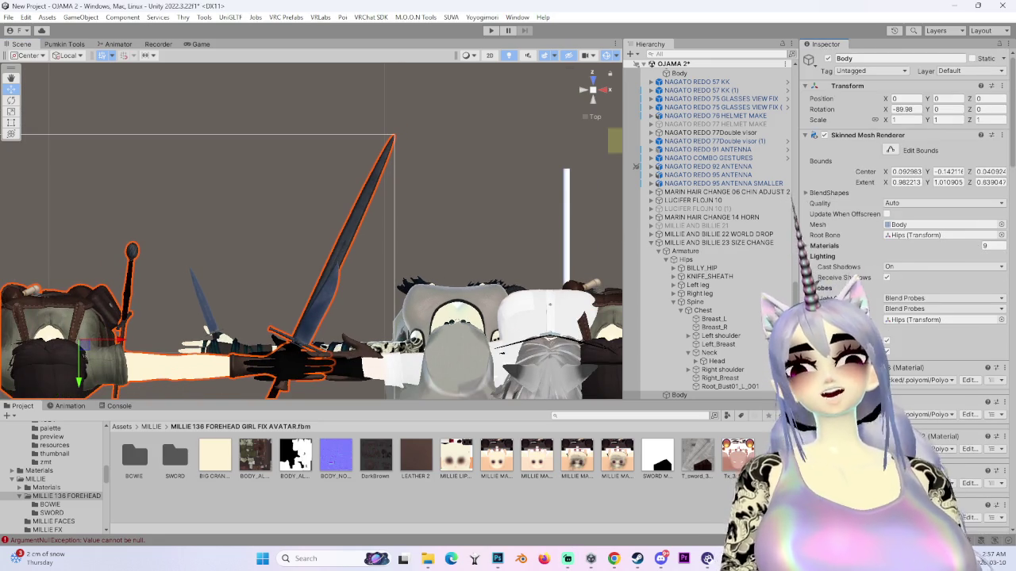
- Assign the packed metallic map in Reflections & Specular and inspect the blade's sheen at 0.248 smoothness
scroll(905, 238, "down", 15)
scroll(905, 238, "down", 15)
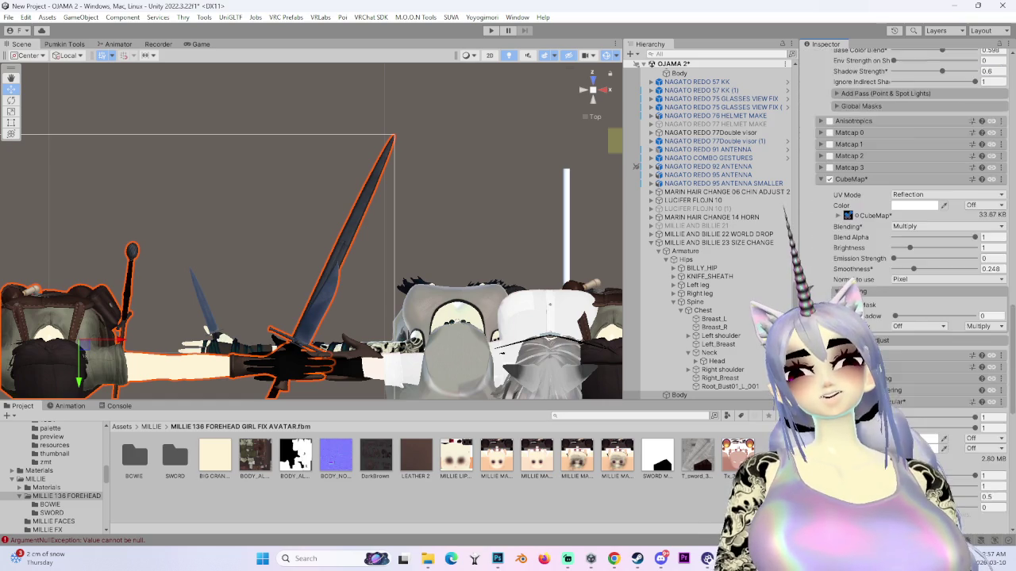
scroll(905, 238, "down", 5)
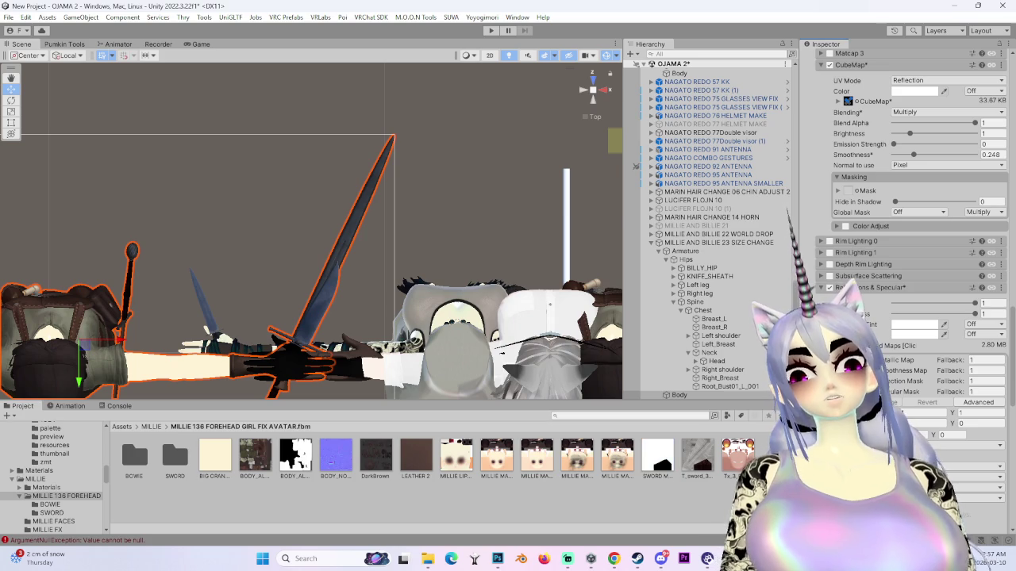
mouse_move(513, 282)
left_mouse_down()
mouse_move(291, 272)
mouse_move(329, 322)
mouse_move(434, 327)
mouse_move(493, 308)
mouse_move(493, 381)
mouse_move(356, 274)
mouse_move(239, 216)
mouse_move(175, 262)
mouse_move(245, 258)
mouse_move(266, 277)
mouse_move(213, 331)
mouse_move(414, 324)
mouse_move(238, 300)
mouse_move(352, 327)
mouse_move(288, 347)
mouse_move(312, 338)
left_mouse_up()
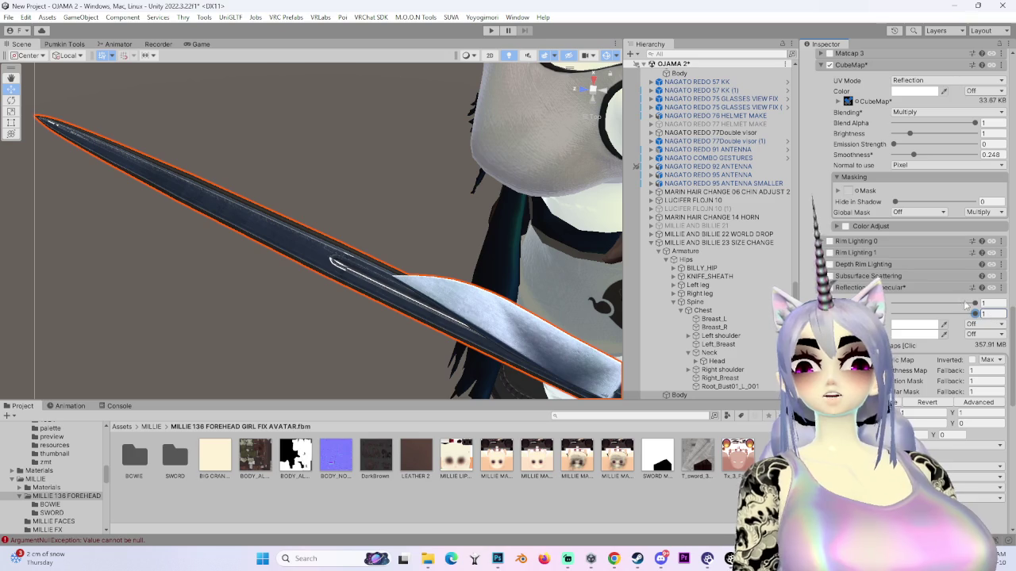
mouse_move(269, 271)
left_mouse_down()
mouse_move(413, 269)
mouse_move(334, 256)
mouse_move(229, 301)
mouse_move(410, 141)
mouse_move(370, 276)
left_mouse_up()
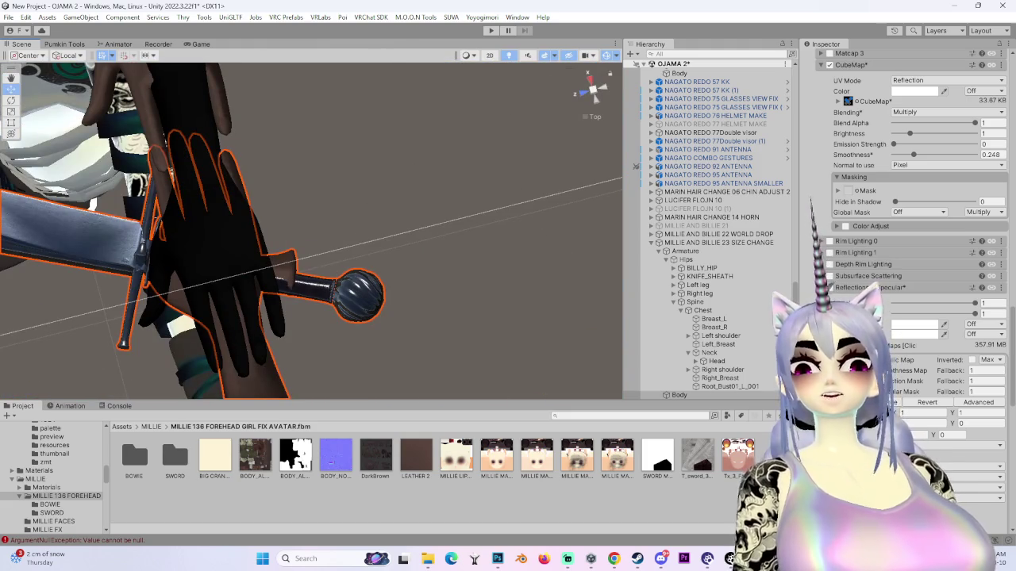
- Merge the Packed Maps into T_sword_3_BC_MochieMetallicMaps.png and orbit the sword to check it
scroll(922, 351, "down", 3)
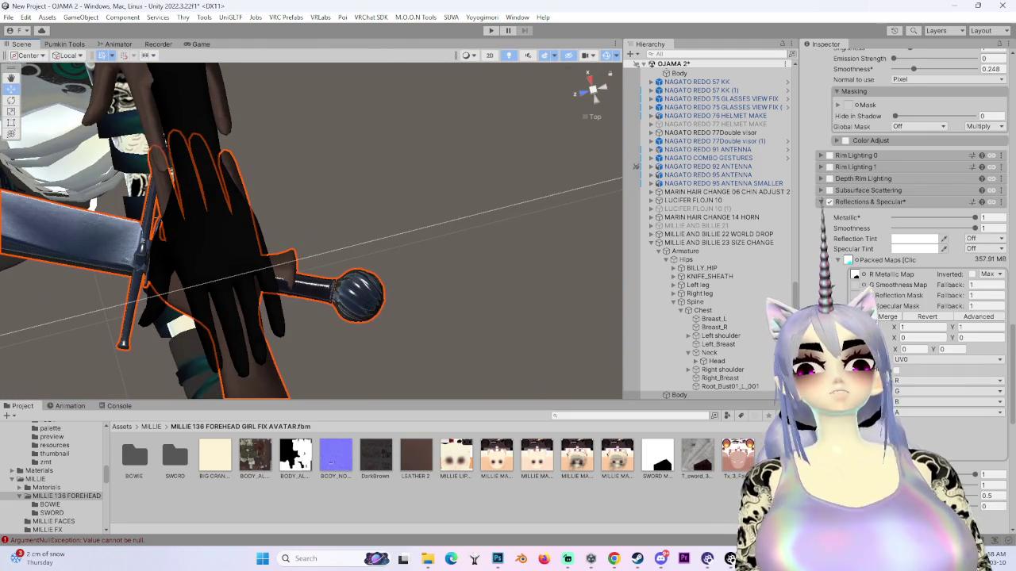
scroll(913, 286, "down", 1)
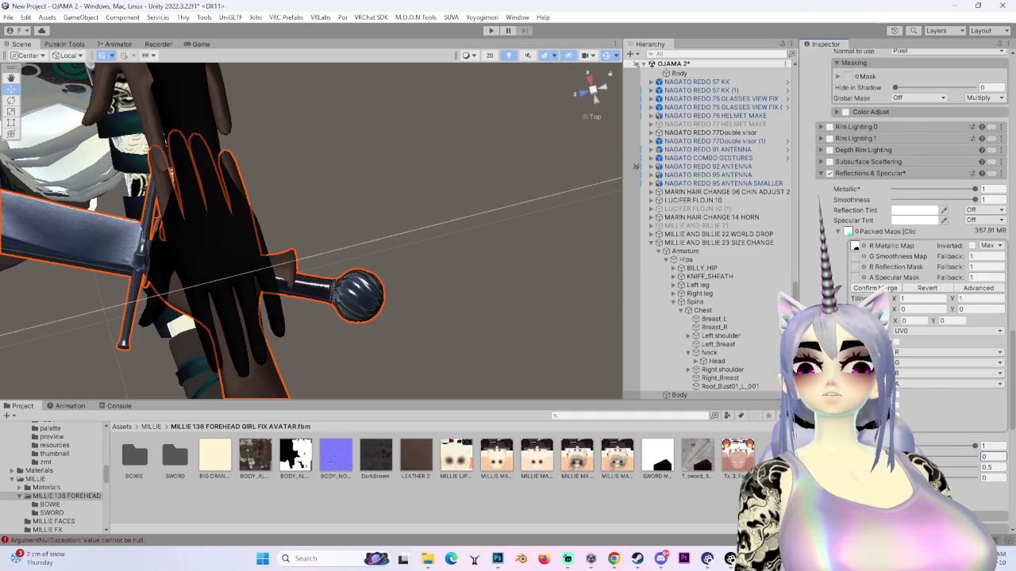
mouse_move(388, 313)
left_mouse_down()
mouse_move(329, 275)
mouse_move(306, 301)
mouse_move(317, 306)
mouse_move(326, 366)
left_mouse_up()
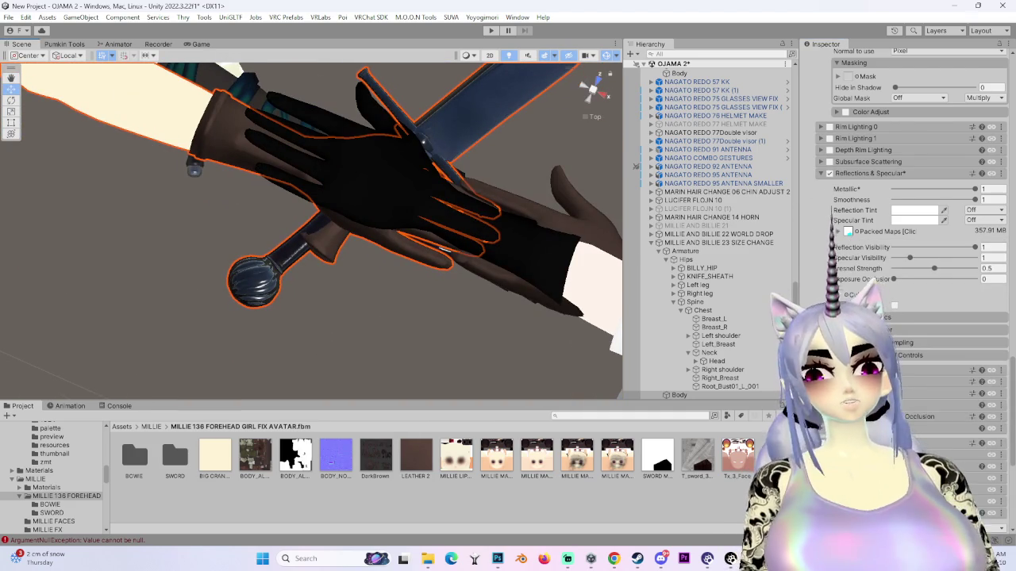
scroll(893, 382, "up", 3)
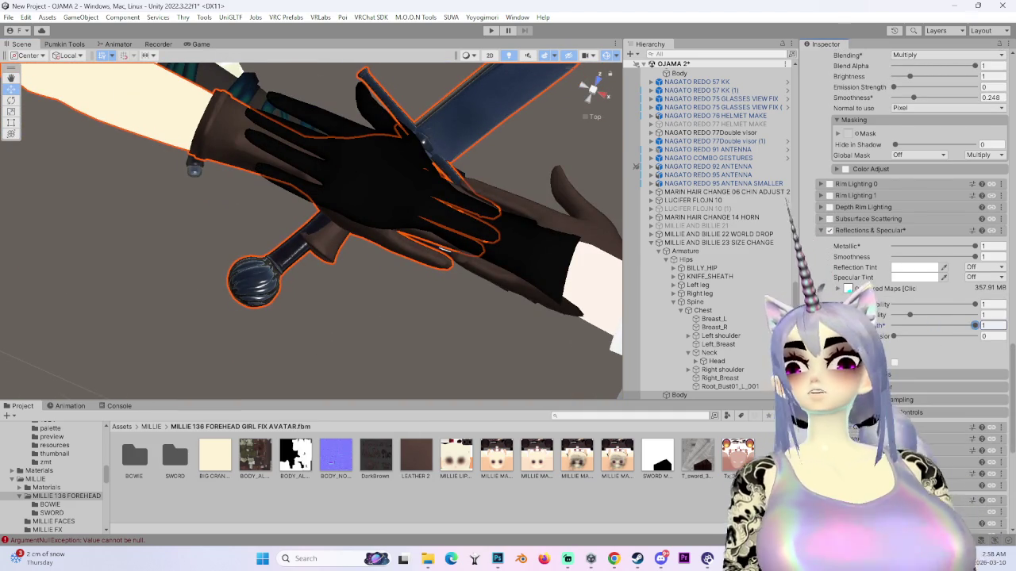
mouse_move(290, 286)
left_mouse_down()
mouse_move(204, 317)
mouse_move(365, 251)
mouse_move(492, 251)
mouse_move(619, 294)
left_mouse_up()
scroll(912, 198, "up", 5)
mouse_move(556, 278)
left_mouse_down()
mouse_move(339, 292)
mouse_move(417, 254)
mouse_move(432, 310)
mouse_move(431, 320)
mouse_move(344, 335)
mouse_move(333, 427)
mouse_move(342, 294)
left_mouse_up()
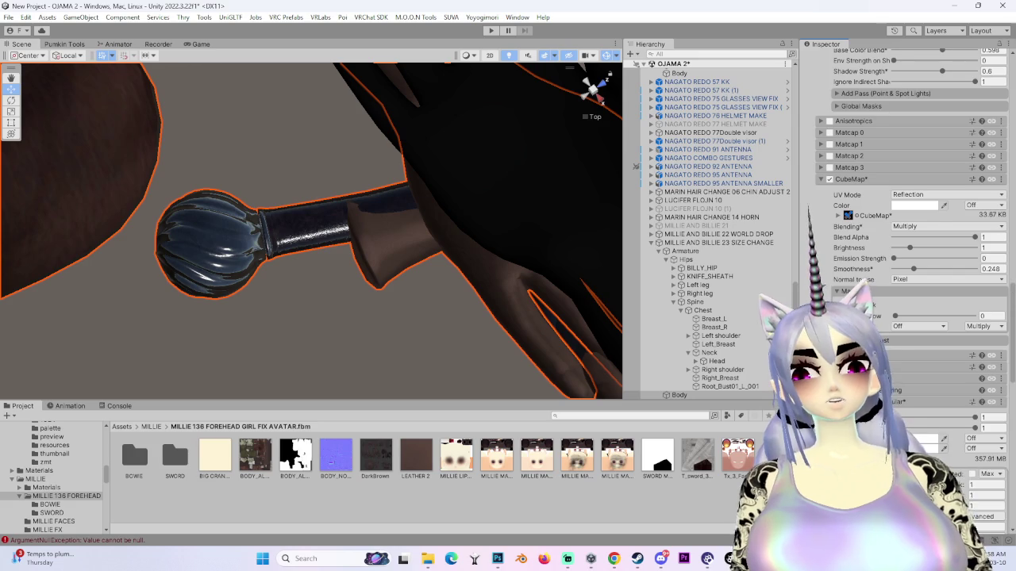
scroll(905, 238, "down", 3)
mouse_move(326, 161)
left_mouse_down()
mouse_move(356, 185)
mouse_move(519, 173)
mouse_move(351, 262)
mouse_move(382, 381)
mouse_move(257, 262)
mouse_move(232, 269)
mouse_move(297, 249)
left_mouse_up()
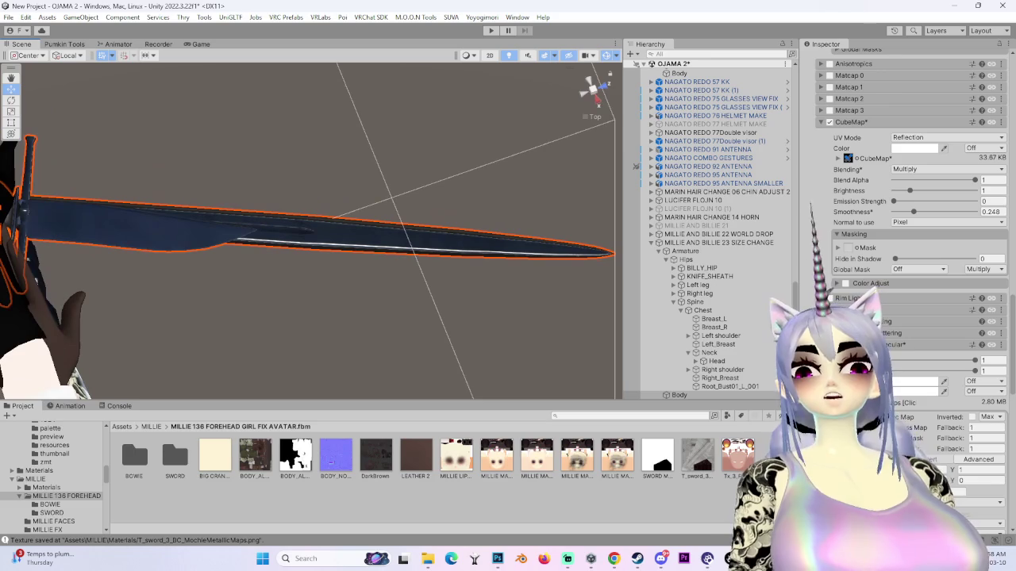
- Orbit around the sword from blade to hilt and hand to inspect its metallic sheen
scroll(365, 487, "up", 1)
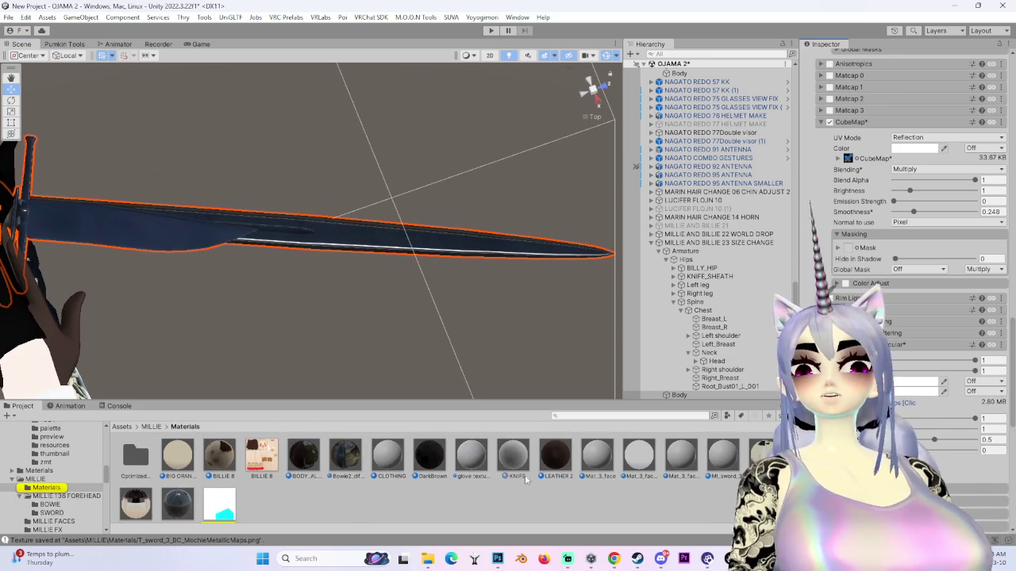
mouse_move(506, 317)
left_mouse_down()
mouse_move(382, 323)
mouse_move(483, 417)
left_mouse_up()
scroll(451, 448, "down", 1)
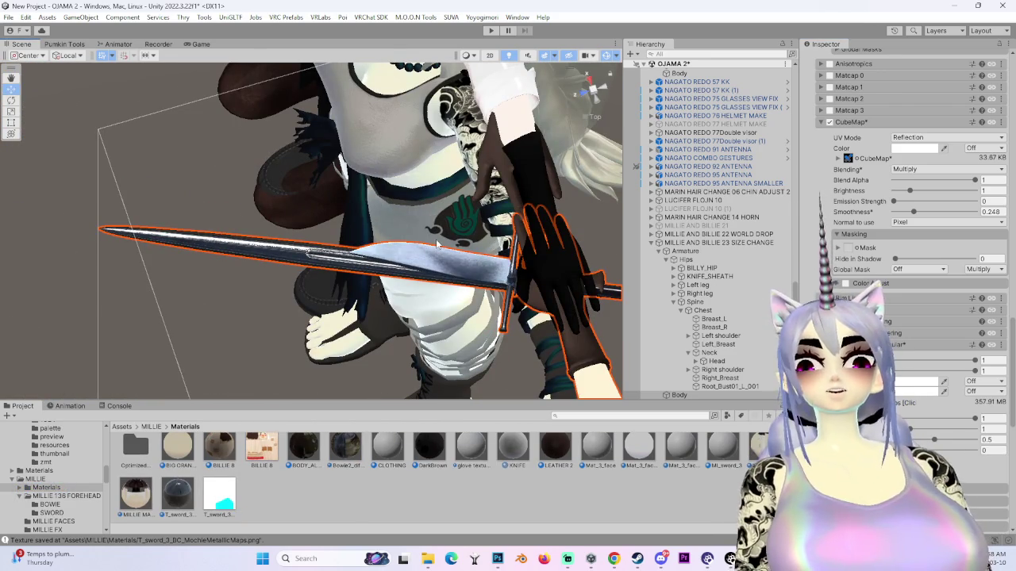
left_click_drag(338, 254, 373, 286)
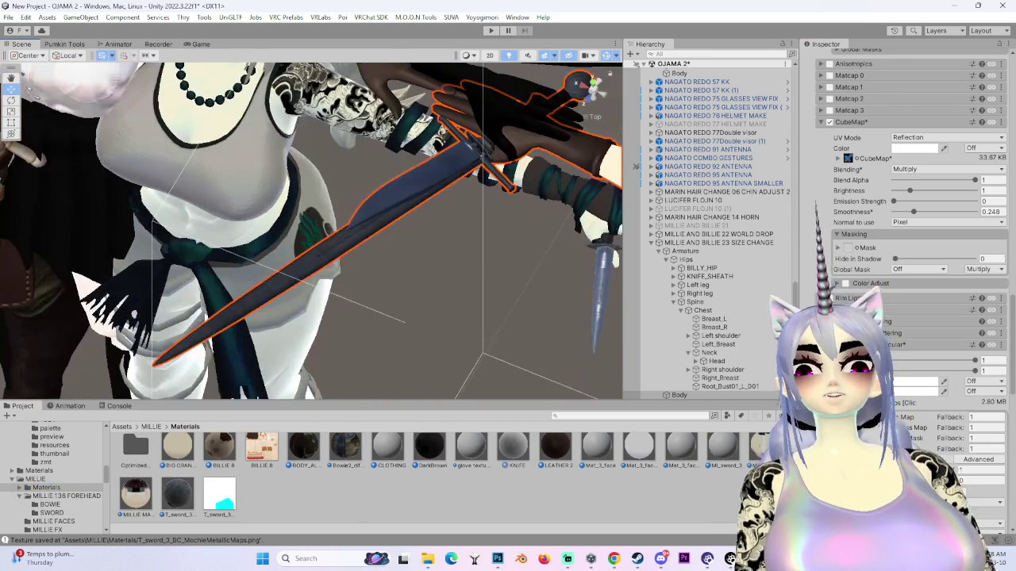
scroll(921, 440, "down", 2)
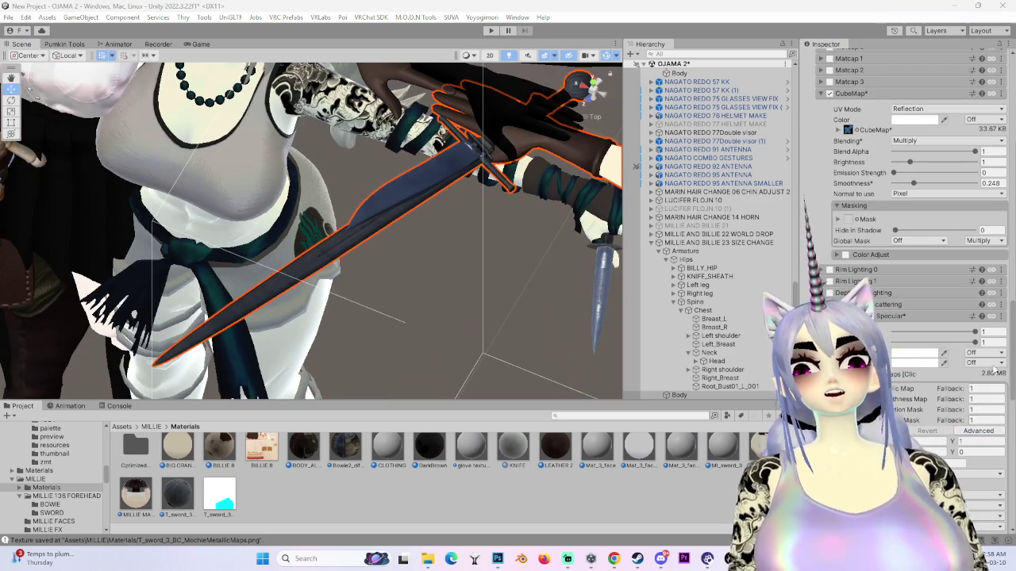
mouse_move(440, 256)
left_mouse_down()
mouse_move(349, 298)
mouse_move(344, 323)
mouse_move(279, 345)
mouse_move(431, 310)
mouse_move(332, 300)
mouse_move(429, 325)
left_mouse_up()
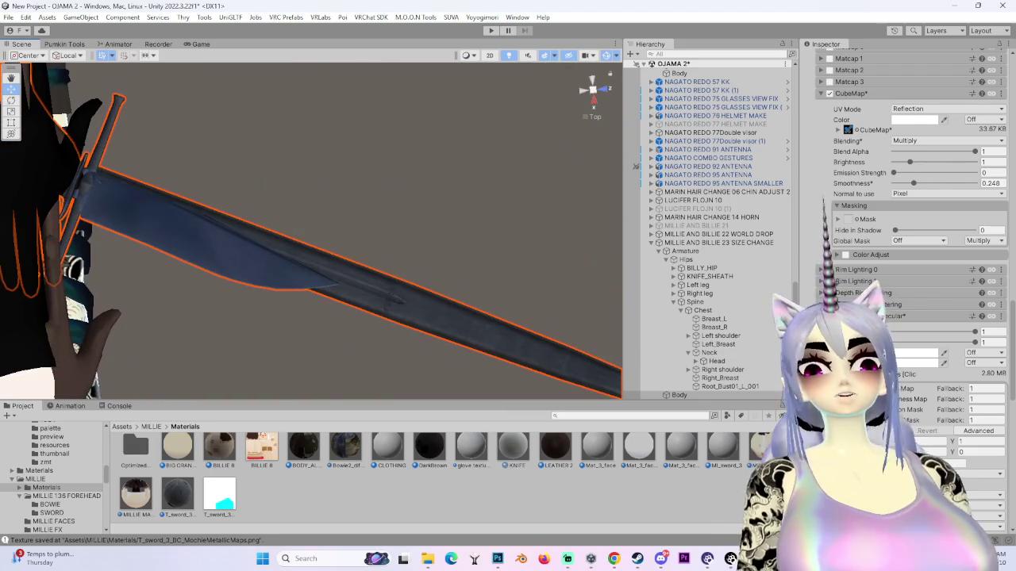
scroll(933, 418, "down", 8)
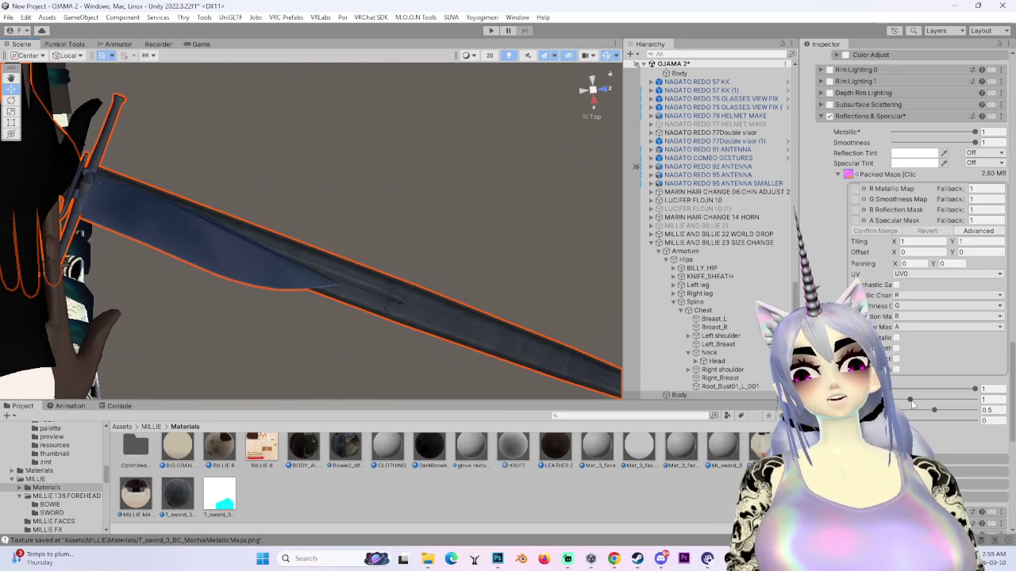
mouse_move(409, 305)
left_mouse_down()
mouse_move(493, 213)
mouse_move(344, 336)
mouse_move(347, 265)
mouse_move(371, 325)
mouse_move(561, 295)
mouse_move(424, 289)
mouse_move(381, 347)
mouse_move(413, 169)
mouse_move(412, 307)
mouse_move(257, 291)
mouse_move(290, 260)
left_mouse_up()
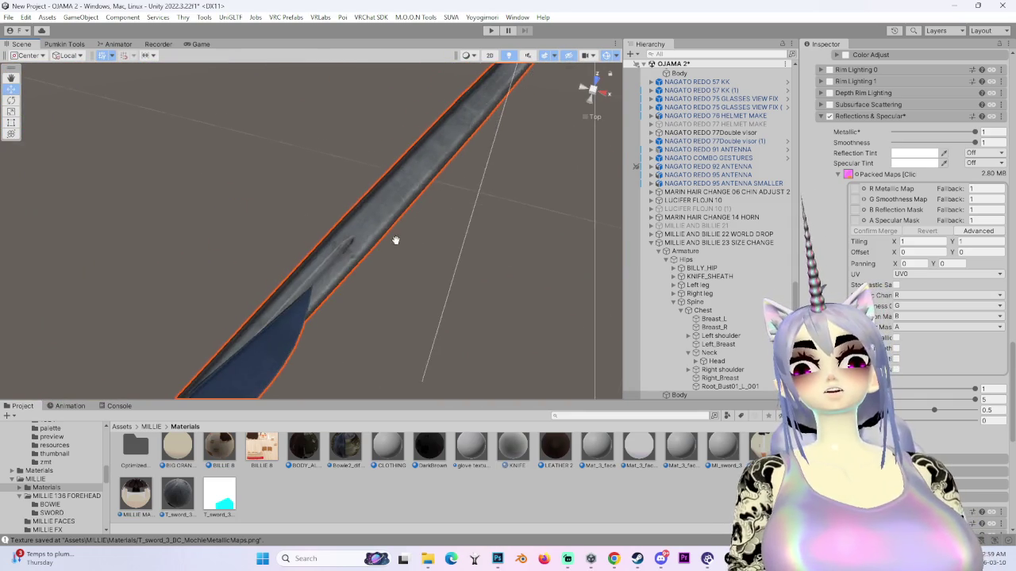
scroll(418, 225, "down", 3)
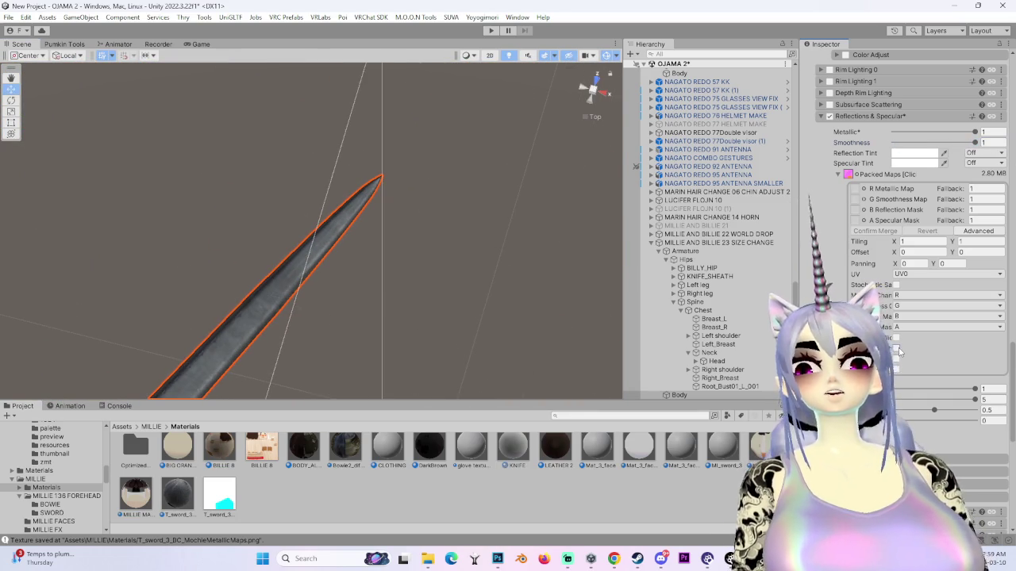
mouse_move(324, 272)
left_mouse_down()
mouse_move(495, 141)
mouse_move(424, 168)
mouse_move(379, 231)
mouse_move(379, 322)
mouse_move(353, 308)
mouse_move(487, 151)
mouse_move(363, 265)
mouse_move(276, 394)
mouse_move(254, 373)
mouse_move(294, 336)
mouse_move(171, 395)
mouse_move(246, 287)
mouse_move(465, 317)
mouse_move(499, 261)
mouse_move(232, 368)
mouse_move(378, 318)
mouse_move(414, 375)
mouse_move(482, 317)
mouse_move(352, 277)
left_mouse_up()
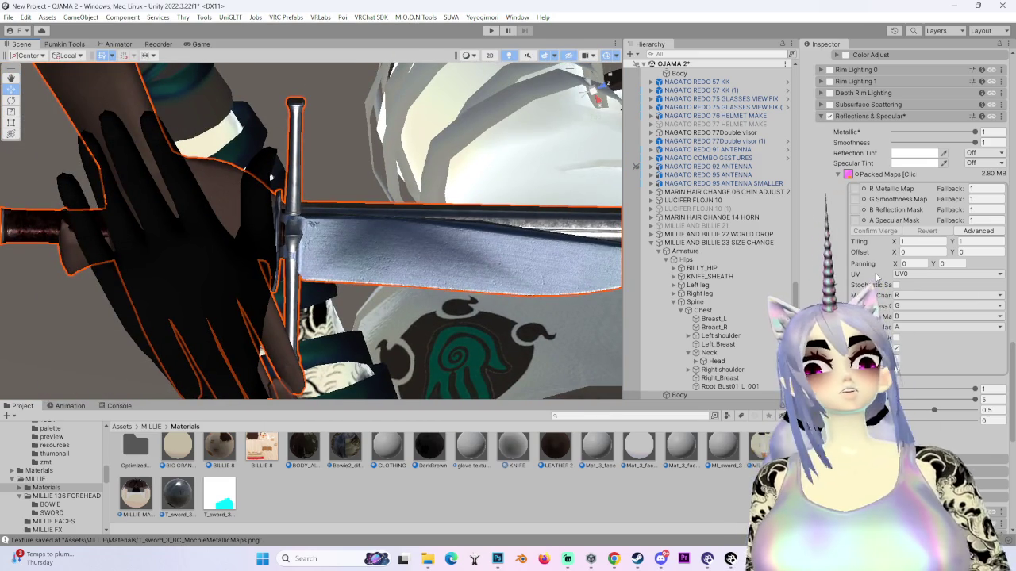
- Inspect the pommel and blade, then briefly lower the sword's Metallic and restore it to 1
mouse_move(317, 287)
left_mouse_down()
mouse_move(254, 283)
mouse_move(338, 290)
mouse_move(329, 309)
mouse_move(348, 332)
mouse_move(560, 222)
mouse_move(562, 304)
mouse_move(424, 181)
mouse_move(392, 132)
mouse_move(401, 328)
mouse_move(499, 133)
mouse_move(433, 254)
mouse_move(386, 277)
mouse_move(421, 283)
mouse_move(273, 288)
mouse_move(314, 309)
mouse_move(410, 243)
mouse_move(413, 390)
mouse_move(379, 327)
mouse_move(497, 310)
mouse_move(303, 306)
mouse_move(344, 316)
mouse_move(341, 238)
mouse_move(465, 231)
mouse_move(469, 291)
mouse_move(215, 295)
mouse_move(358, 299)
mouse_move(218, 289)
mouse_move(254, 245)
mouse_move(437, 244)
left_mouse_up()
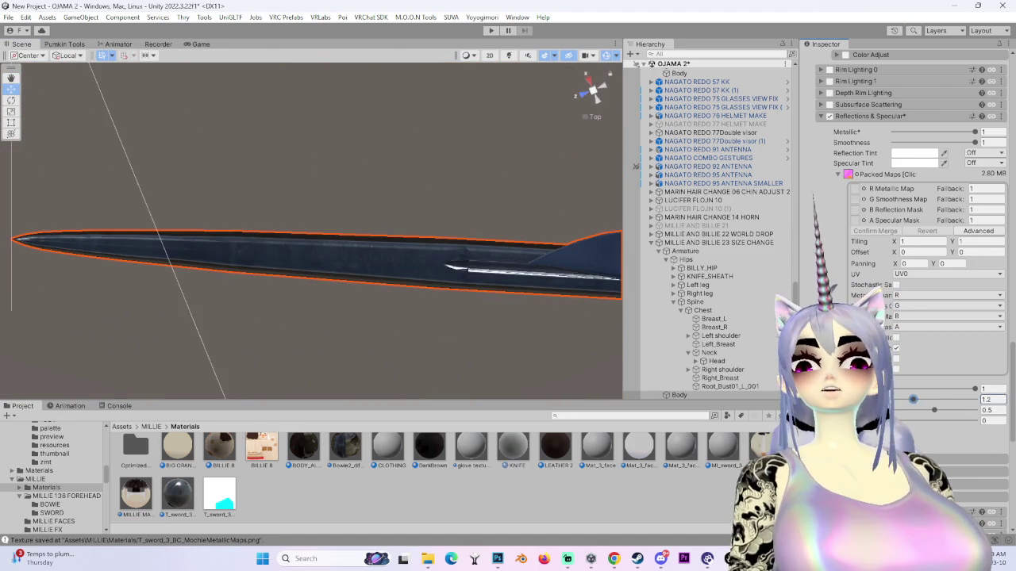
mouse_move(437, 245)
left_mouse_down()
mouse_move(136, 261)
mouse_move(159, 263)
left_mouse_up()
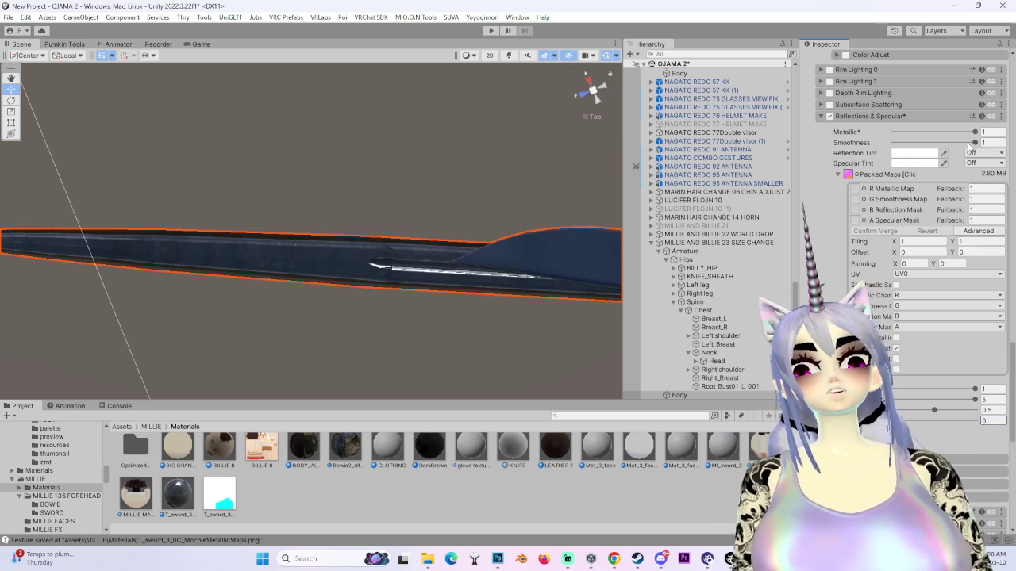
mouse_move(975, 133)
left_mouse_down()
mouse_move(893, 132)
mouse_move(975, 132)
left_mouse_up()
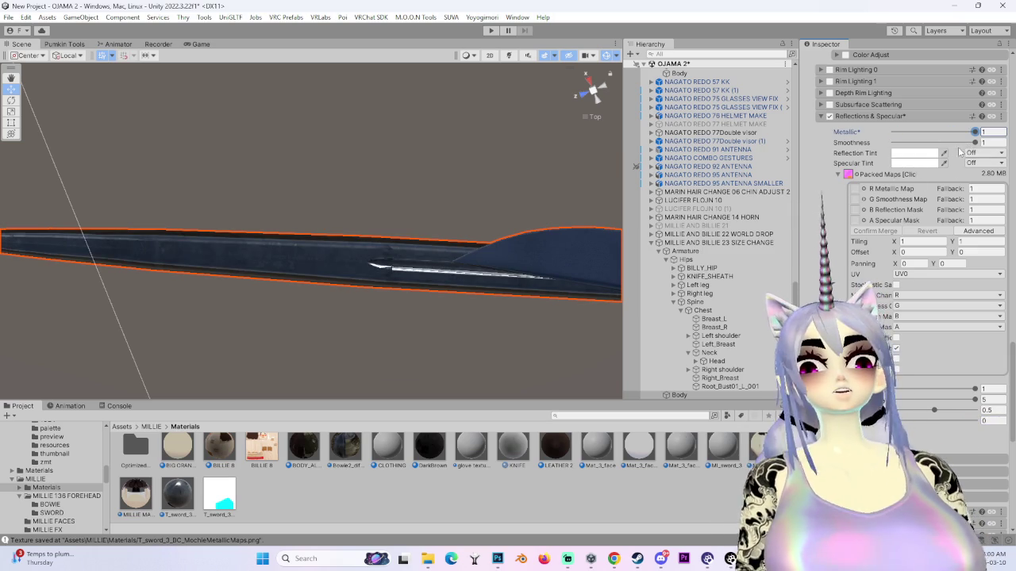
- Orbit around the blade, hilt and hand to check the sword's reflections from several angles
mouse_move(444, 262)
left_mouse_down()
mouse_move(408, 265)
mouse_move(430, 189)
mouse_move(331, 219)
mouse_move(438, 192)
left_mouse_up()
left_click_drag(506, 159, 373, 262)
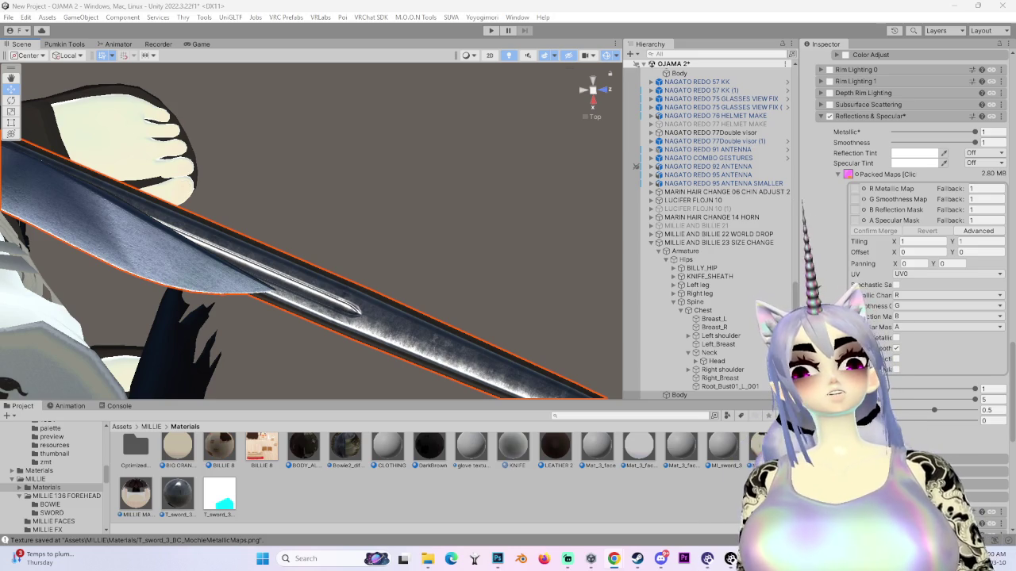
mouse_move(373, 282)
left_mouse_down()
mouse_move(245, 265)
mouse_move(459, 206)
left_mouse_up()
scroll(912, 239, "down", 2)
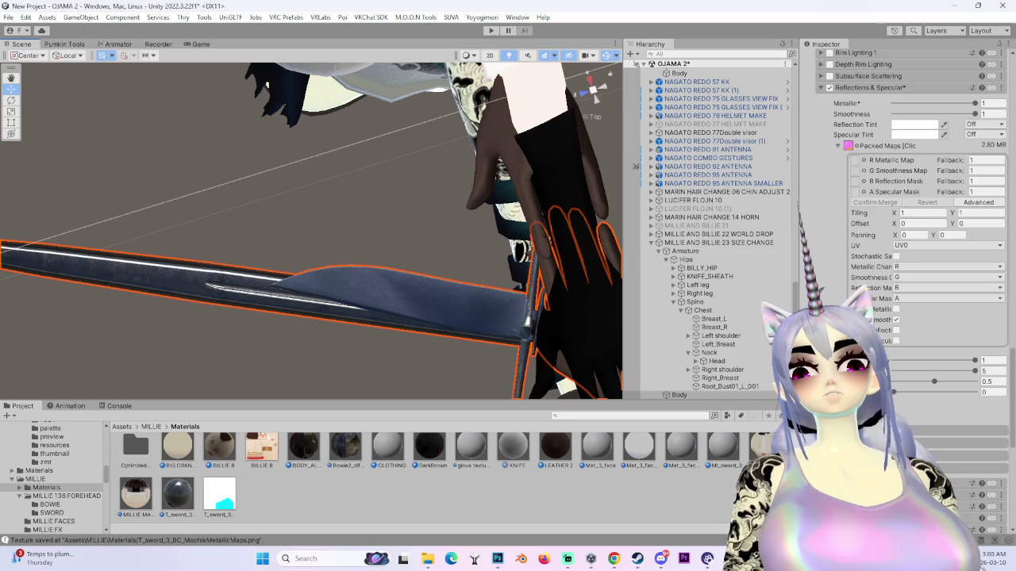
scroll(913, 199, "up", 3)
left_click_drag(352, 294, 381, 255)
mouse_move(487, 283)
left_mouse_down()
mouse_move(401, 318)
mouse_move(326, 291)
mouse_move(286, 253)
left_mouse_up()
mouse_move(333, 302)
left_mouse_down()
mouse_move(440, 335)
mouse_move(422, 330)
mouse_move(375, 198)
mouse_move(389, 199)
left_mouse_up()
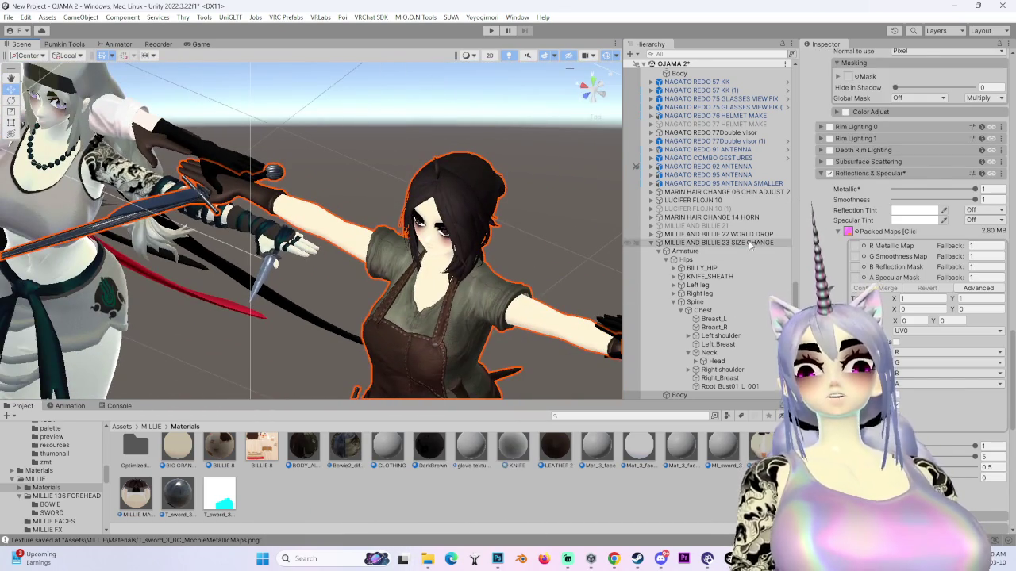
double_click(749, 247)
left_click_drag(347, 294, 602, 88)
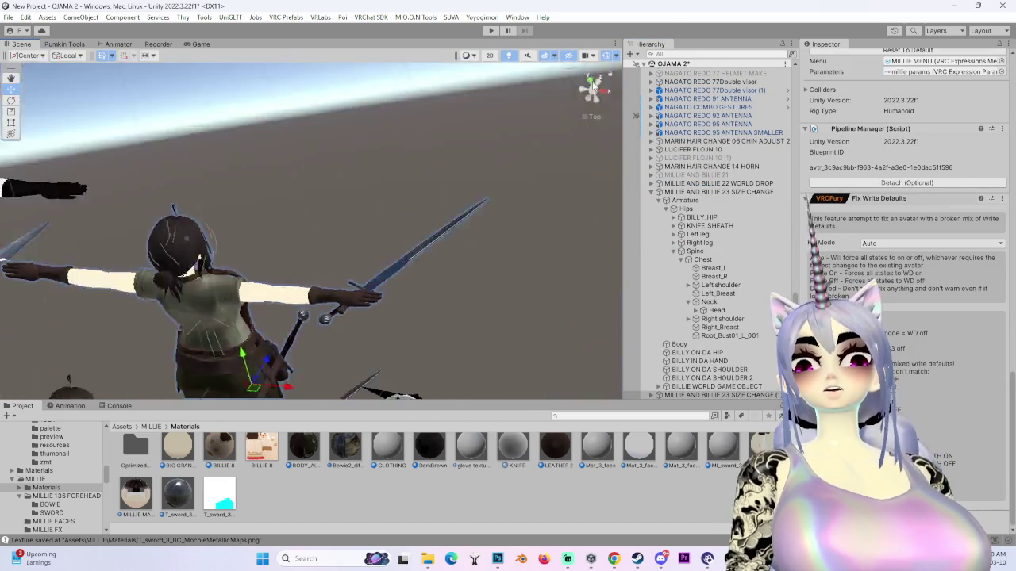
scroll(658, 372, "down", 1)
left_click(657, 387)
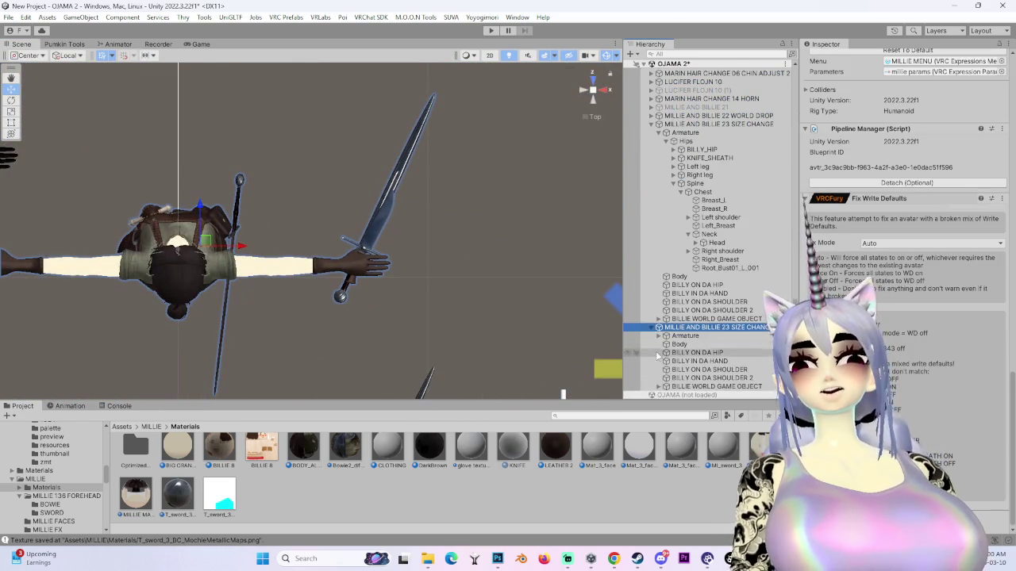
scroll(667, 347, "down", 3)
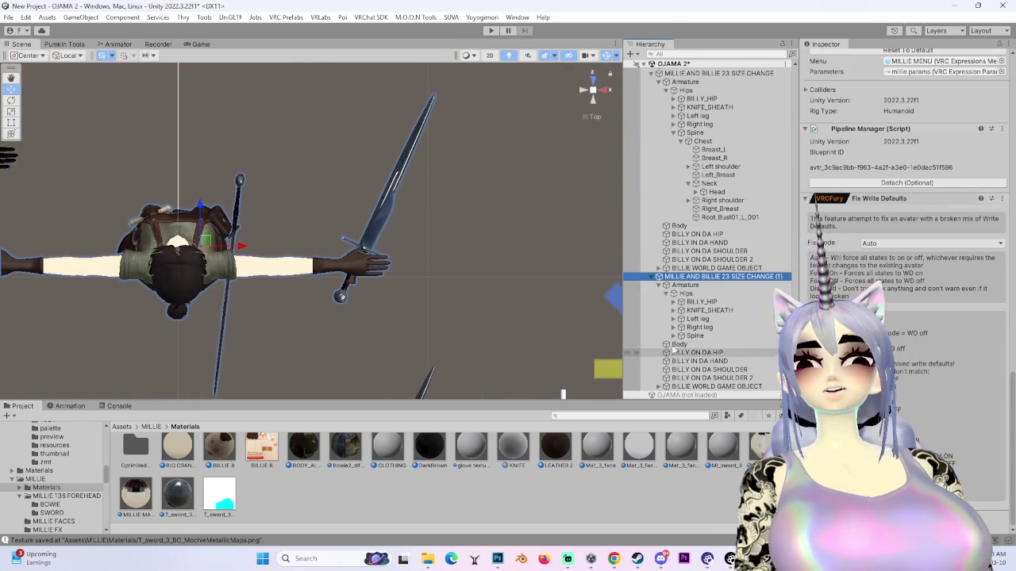
scroll(680, 347, "down", 4)
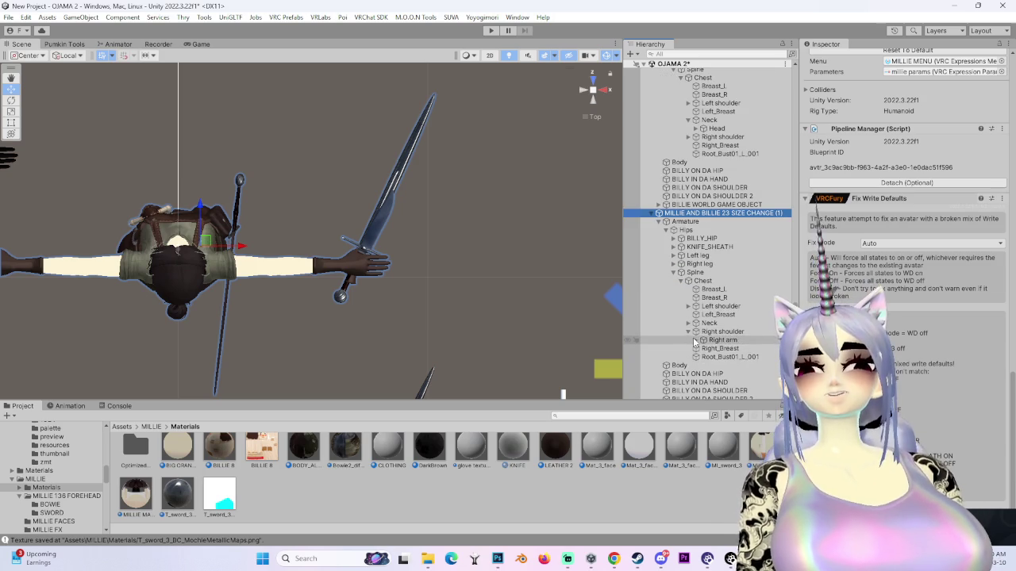
left_click(696, 340)
scroll(694, 338, "down", 2)
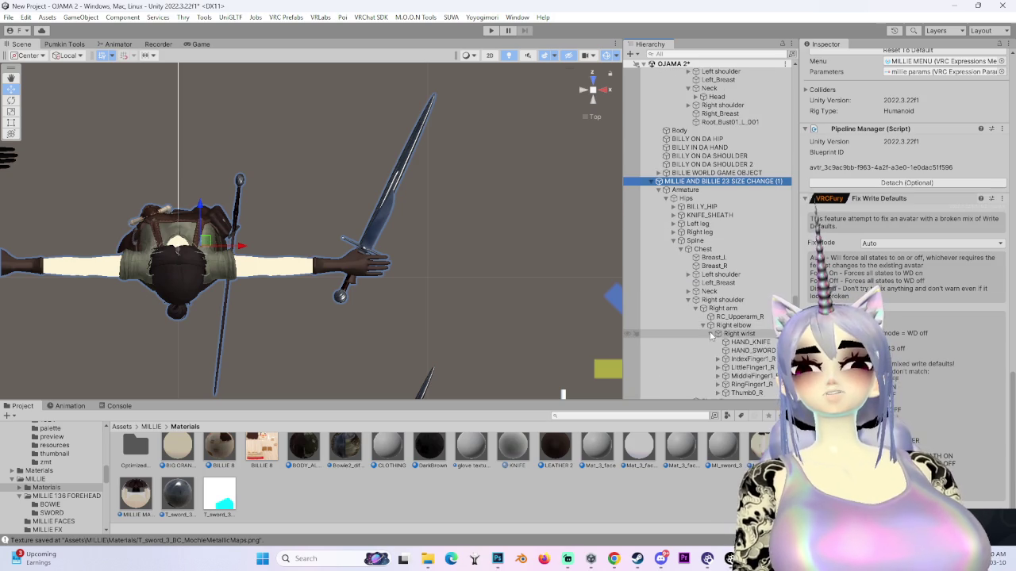
scroll(711, 337, "down", 2)
left_click(752, 318)
key("f")
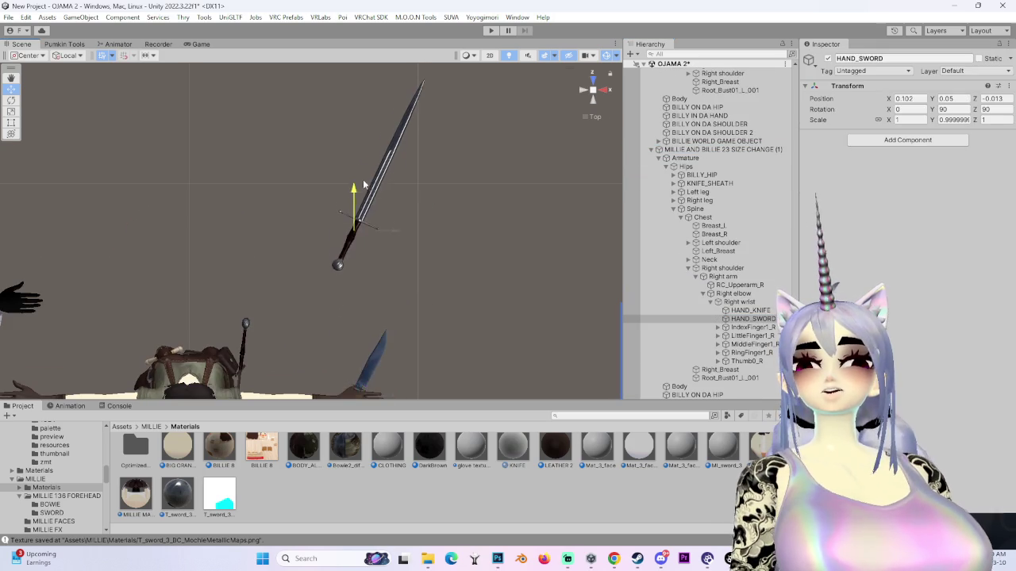
left_click_drag(364, 192, 329, 307)
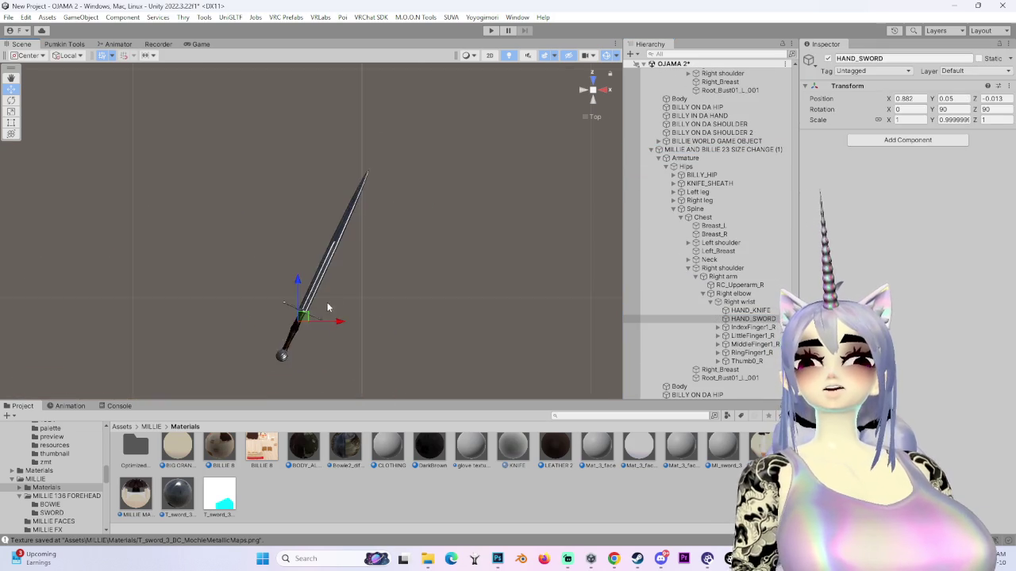
left_click(751, 319)
scroll(306, 252, "down", 5)
scroll(307, 252, "up", 5)
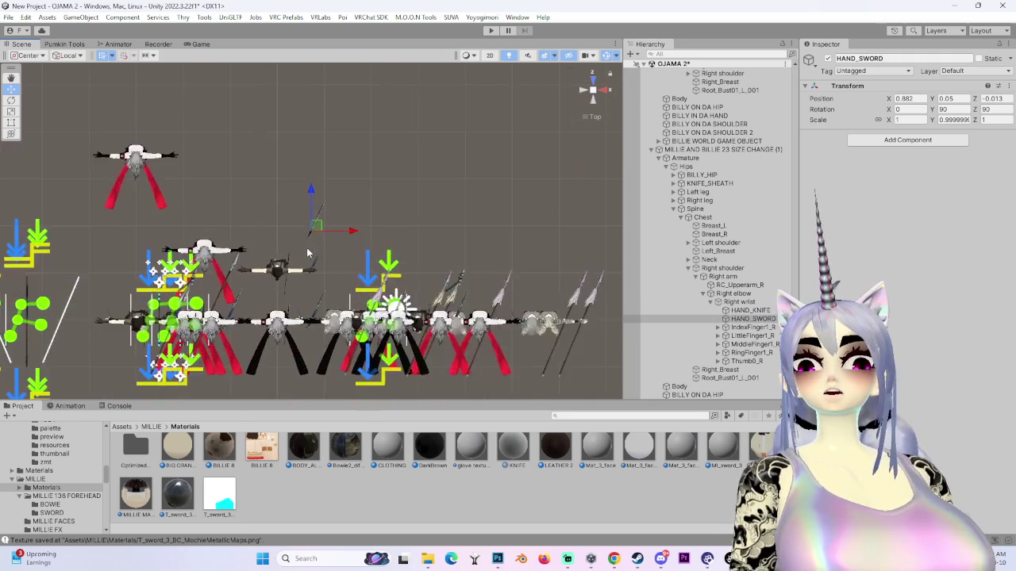
scroll(306, 252, "up", 8)
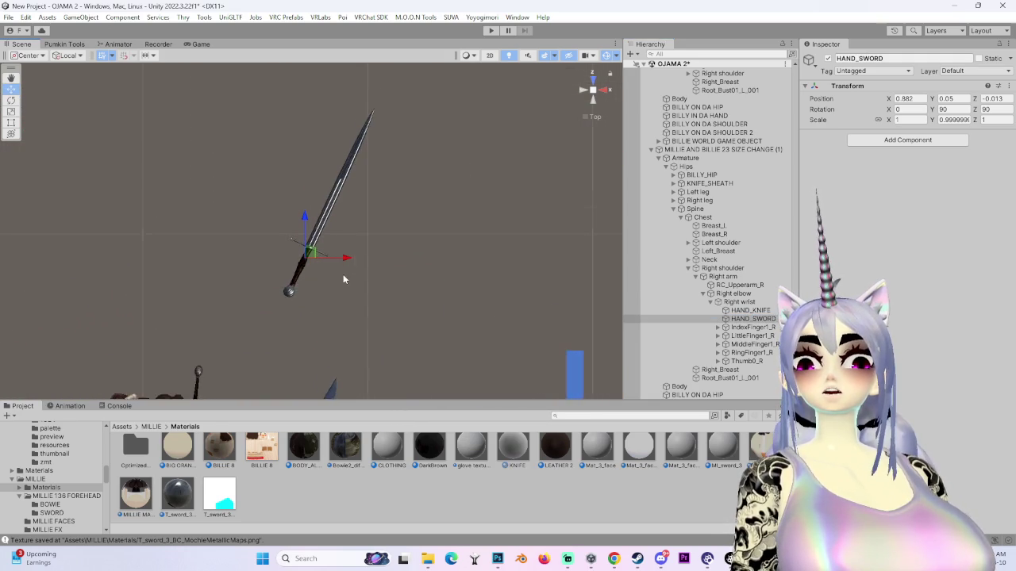
scroll(361, 283, "down", 5)
scroll(356, 287, "up", 5)
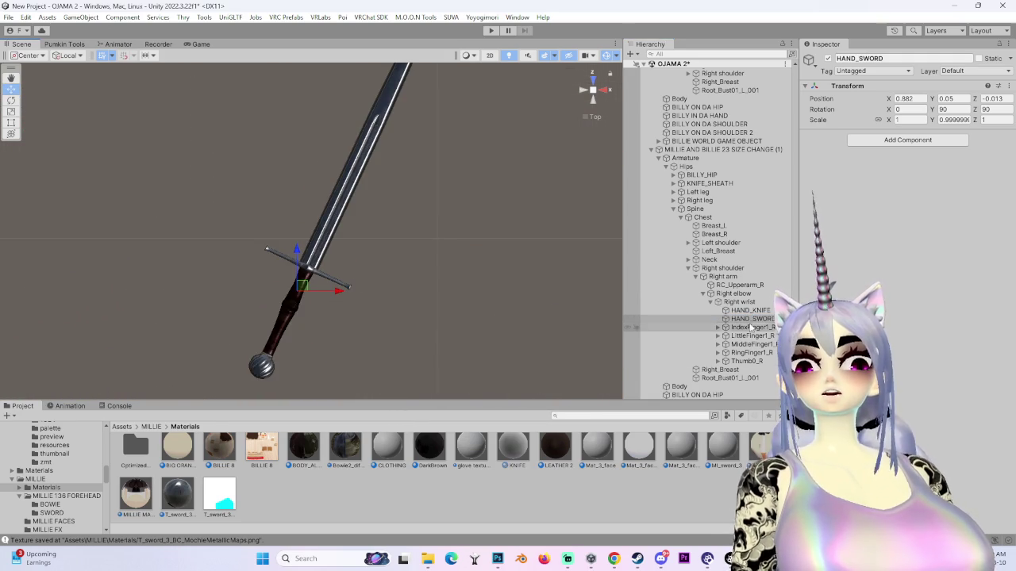
left_click(746, 319)
scroll(337, 289, "up", 8)
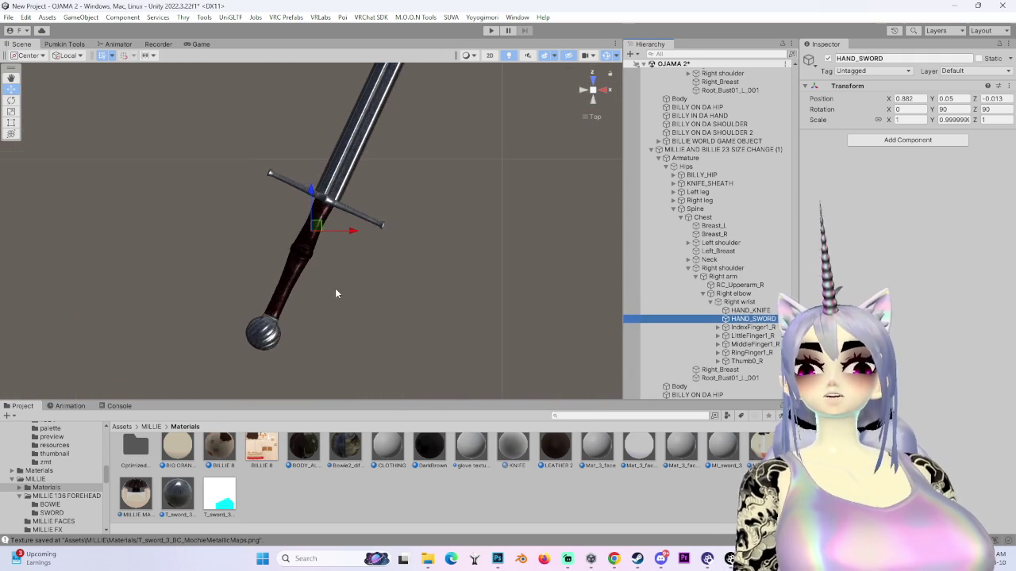
scroll(347, 230, "up", 6)
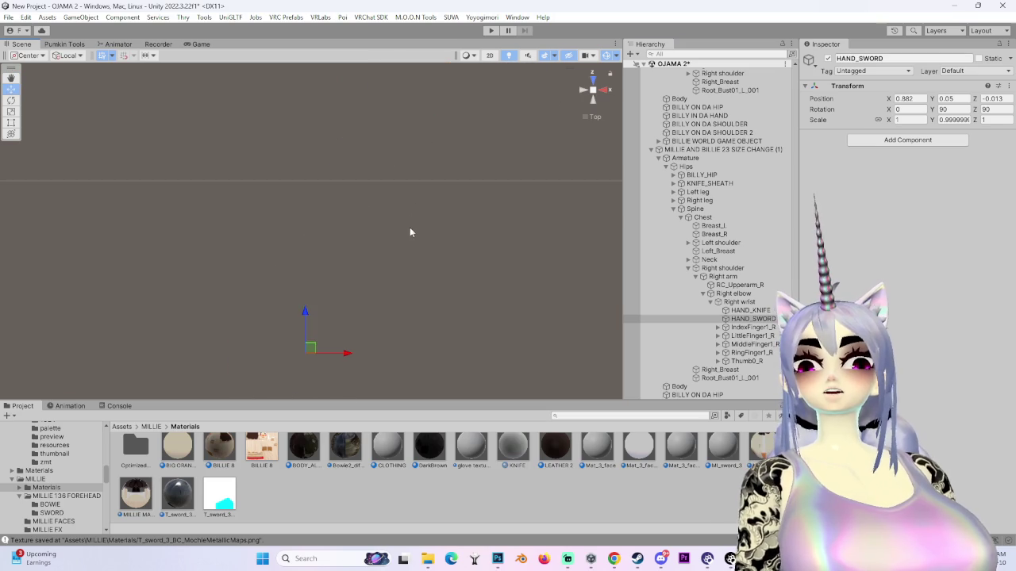
scroll(306, 257, "down", 8)
scroll(305, 257, "up", 6)
scroll(307, 261, "up", 2)
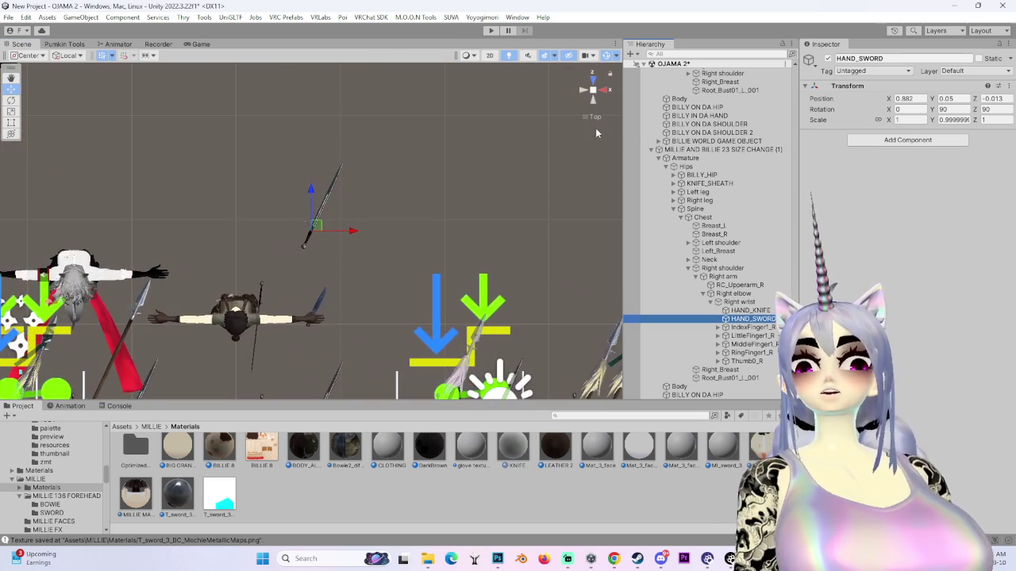
scroll(355, 243, "up", 8)
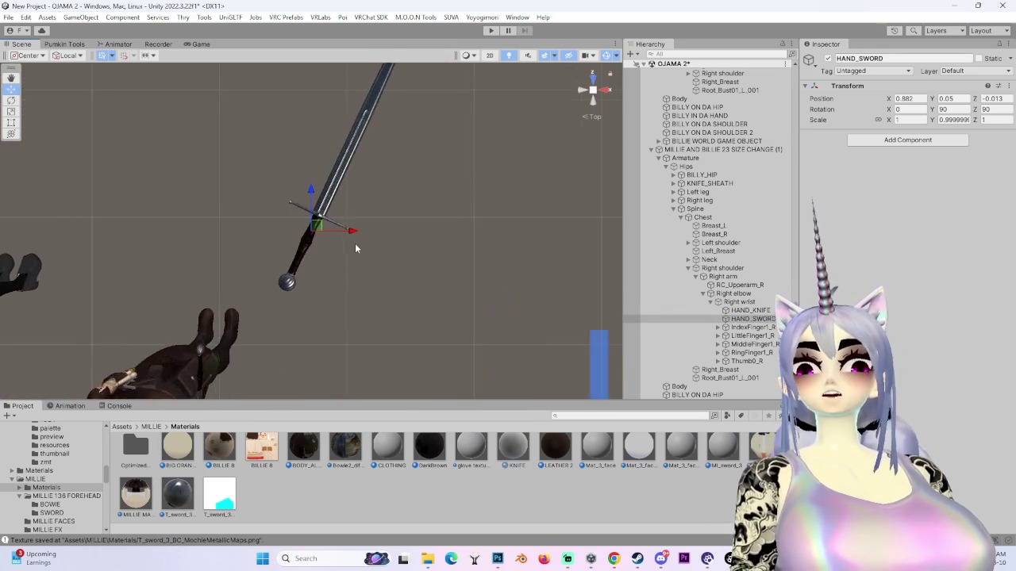
scroll(355, 242, "up", 8)
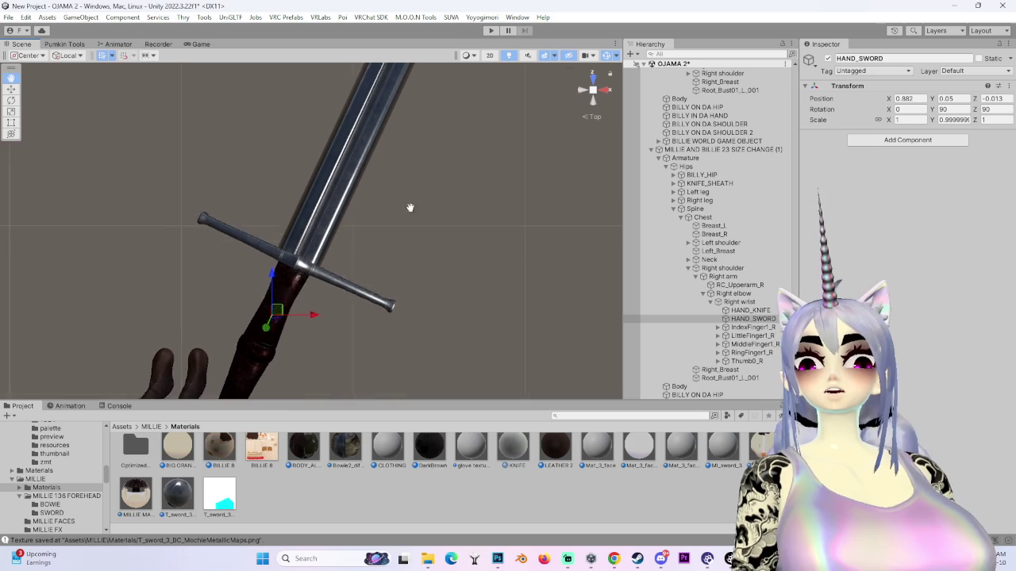
scroll(406, 160, "up", 8)
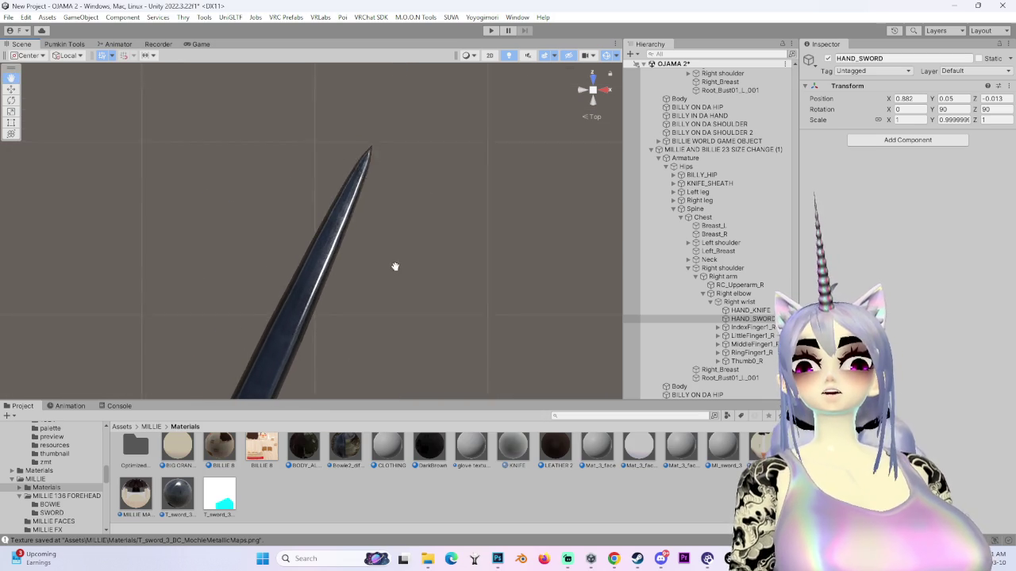
mouse_move(388, 272)
left_mouse_down("alt")
mouse_move(323, 337)
mouse_move(434, 267)
mouse_move(503, 256)
mouse_move(477, 238)
mouse_move(204, 222)
mouse_move(239, 302)
mouse_move(320, 315)
mouse_move(374, 282)
mouse_move(349, 214)
mouse_move(373, 229)
mouse_move(423, 225)
mouse_move(421, 249)
mouse_move(442, 179)
mouse_move(317, 169)
mouse_move(338, 182)
mouse_move(304, 245)
mouse_move(319, 246)
mouse_move(339, 308)
mouse_move(411, 287)
mouse_move(530, 279)
mouse_move(385, 254)
mouse_move(280, 254)
left_mouse_up("alt")
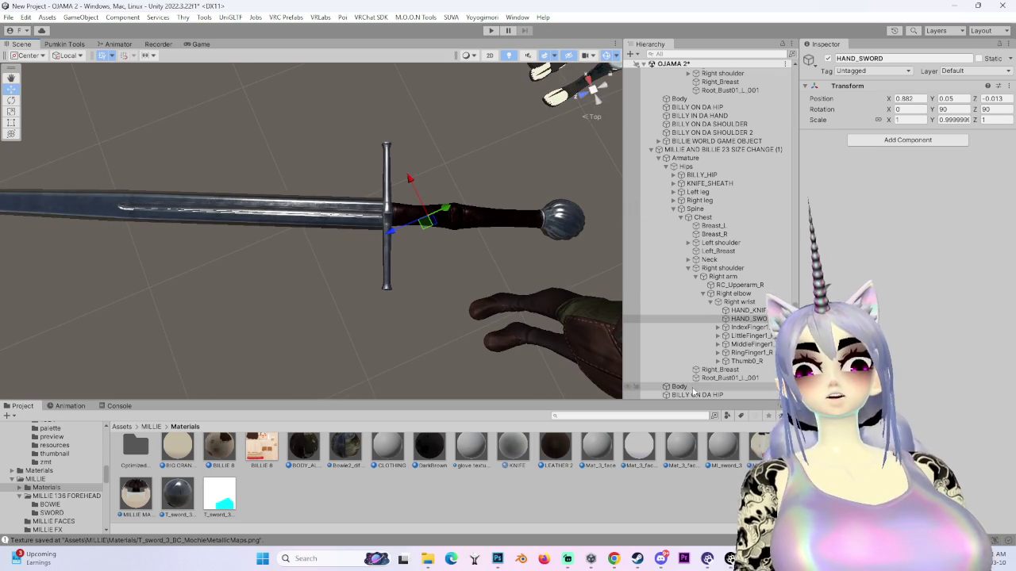
left_click(680, 387)
- In Reflections & Specular, test a lower Metallic on the sword, then return it to 1
scroll(904, 238, "down", 10)
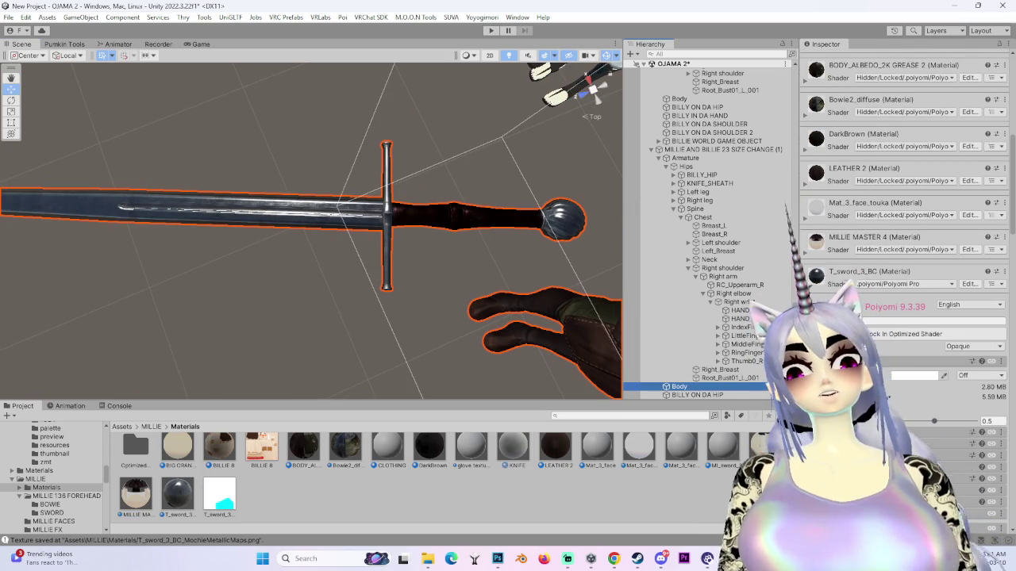
scroll(904, 238, "down", 15)
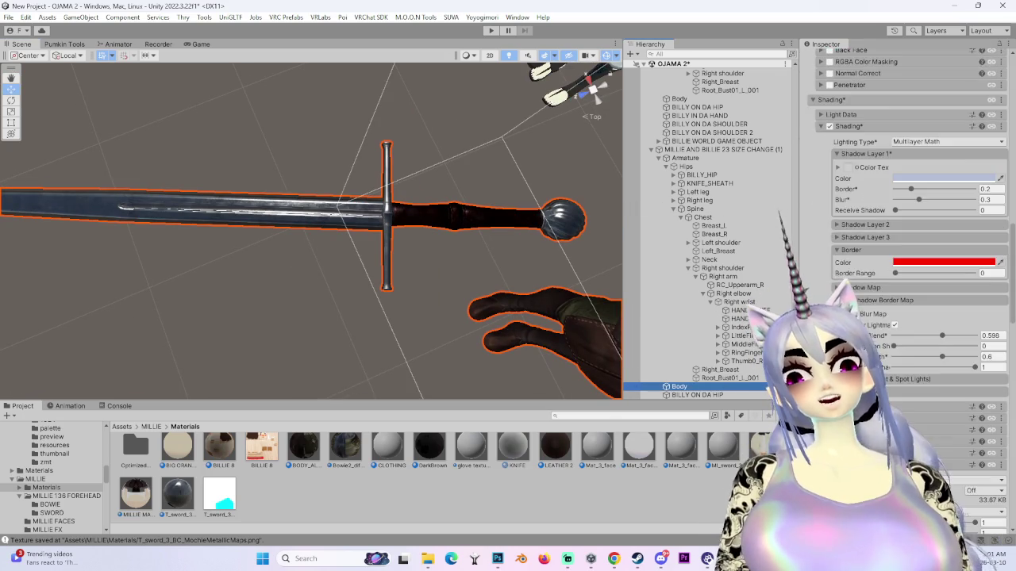
scroll(909, 262, "down", 4)
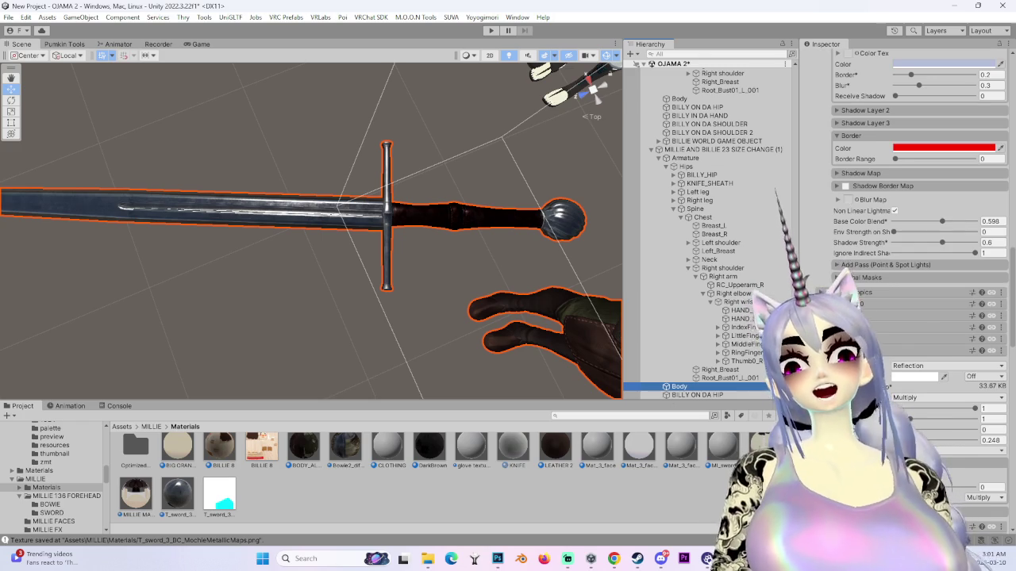
scroll(913, 238, "down", 3)
scroll(912, 238, "down", 4)
scroll(913, 238, "down", 4)
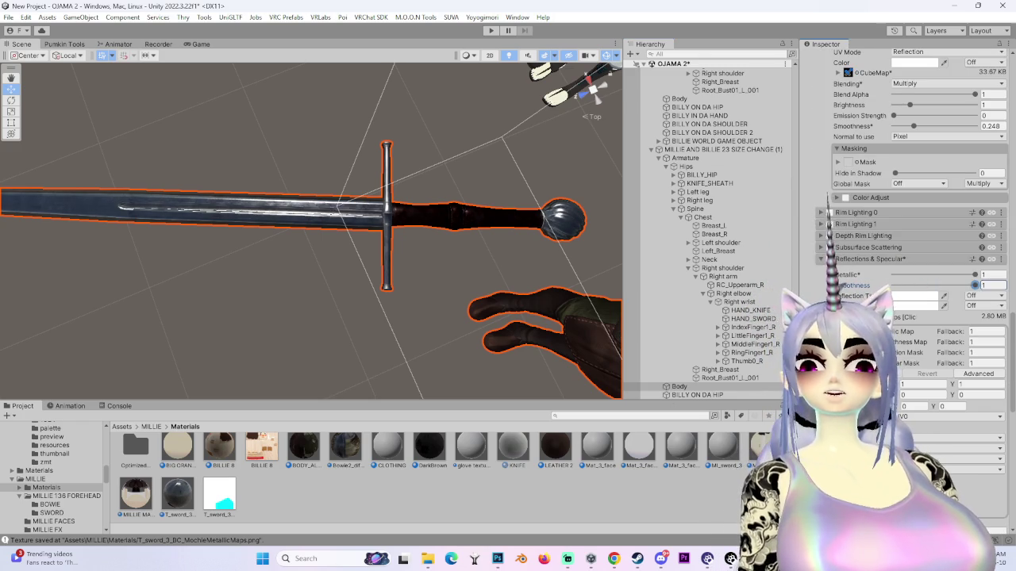
mouse_move(492, 238)
left_mouse_down()
mouse_move(465, 268)
mouse_move(450, 320)
mouse_move(458, 322)
left_mouse_up()
left_click_drag(975, 274, 902, 276)
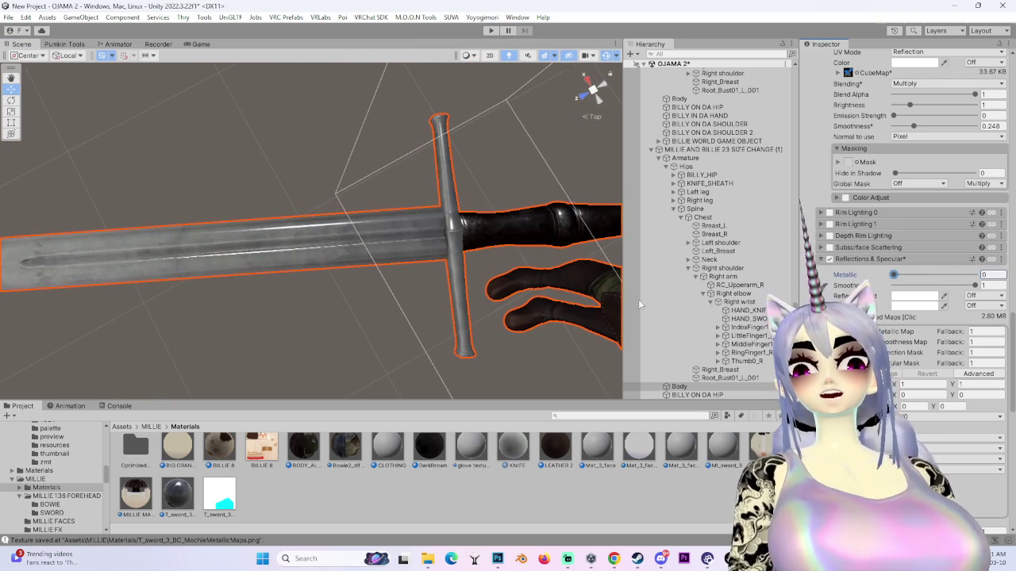
scroll(450, 222, "up", 3)
mouse_move(414, 232)
left_mouse_down()
mouse_move(295, 264)
mouse_move(314, 263)
mouse_move(315, 253)
mouse_move(351, 291)
mouse_move(413, 301)
left_mouse_up()
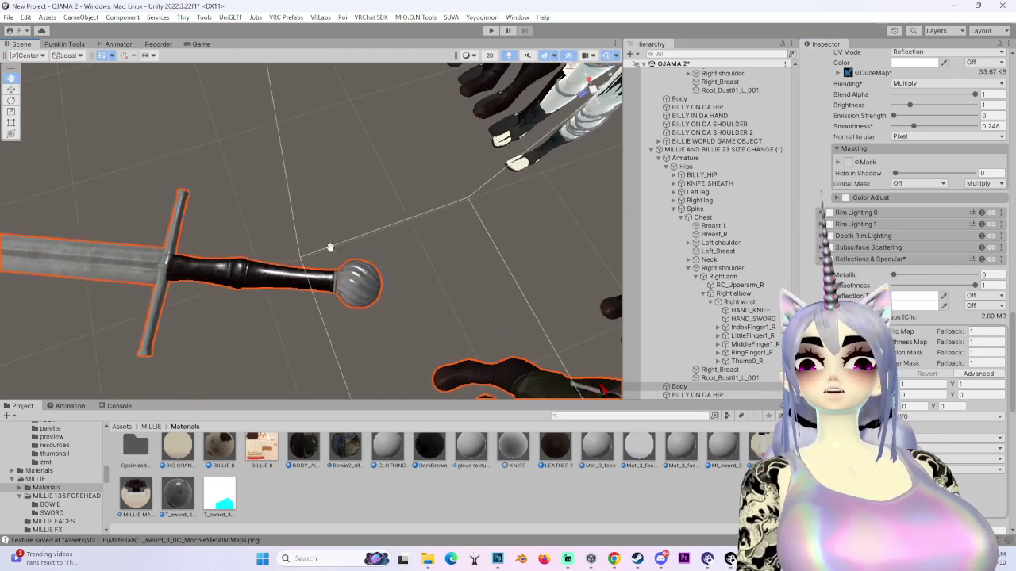
left_click_drag(907, 274, 974, 274)
left_click_drag(381, 261, 402, 254)
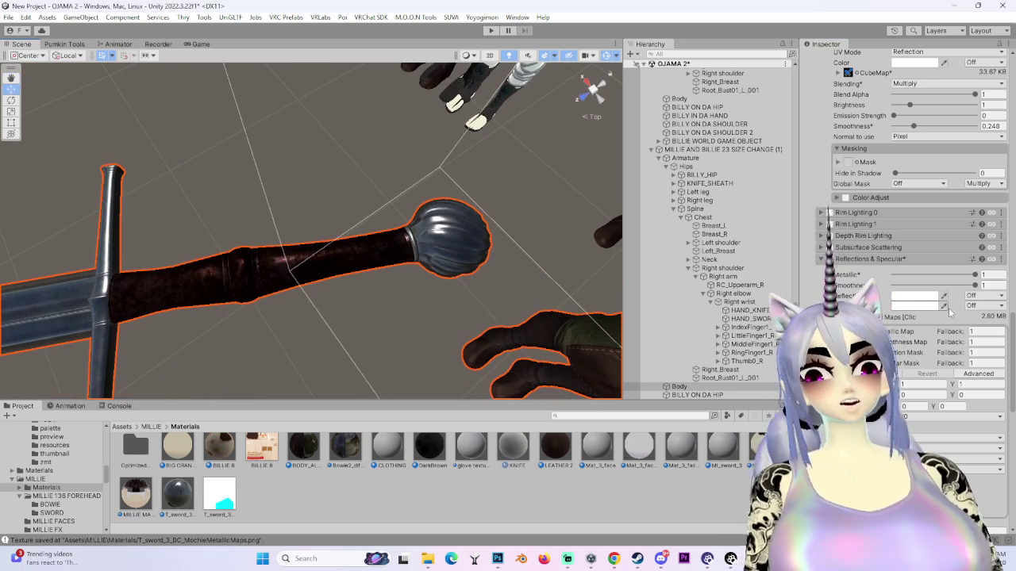
- Lower a reflection strength slider slightly and view the blade and crossguard
scroll(975, 425, "down", 3)
left_click_drag(199, 330, 266, 317)
left_click_drag(974, 428, 960, 428)
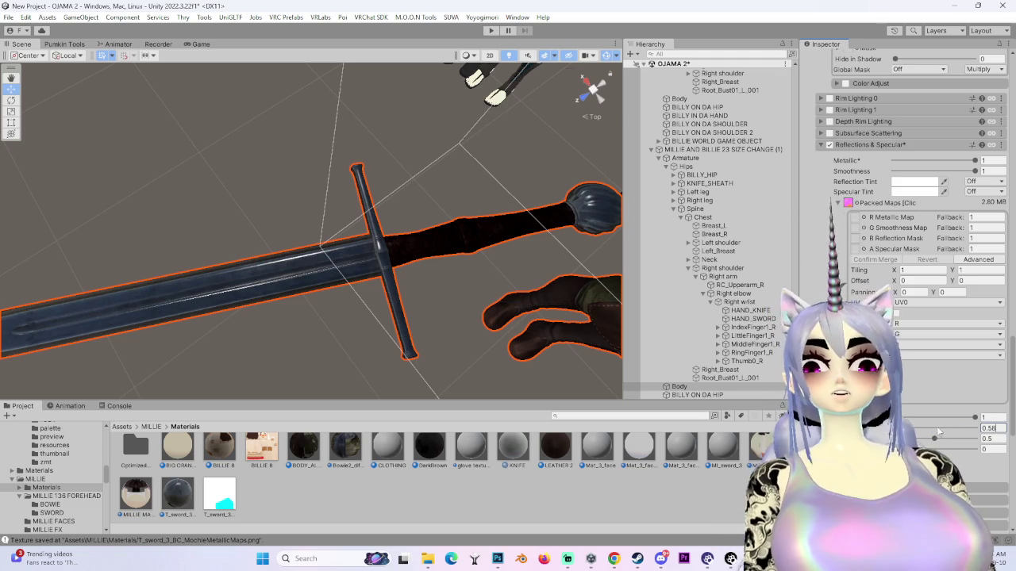
mouse_move(460, 350)
left_mouse_down()
mouse_move(475, 373)
mouse_move(522, 340)
mouse_move(381, 274)
mouse_move(372, 302)
mouse_move(580, 262)
mouse_move(518, 251)
mouse_move(334, 284)
left_mouse_up()
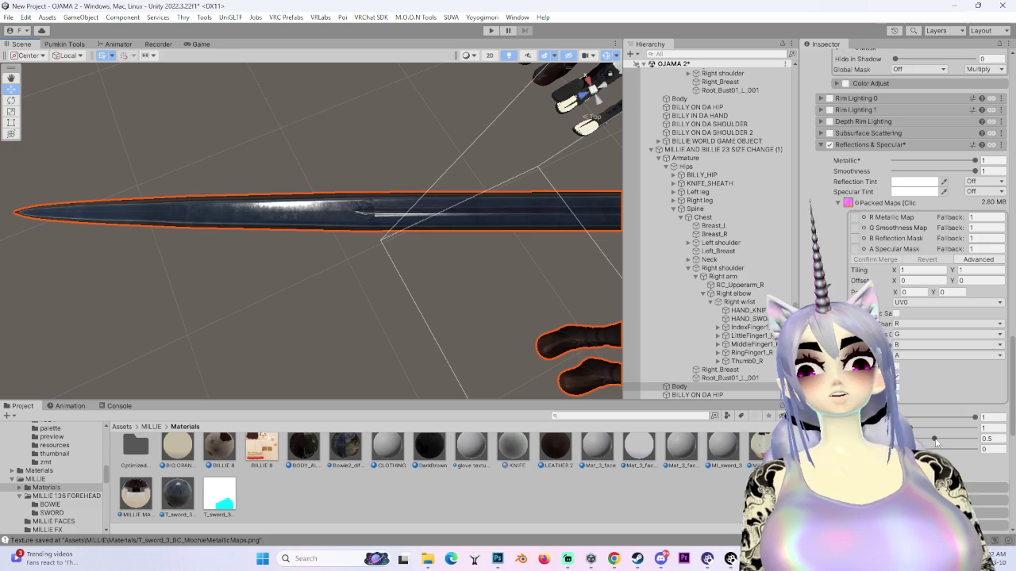
- Try the Packed Maps checkboxes, switching the blade between silver and dark blue
left_click(897, 379)
mouse_move(508, 318)
left_mouse_down()
mouse_move(397, 288)
mouse_move(265, 272)
mouse_move(449, 240)
mouse_move(412, 375)
mouse_move(415, 224)
mouse_move(383, 212)
mouse_move(301, 301)
mouse_move(316, 247)
mouse_move(468, 189)
mouse_move(301, 297)
mouse_move(357, 286)
left_mouse_up()
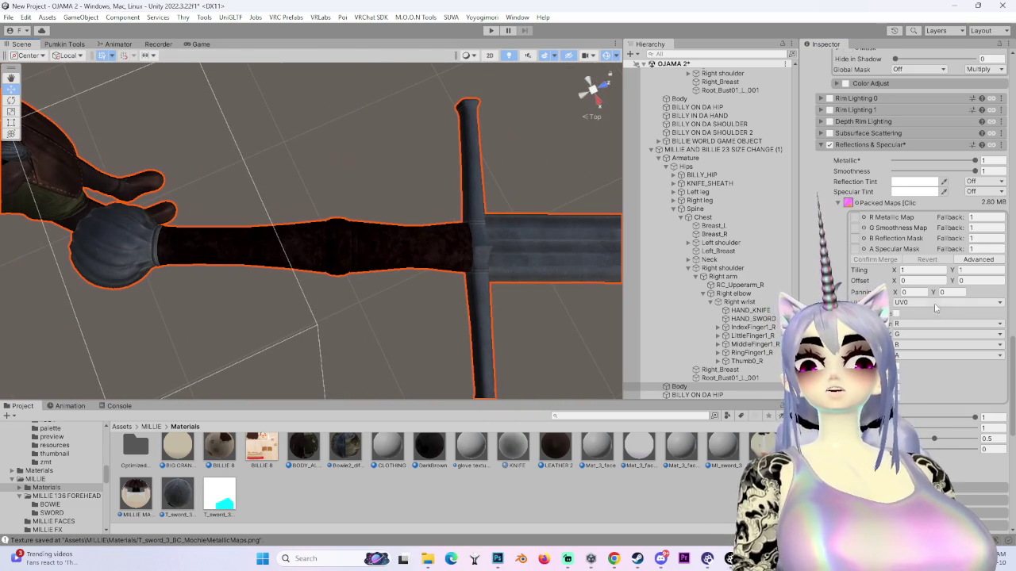
left_click(895, 388)
mouse_move(399, 258)
left_mouse_down()
mouse_move(385, 233)
mouse_move(277, 235)
left_mouse_up()
left_click(896, 388)
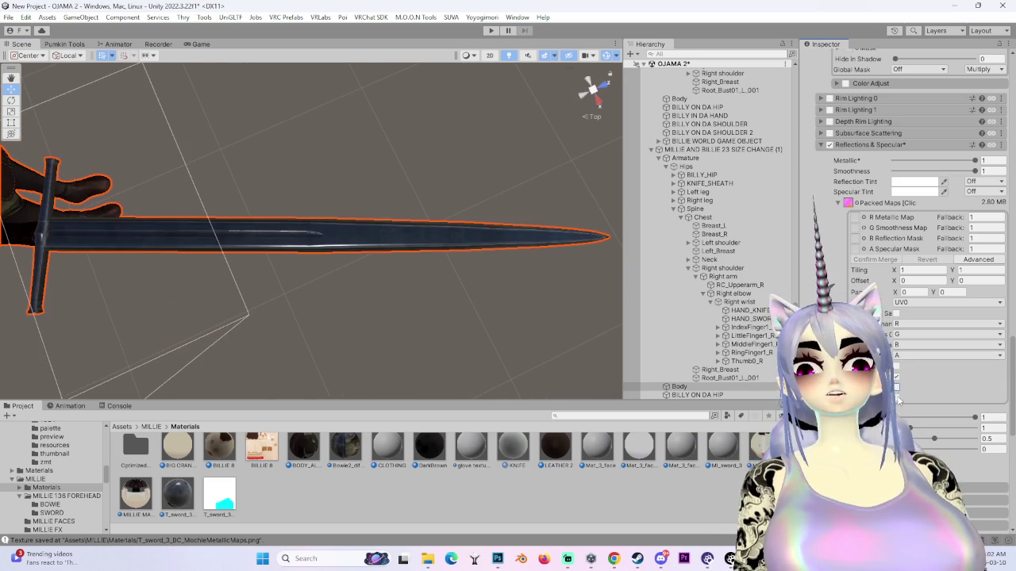
mouse_move(476, 238)
left_mouse_down()
mouse_move(465, 245)
mouse_move(461, 288)
mouse_move(379, 301)
mouse_move(543, 279)
mouse_move(446, 336)
mouse_move(424, 320)
mouse_move(489, 301)
left_mouse_up()
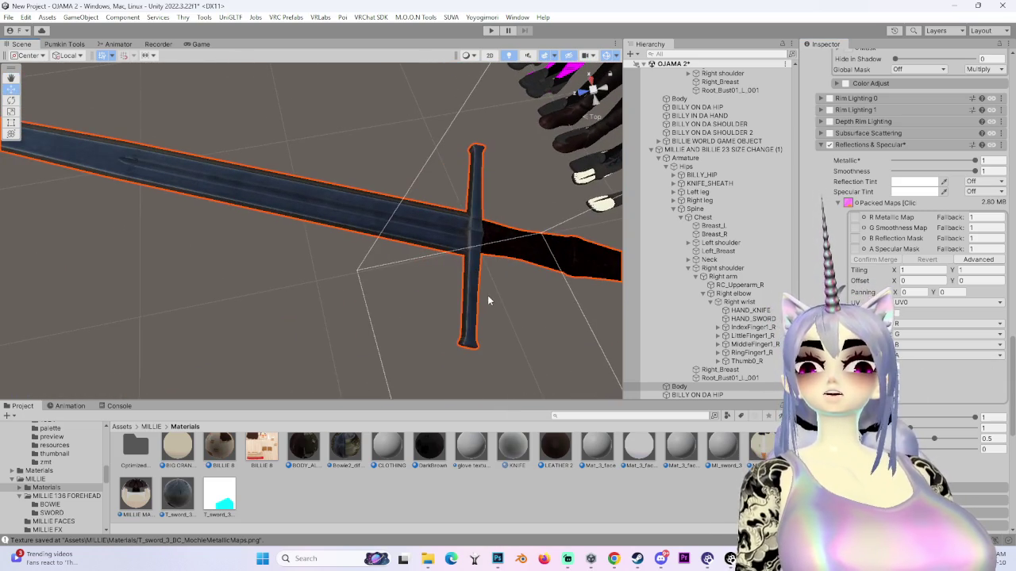
left_click(899, 396)
mouse_move(447, 261)
left_mouse_down()
mouse_move(388, 262)
mouse_move(500, 280)
mouse_move(468, 290)
left_mouse_up()
left_click(899, 370)
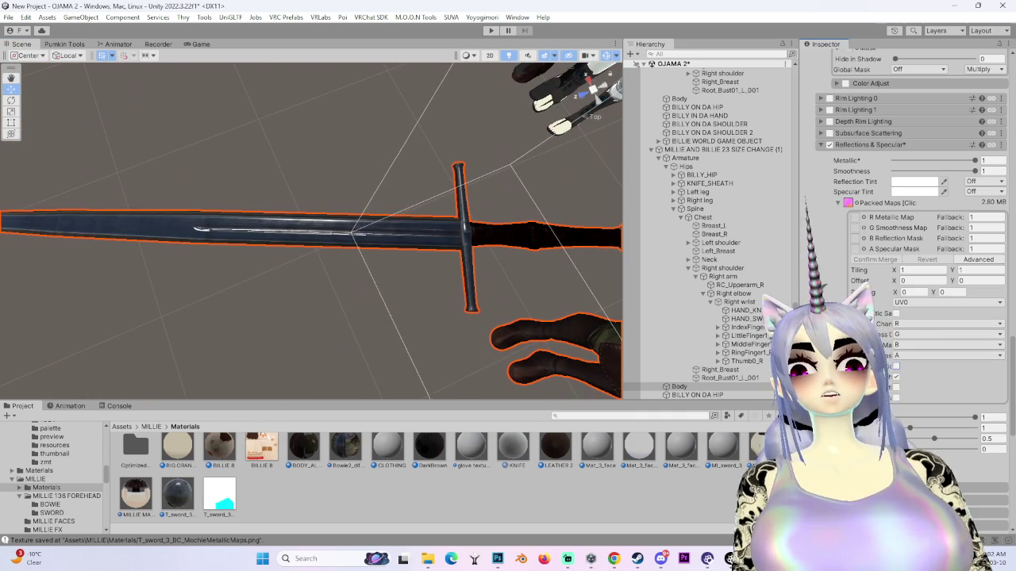
- Enable Stochastic Sampling for textured reflections and widen the Inspector panel
left_click(896, 315)
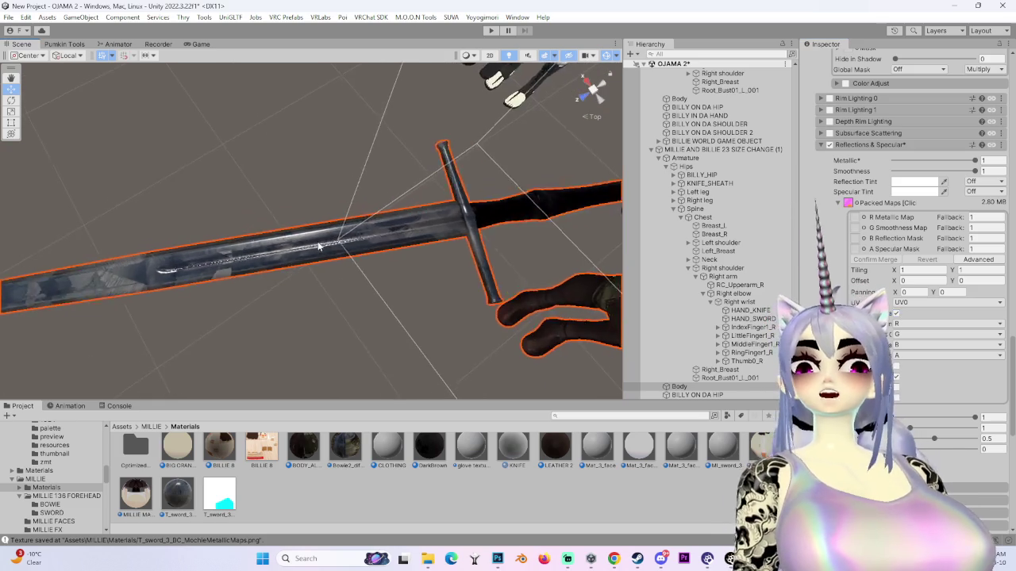
scroll(184, 260, "up", 8)
scroll(458, 264, "up", 6)
left_click_drag(151, 238, 476, 238)
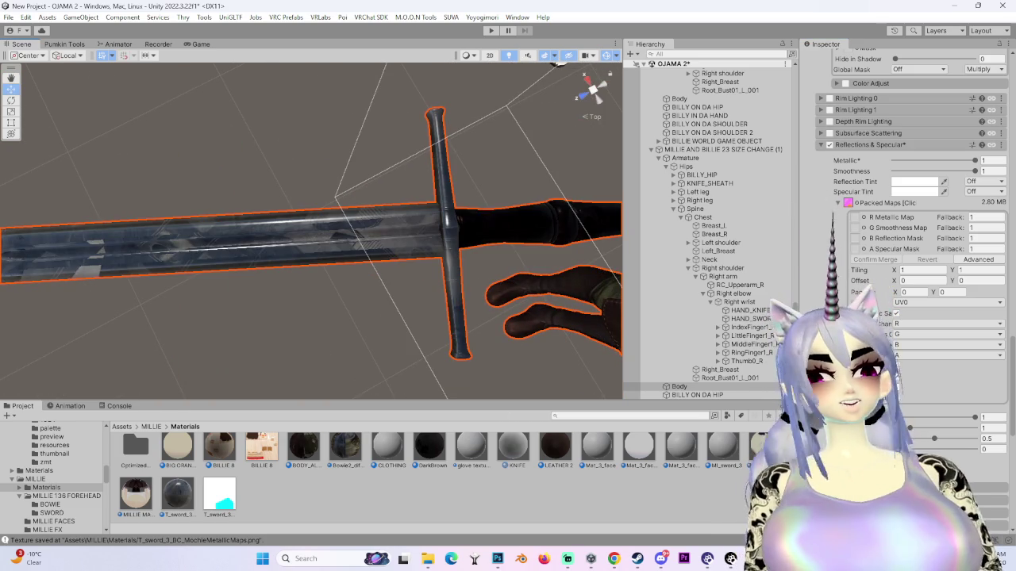
left_click_drag(797, 302, 687, 313)
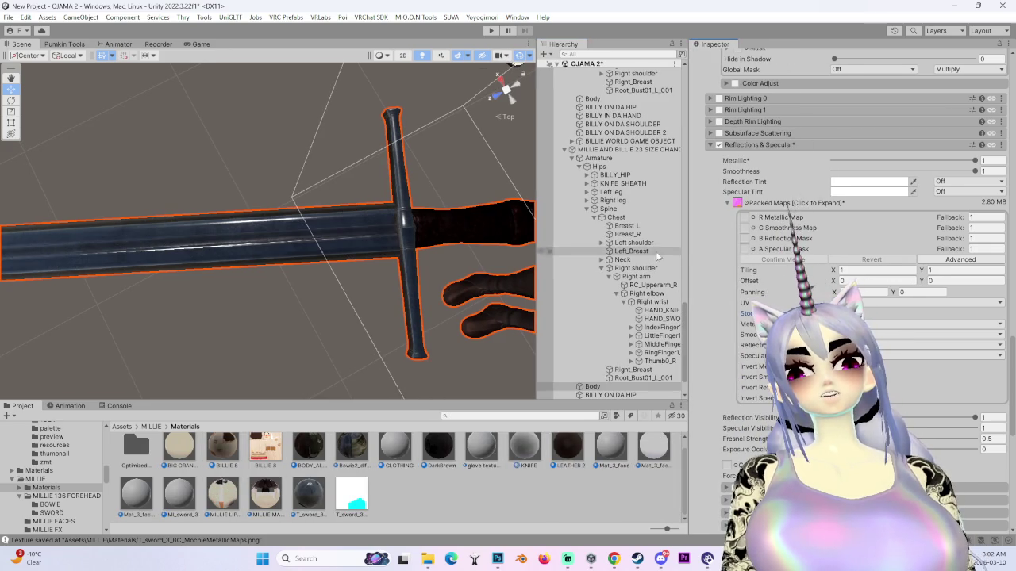
- Raise Specular Visibility to 5 and view the whole sword standing upright
scroll(857, 238, "down", 3)
left_click_drag(746, 371, 758, 370)
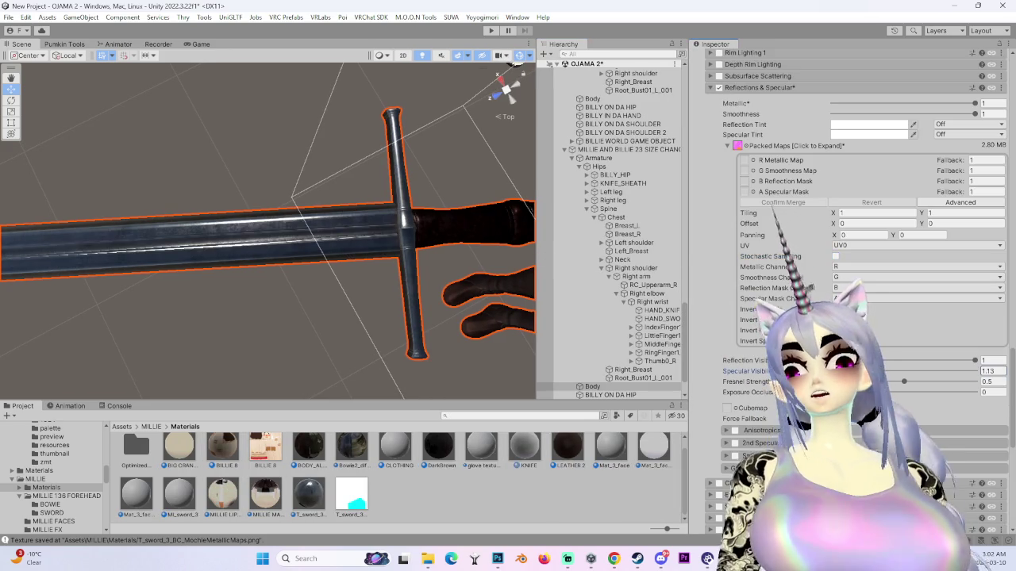
mouse_move(425, 260)
left_mouse_down()
mouse_move(401, 218)
mouse_move(352, 252)
mouse_move(271, 262)
mouse_move(266, 216)
mouse_move(214, 245)
mouse_move(353, 262)
mouse_move(267, 288)
mouse_move(362, 275)
mouse_move(231, 289)
left_mouse_up()
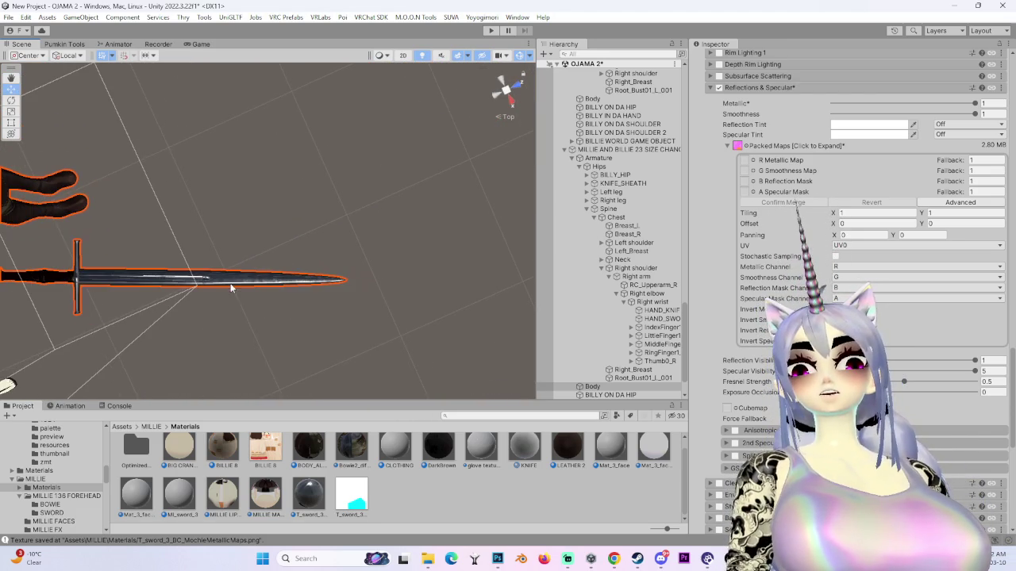
scroll(804, 284, "up", 5)
scroll(733, 296, "down", 3)
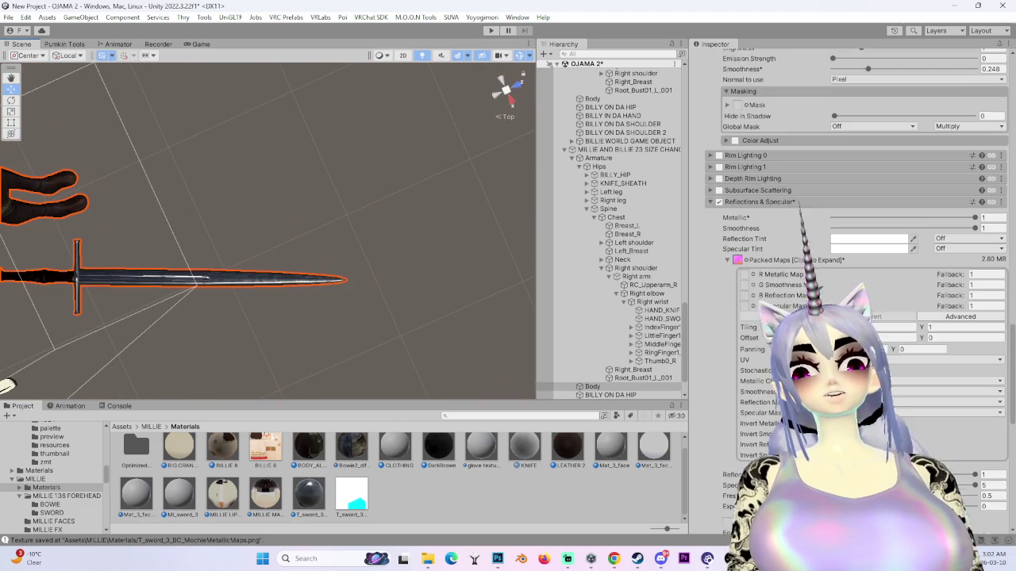
mouse_move(445, 365)
left_mouse_down()
mouse_move(372, 342)
mouse_move(352, 300)
mouse_move(352, 328)
mouse_move(357, 319)
mouse_move(255, 338)
mouse_move(384, 340)
left_mouse_up()
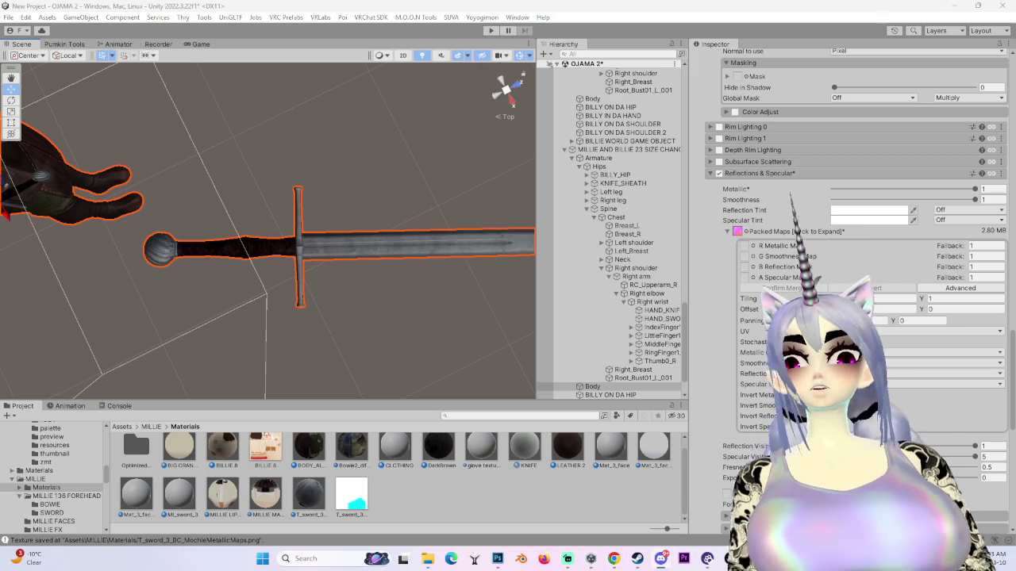
scroll(853, 290, "down", 15)
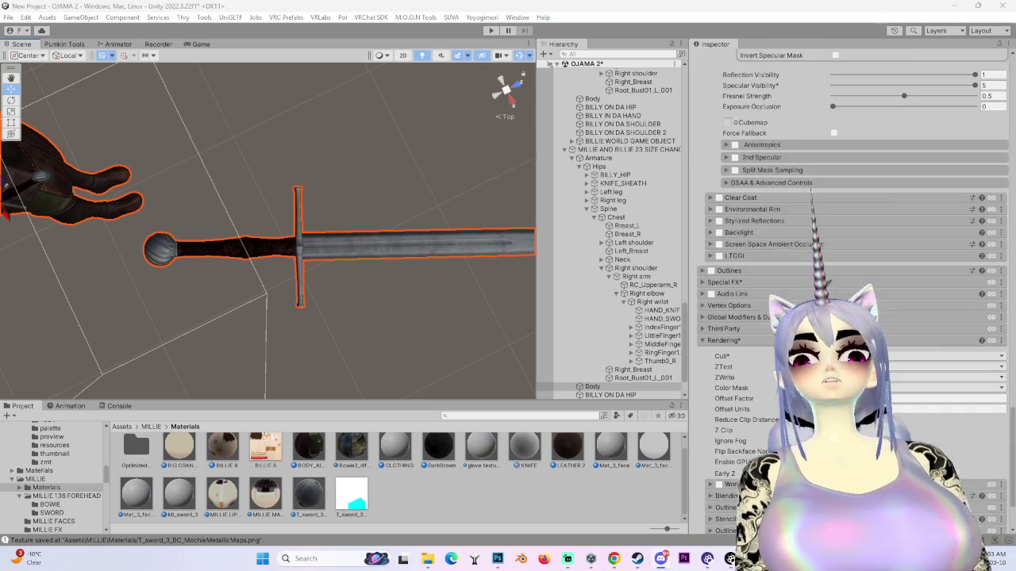
scroll(853, 290, "up", 15)
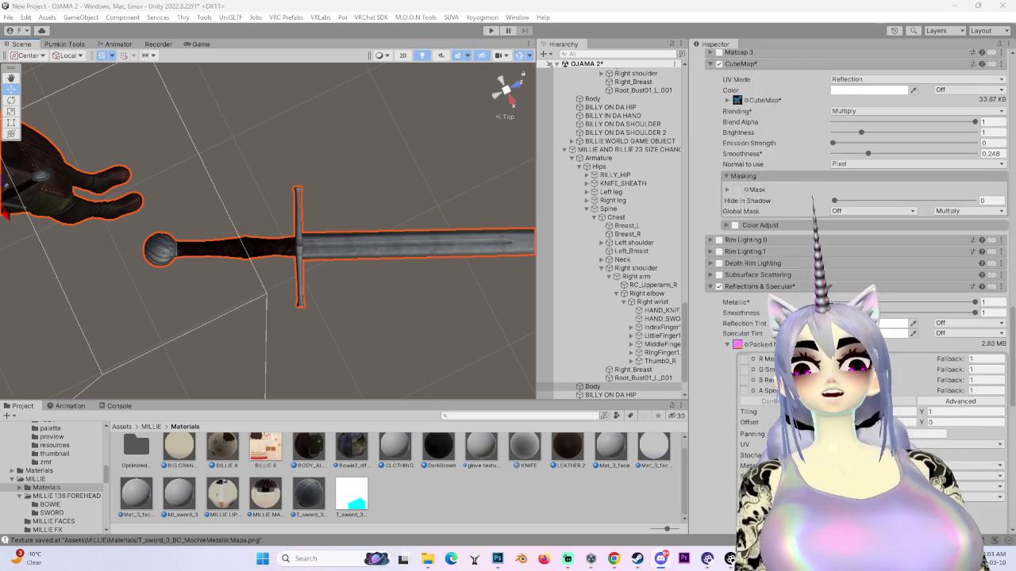
scroll(853, 290, "up", 10)
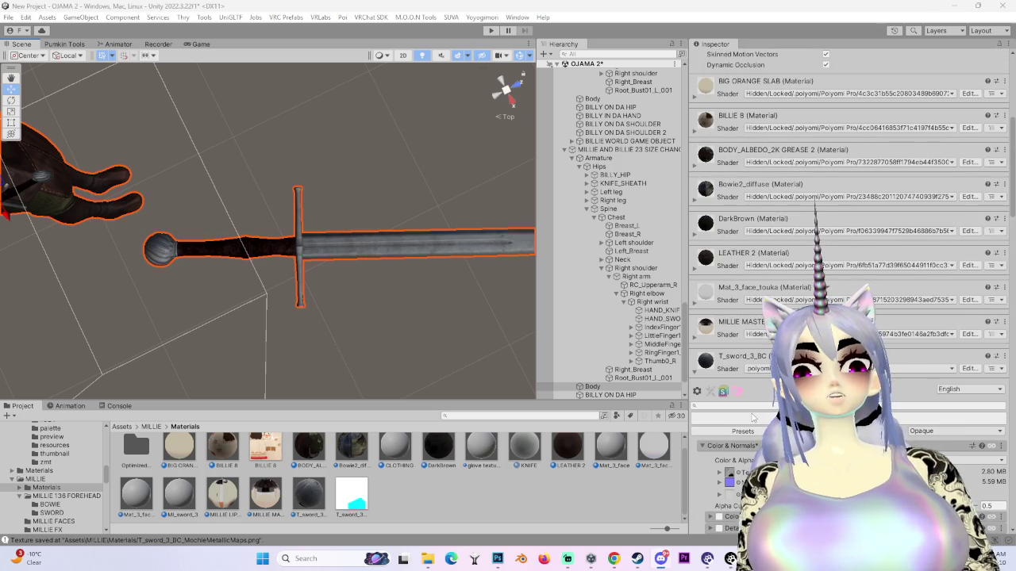
scroll(752, 417, "up", 3)
scroll(756, 393, "down", 10)
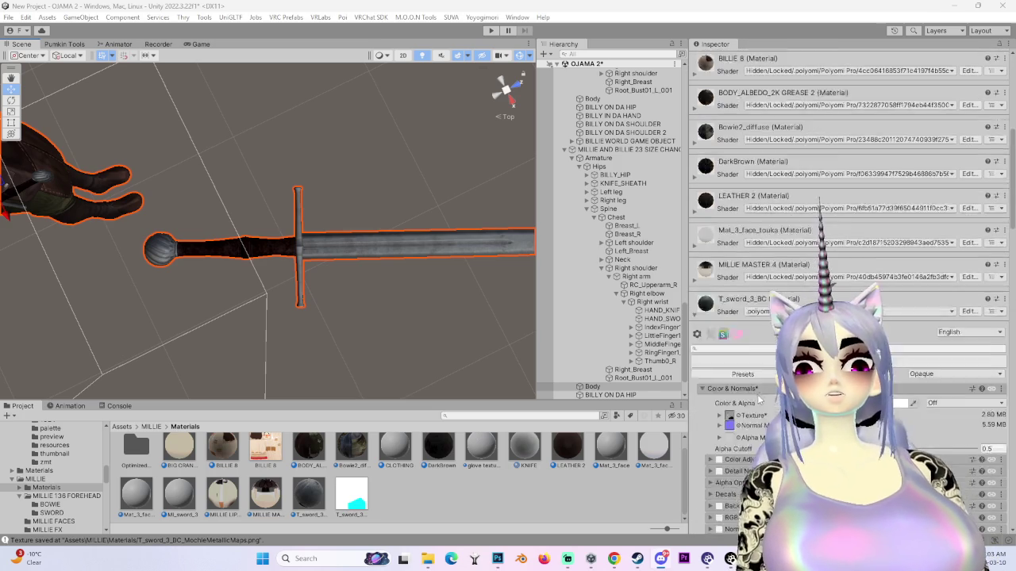
scroll(759, 374, "down", 4)
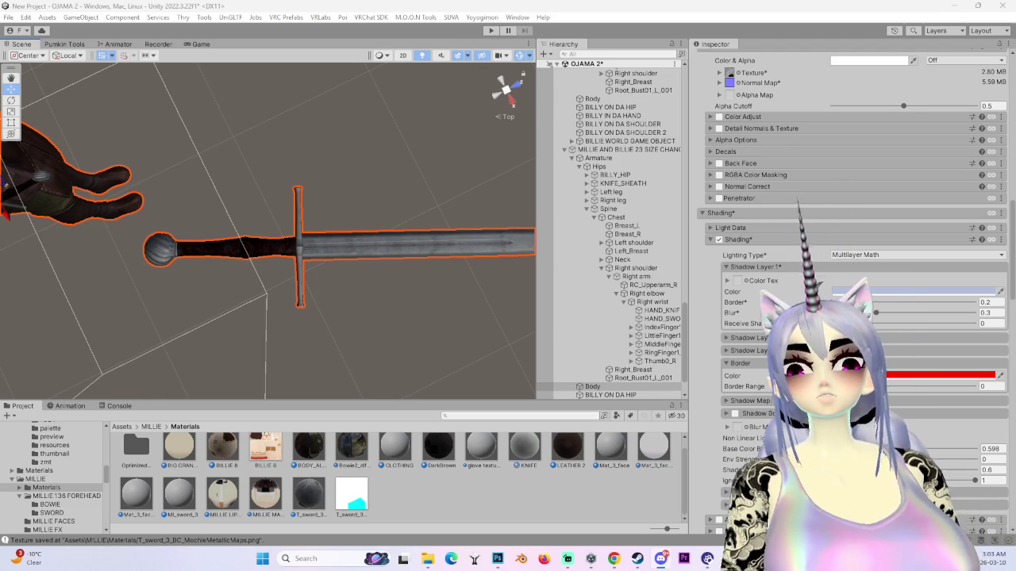
- Set Shadow Layer 1's Receive Shadow to 1 and inspect the handle and crossguard diagonally
left_click(974, 324)
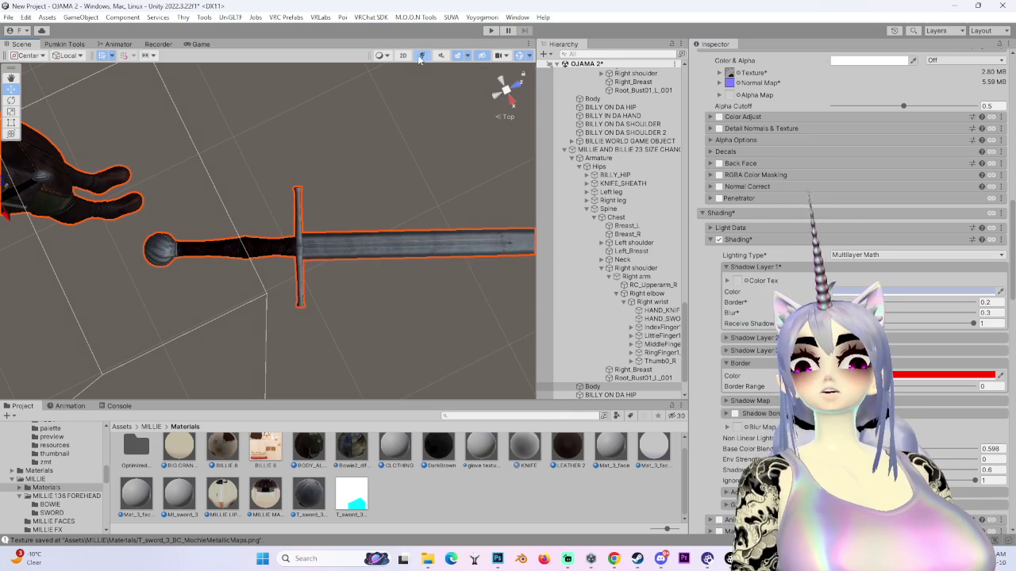
scroll(420, 349, "up", 2)
scroll(373, 295, "down", 3)
scroll(331, 282, "up", 5)
scroll(324, 270, "up", 6)
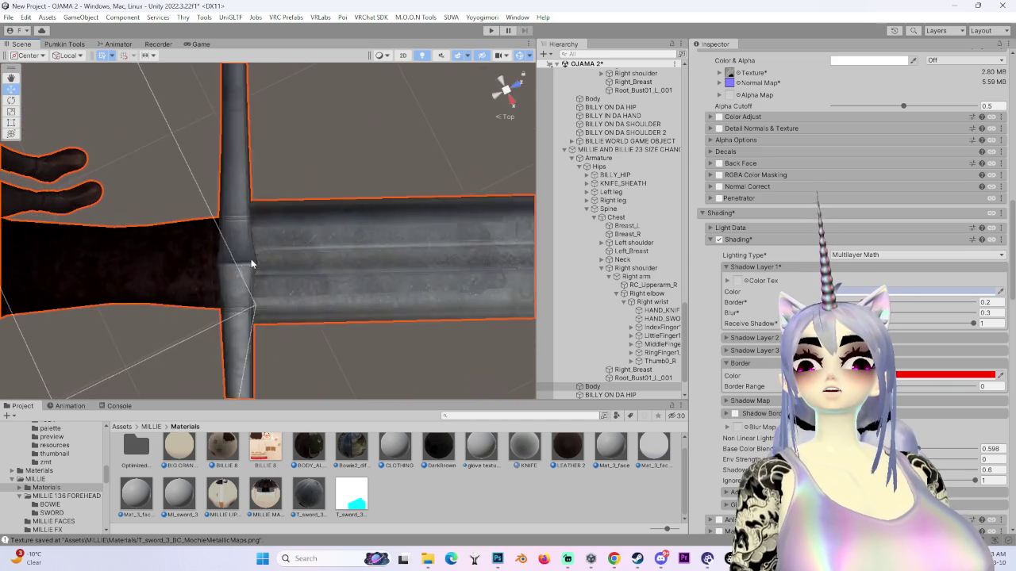
scroll(314, 233, "down", 4)
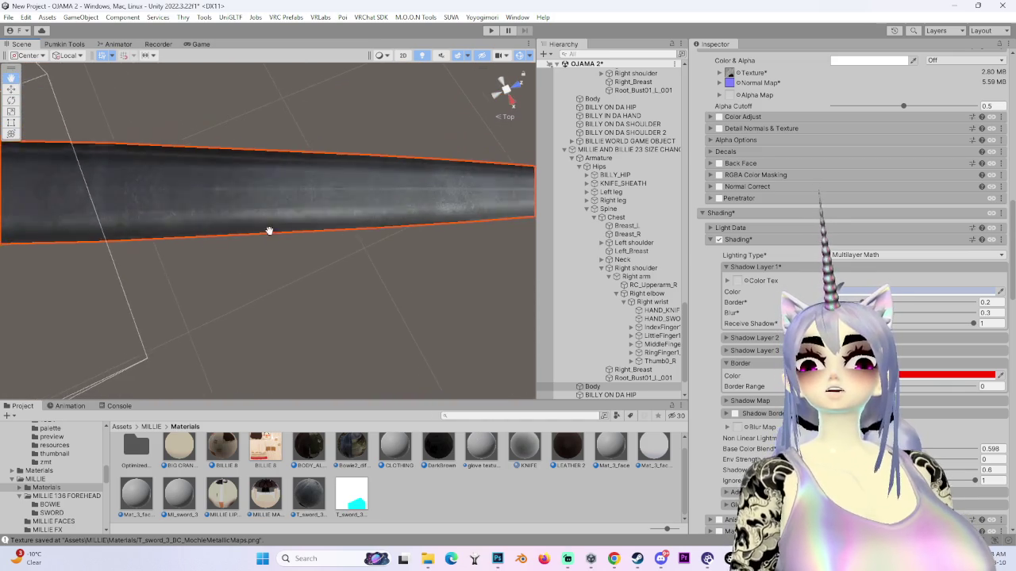
mouse_move(292, 243)
left_mouse_down()
mouse_move(307, 238)
mouse_move(329, 288)
mouse_move(436, 243)
mouse_move(281, 267)
mouse_move(349, 275)
mouse_move(304, 357)
mouse_move(177, 299)
mouse_move(329, 284)
mouse_move(340, 296)
mouse_move(225, 316)
mouse_move(424, 253)
mouse_move(283, 286)
mouse_move(291, 279)
mouse_move(265, 297)
mouse_move(310, 293)
mouse_move(239, 305)
mouse_move(192, 275)
mouse_move(365, 266)
left_mouse_up()
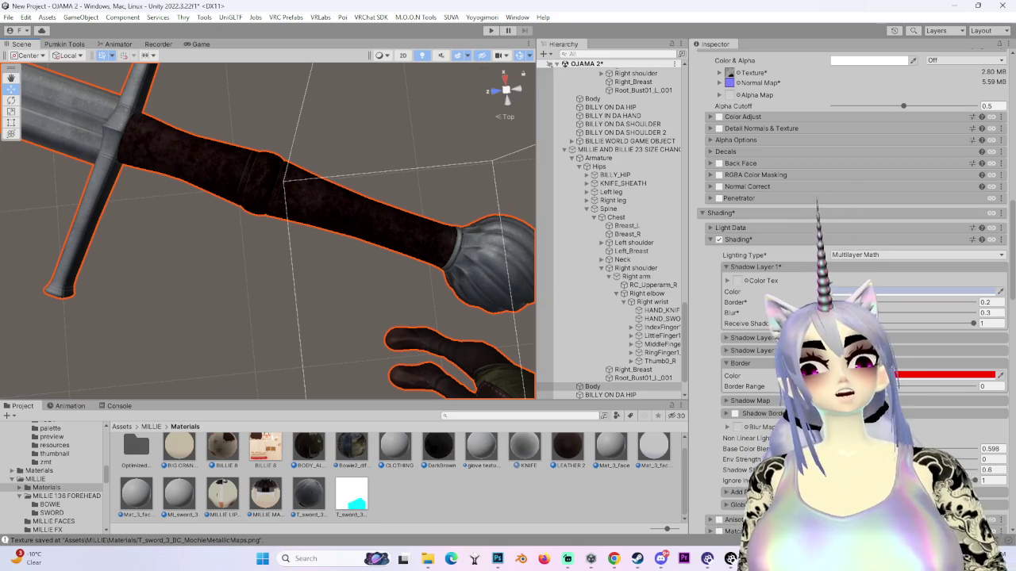
scroll(857, 278, "down", 15)
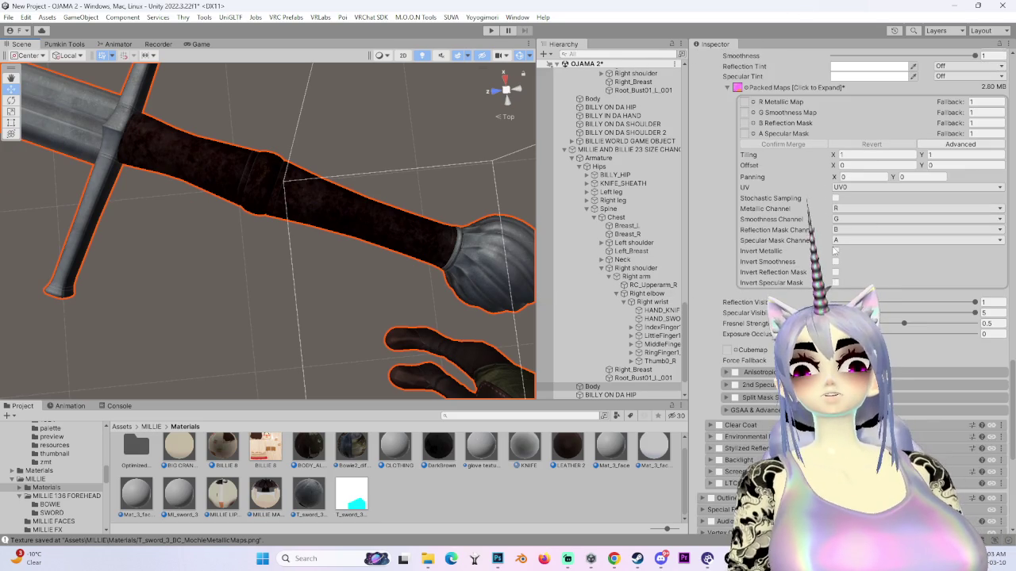
- Tick Invert Smoothness on the packed map and inspect the blade and pommel close up
left_click(835, 261)
mouse_move(445, 287)
left_mouse_down()
mouse_move(394, 282)
mouse_move(483, 291)
mouse_move(479, 278)
mouse_move(272, 275)
mouse_move(335, 288)
mouse_move(356, 242)
mouse_move(346, 218)
mouse_move(375, 248)
mouse_move(270, 309)
mouse_move(348, 256)
mouse_move(192, 272)
mouse_move(360, 289)
mouse_move(344, 232)
mouse_move(333, 323)
mouse_move(336, 290)
mouse_move(392, 336)
mouse_move(364, 308)
mouse_move(235, 328)
mouse_move(295, 313)
mouse_move(245, 261)
mouse_move(297, 183)
mouse_move(381, 320)
mouse_move(481, 312)
mouse_move(347, 286)
mouse_move(356, 279)
mouse_move(295, 338)
mouse_move(292, 317)
mouse_move(325, 303)
mouse_move(214, 304)
mouse_move(113, 256)
mouse_move(198, 293)
mouse_move(273, 307)
mouse_move(265, 270)
mouse_move(315, 322)
mouse_move(188, 273)
mouse_move(170, 252)
mouse_move(308, 281)
mouse_move(342, 276)
mouse_move(285, 317)
mouse_move(374, 316)
mouse_move(327, 311)
mouse_move(380, 326)
left_mouse_up()
scroll(764, 370, "up", 3)
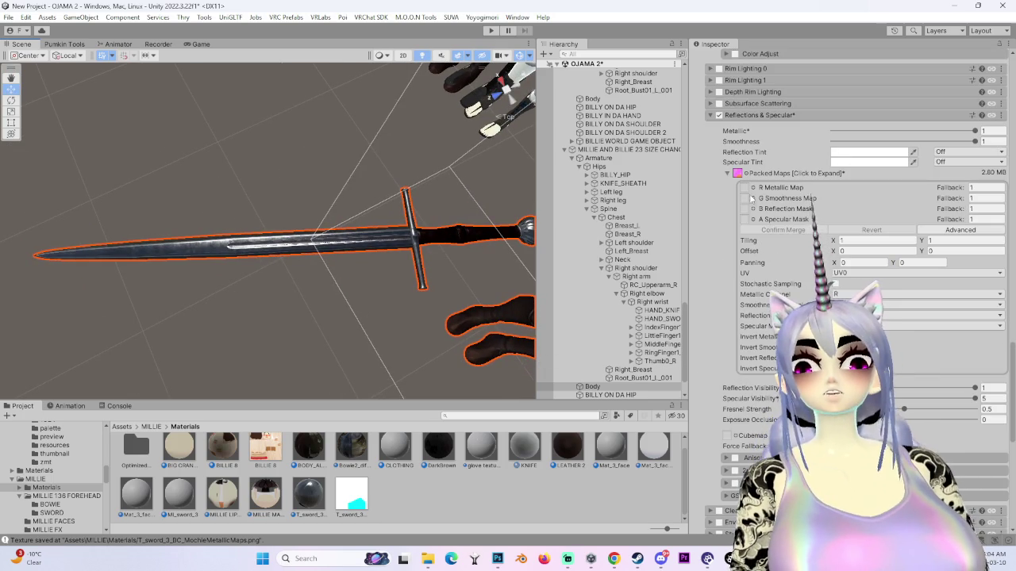
mouse_move(410, 284)
left_mouse_down()
mouse_move(392, 315)
mouse_move(294, 300)
mouse_move(260, 270)
mouse_move(226, 297)
mouse_move(214, 291)
left_mouse_up()
scroll(215, 291, "down", 3)
scroll(853, 318, "down", 15)
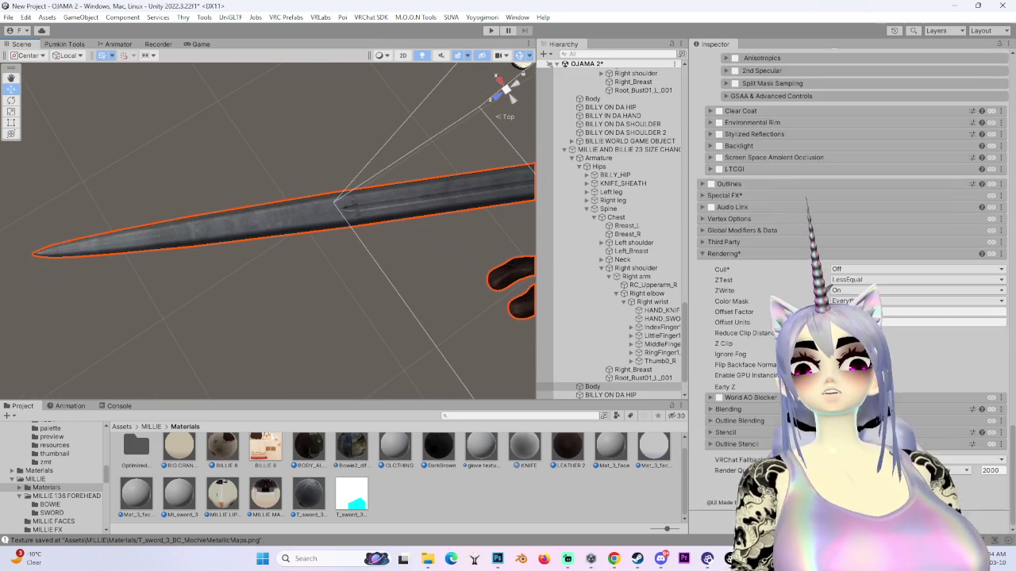
scroll(777, 372, "up", 15)
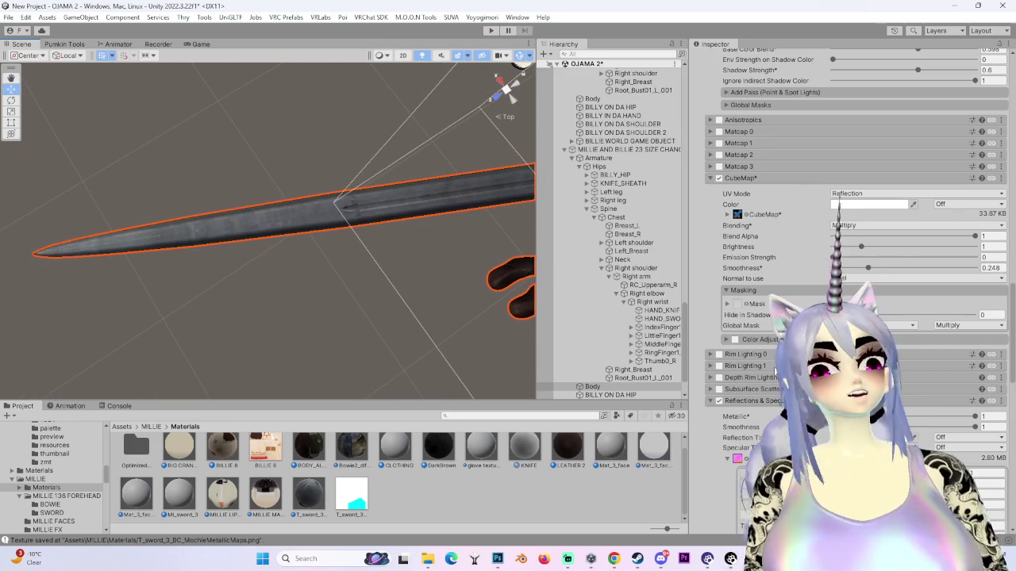
scroll(776, 372, "up", 9)
scroll(770, 385, "down", 3)
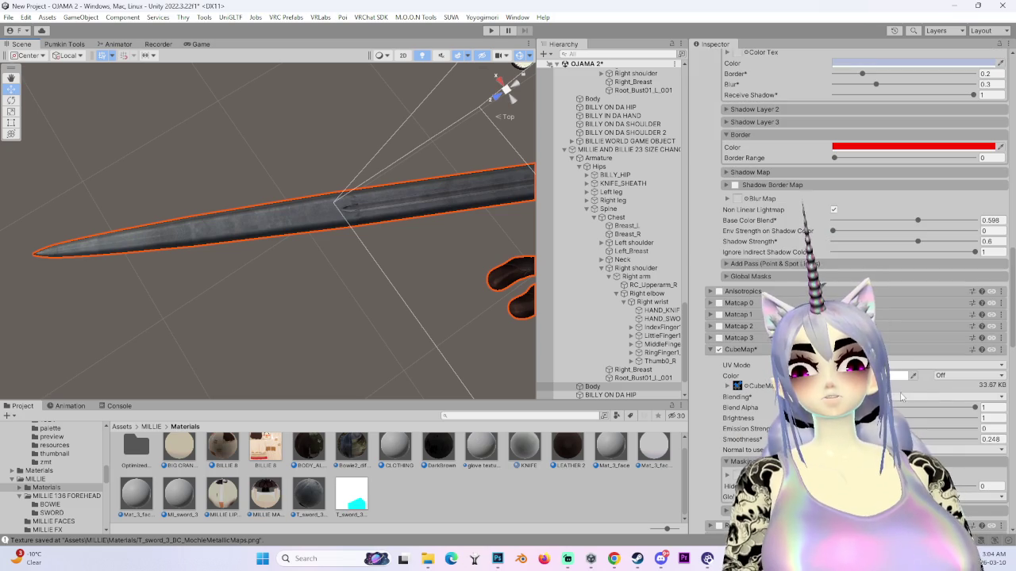
left_click_drag(403, 238, 251, 243)
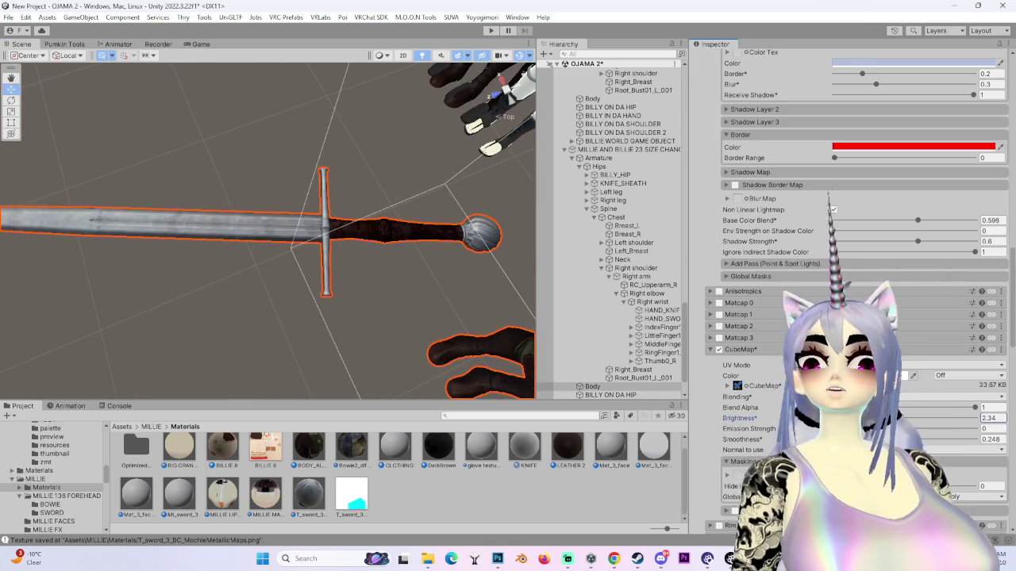
mouse_move(238, 246)
left_mouse_down()
mouse_move(196, 253)
mouse_move(239, 286)
mouse_move(311, 265)
mouse_move(315, 334)
mouse_move(208, 271)
mouse_move(530, 400)
left_mouse_up()
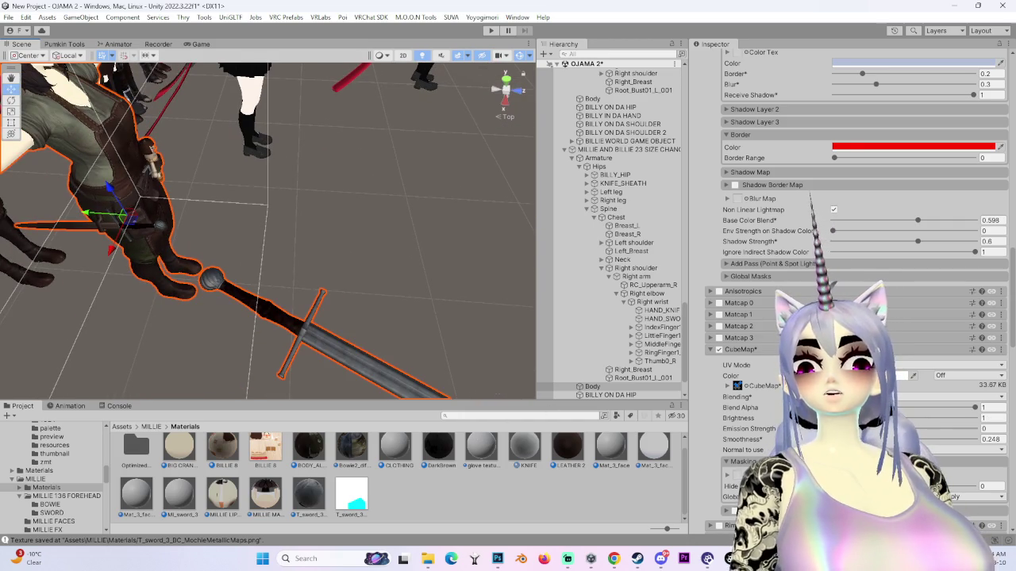
type("1")
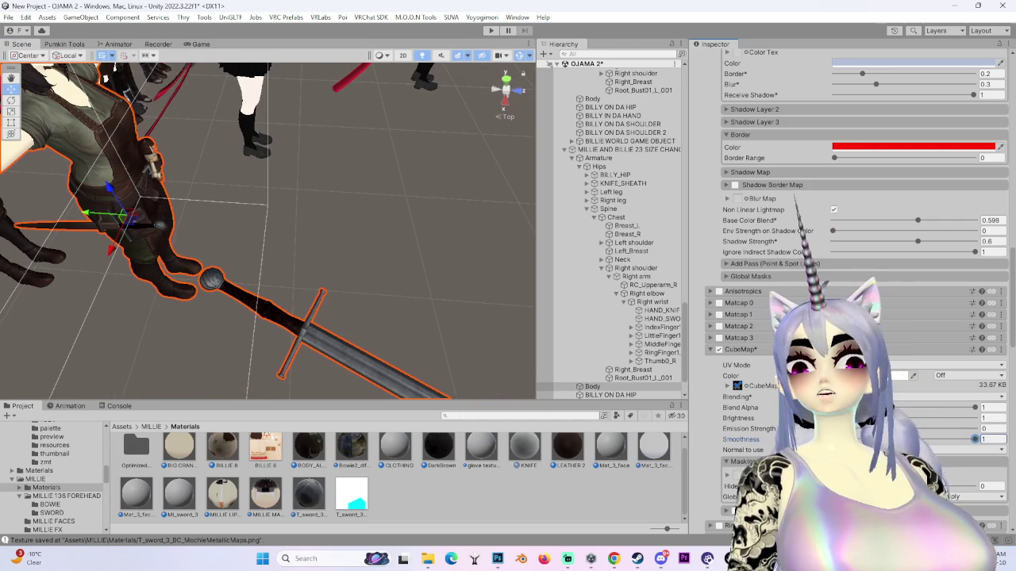
mouse_move(434, 370)
left_mouse_down()
mouse_move(370, 329)
mouse_move(317, 335)
mouse_move(490, 420)
left_mouse_up()
left_click(968, 375)
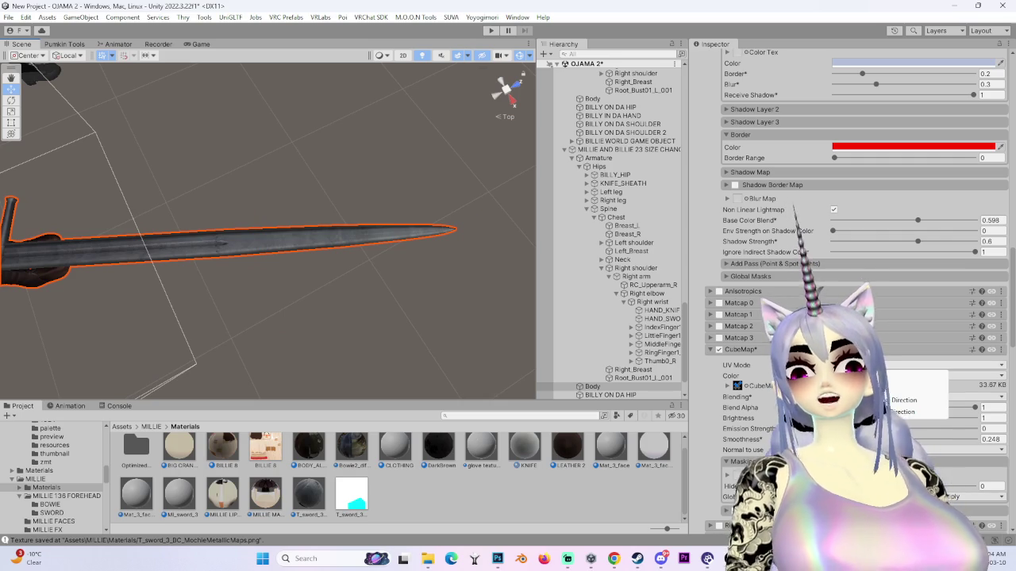
left_click_drag(687, 408, 671, 408)
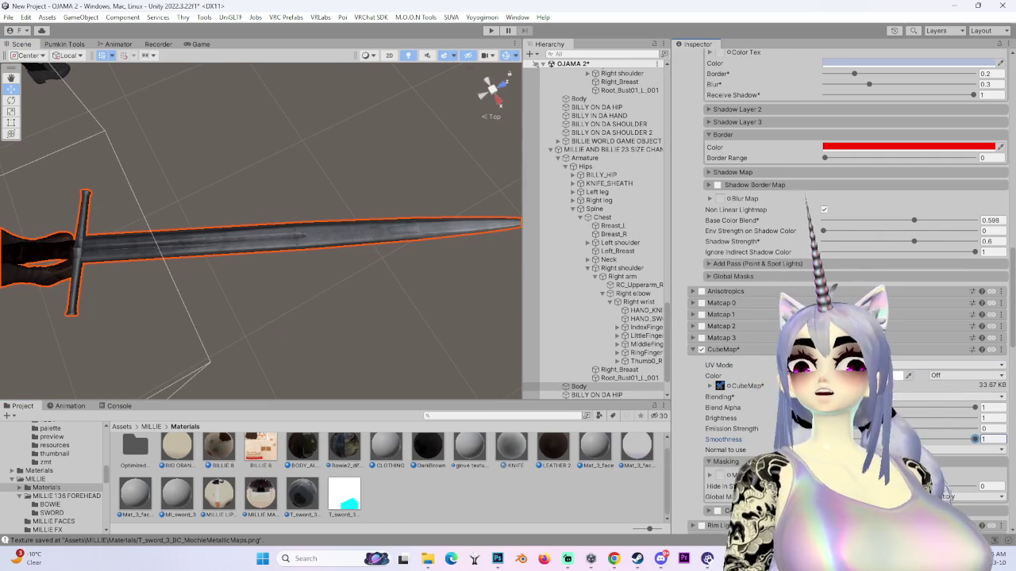
scroll(294, 310, "up", 5)
mouse_move(296, 310)
left_mouse_down()
mouse_move(392, 281)
mouse_move(317, 360)
mouse_move(271, 360)
left_mouse_up()
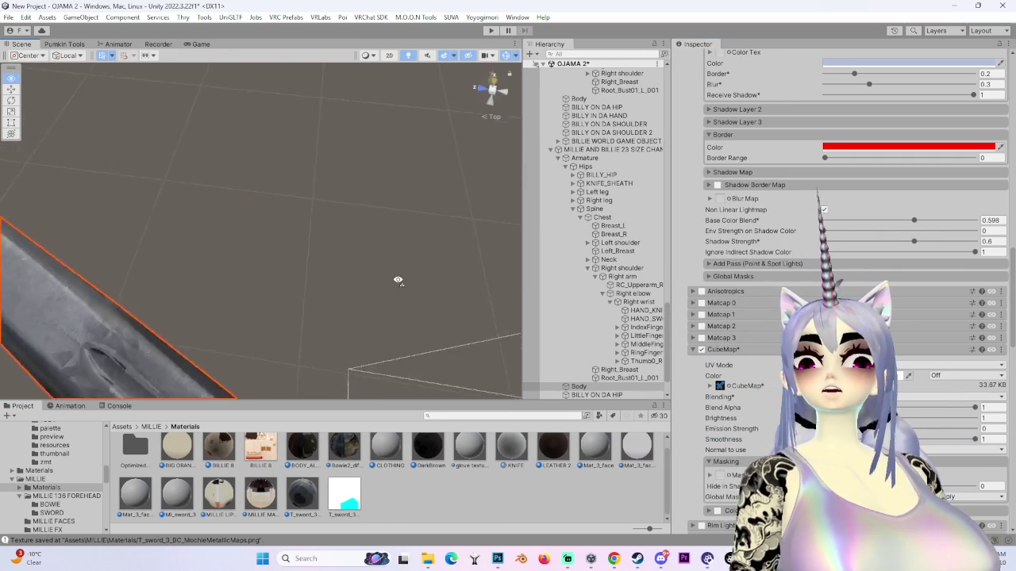
scroll(268, 351, "up", 5)
left_click_drag(336, 317, 227, 281)
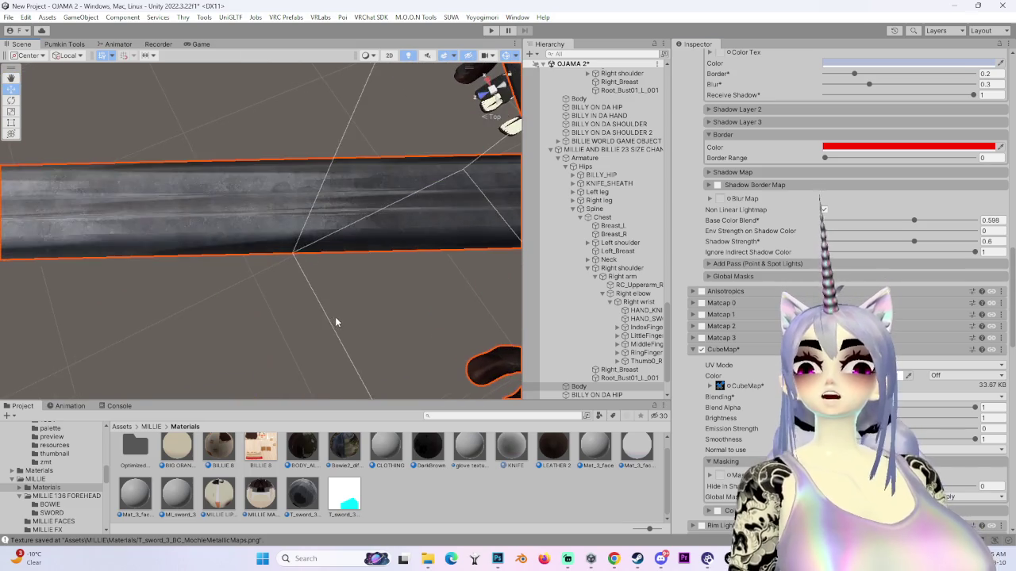
mouse_move(725, 439)
left_mouse_down()
mouse_move(90, 257)
mouse_move(256, 182)
mouse_move(222, 312)
mouse_move(150, 310)
left_mouse_up()
scroll(222, 313, "down", 2)
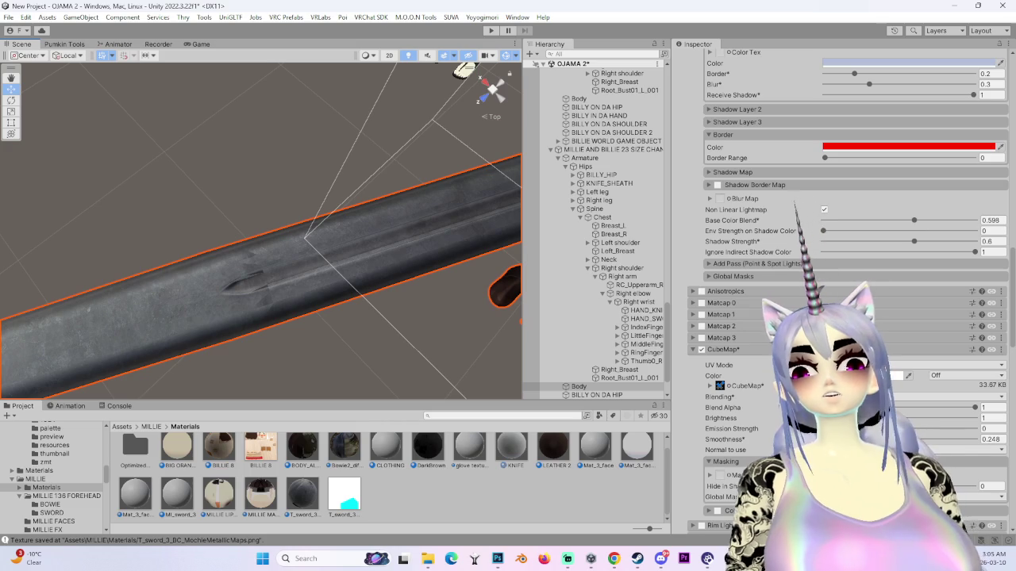
mouse_move(731, 428)
left_mouse_down()
mouse_move(952, 432)
mouse_move(934, 433)
left_mouse_up()
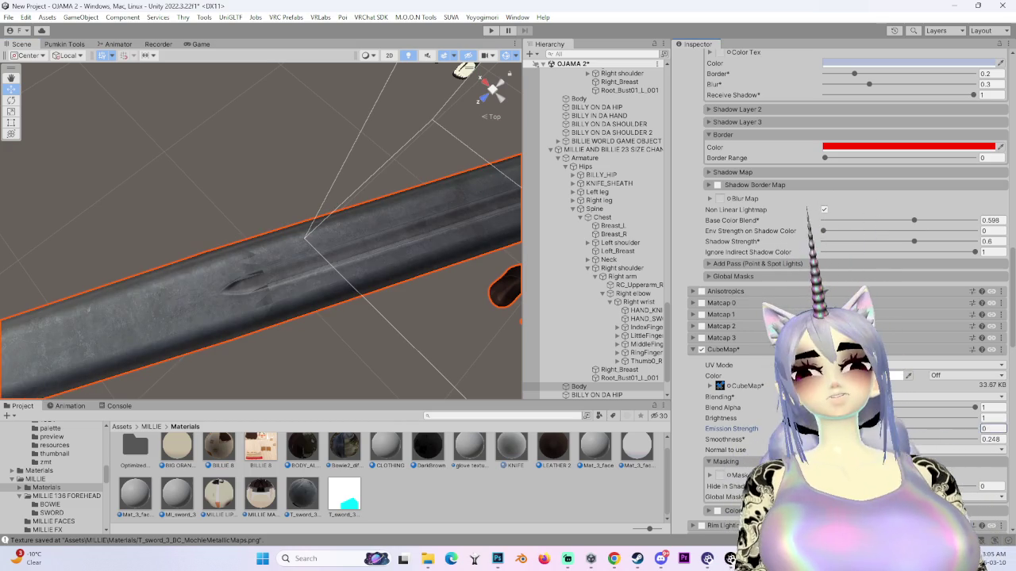
type("5")
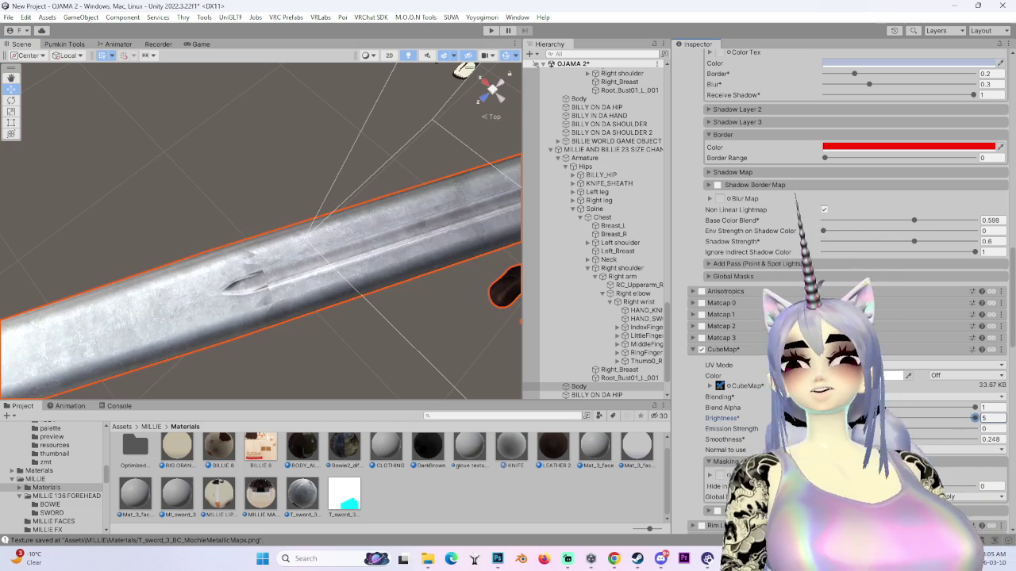
scroll(262, 224, "down", 5)
mouse_move(262, 224)
left_mouse_down()
mouse_move(271, 175)
mouse_move(292, 228)
mouse_move(186, 247)
mouse_move(300, 302)
mouse_move(190, 319)
mouse_move(210, 281)
mouse_move(310, 291)
mouse_move(262, 238)
left_mouse_up()
scroll(210, 281, "up", 2)
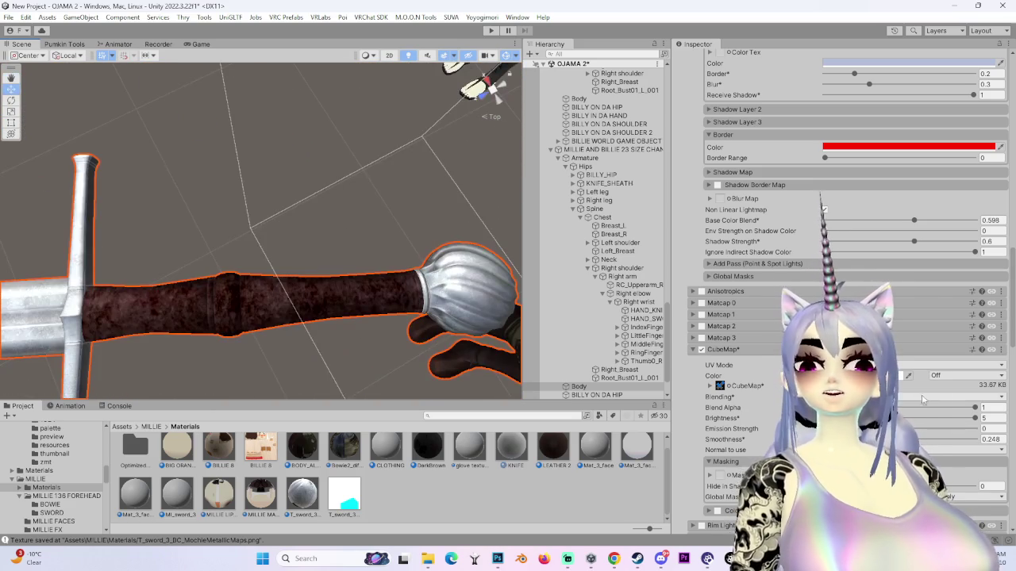
mouse_move(974, 407)
left_mouse_down()
mouse_move(921, 408)
mouse_move(974, 407)
left_mouse_up()
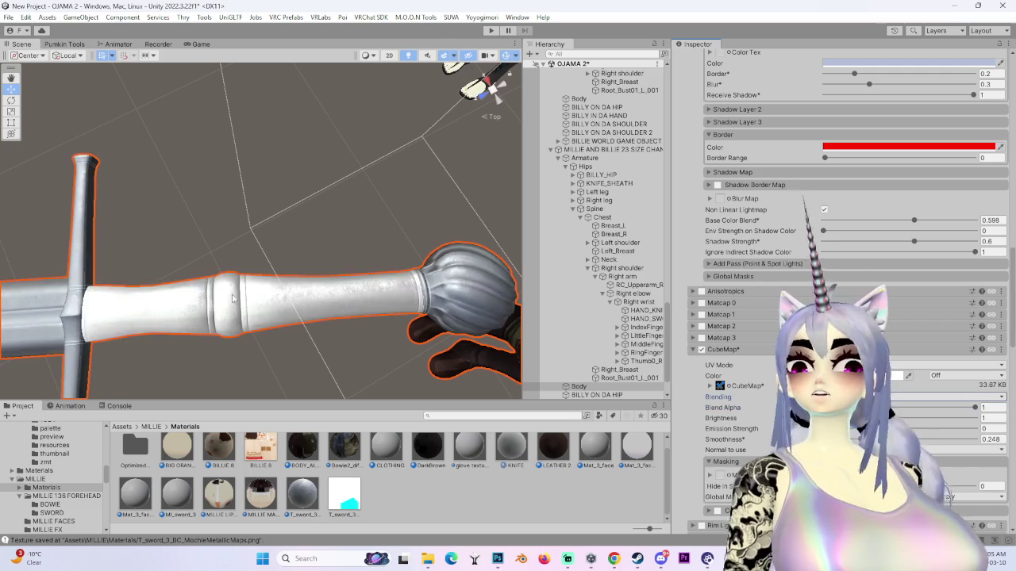
scroll(165, 304, "down", 3)
mouse_move(165, 304)
left_mouse_down()
mouse_move(350, 293)
mouse_move(283, 313)
left_mouse_up()
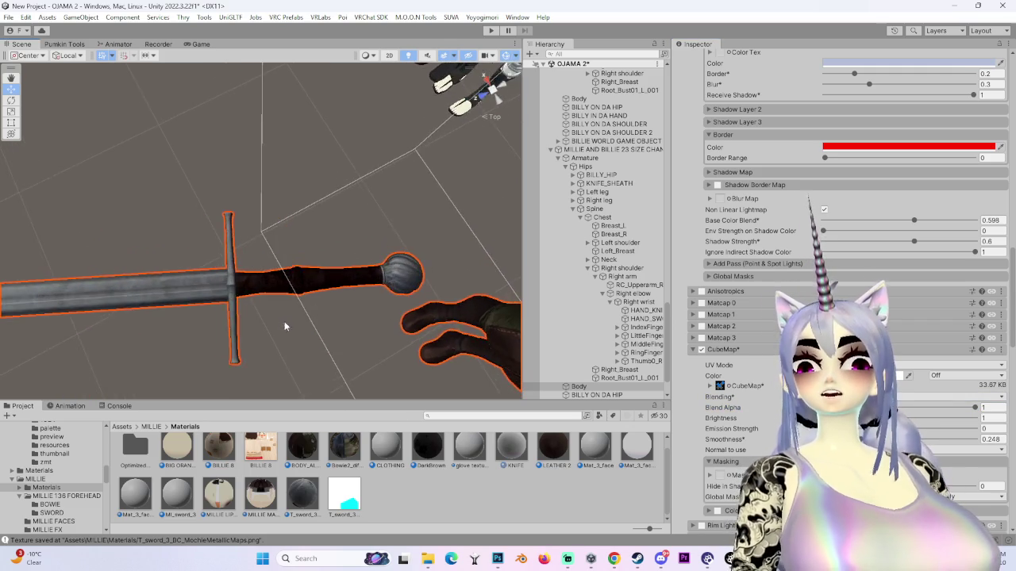
scroll(347, 236, "up", 5)
mouse_move(347, 235)
left_mouse_down()
mouse_move(334, 281)
mouse_move(394, 301)
mouse_move(243, 271)
mouse_move(410, 268)
left_mouse_up()
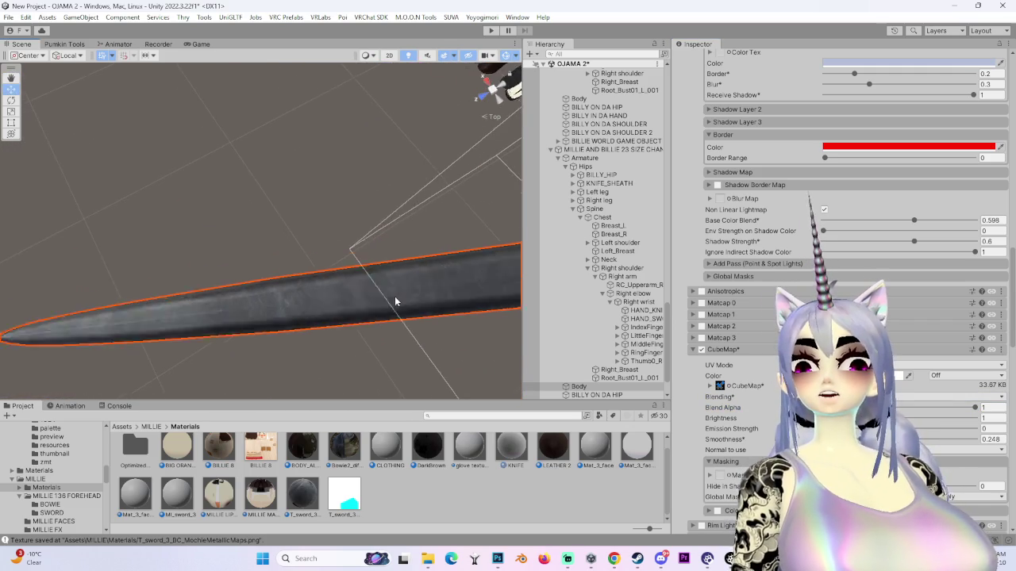
scroll(394, 297, "down", 2)
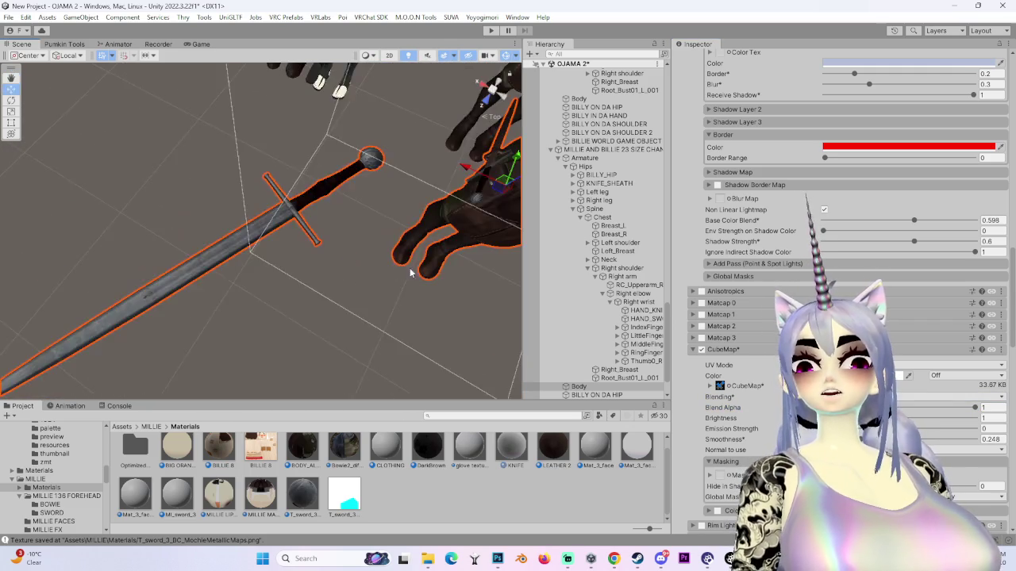
scroll(410, 268, "down", 6)
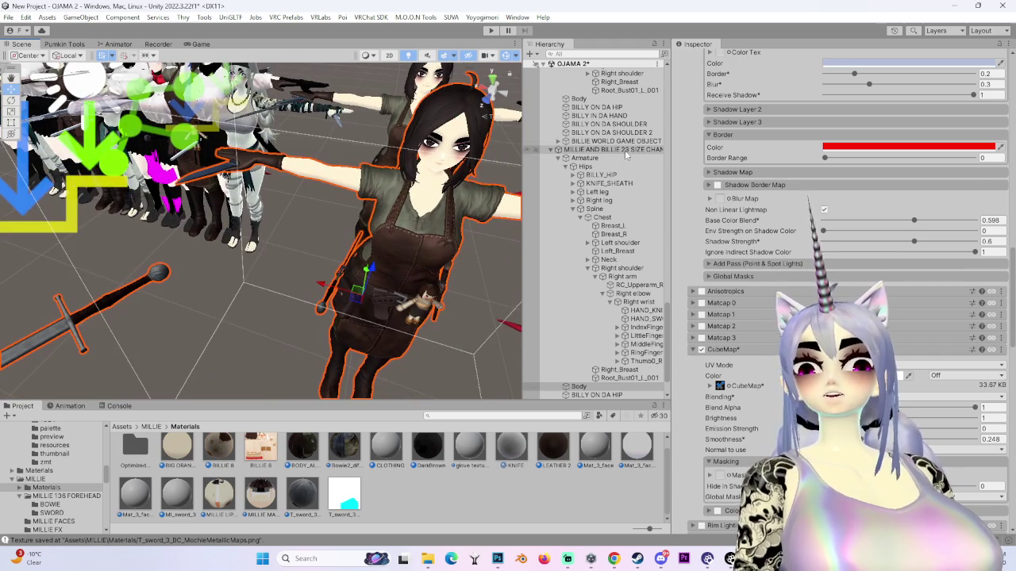
- Use the avatar root's context menu, then select the avatar's Body mesh
right_click(625, 152)
left_click(656, 207)
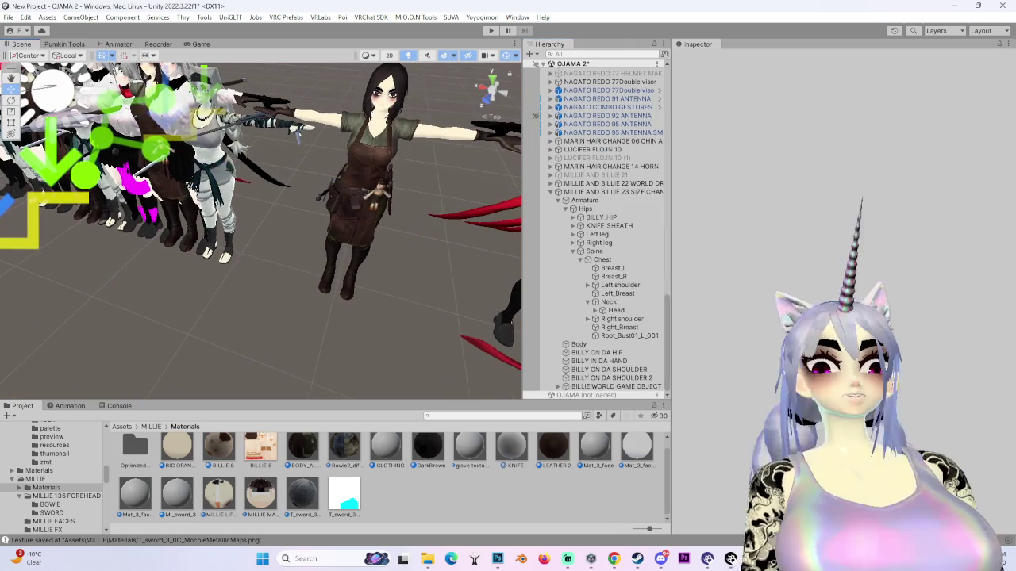
left_click_drag(473, 353, 363, 314)
left_click(586, 346)
- Scroll through the Body's material list and frame the character from the front
scroll(712, 296, "down", 5)
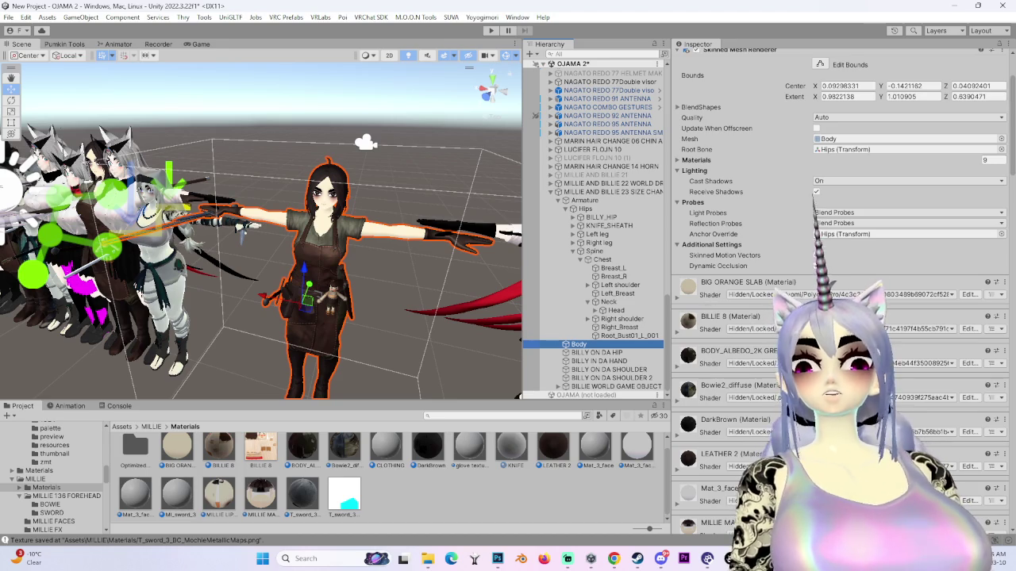
scroll(708, 402, "down", 5)
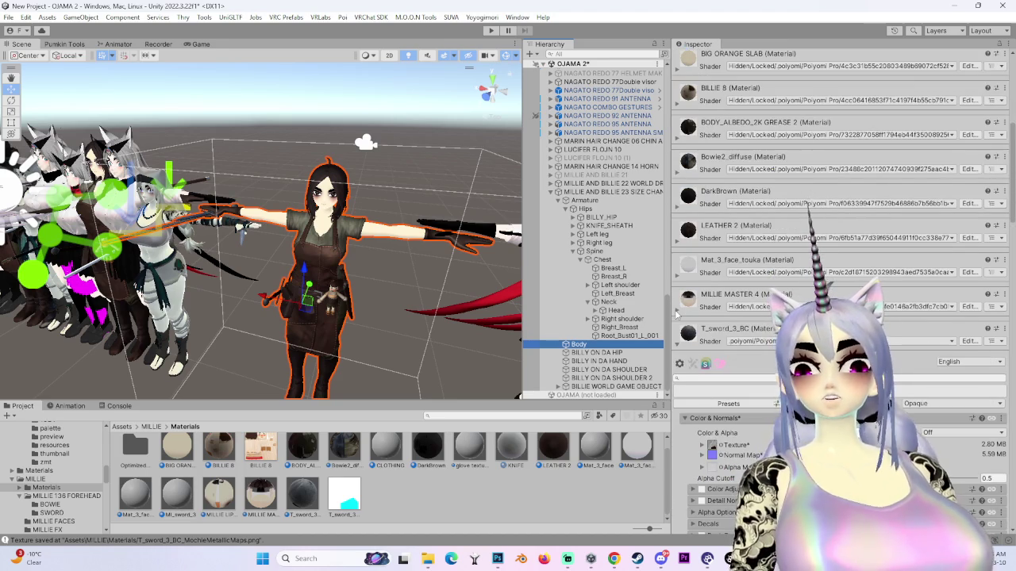
scroll(738, 359, "down", 2)
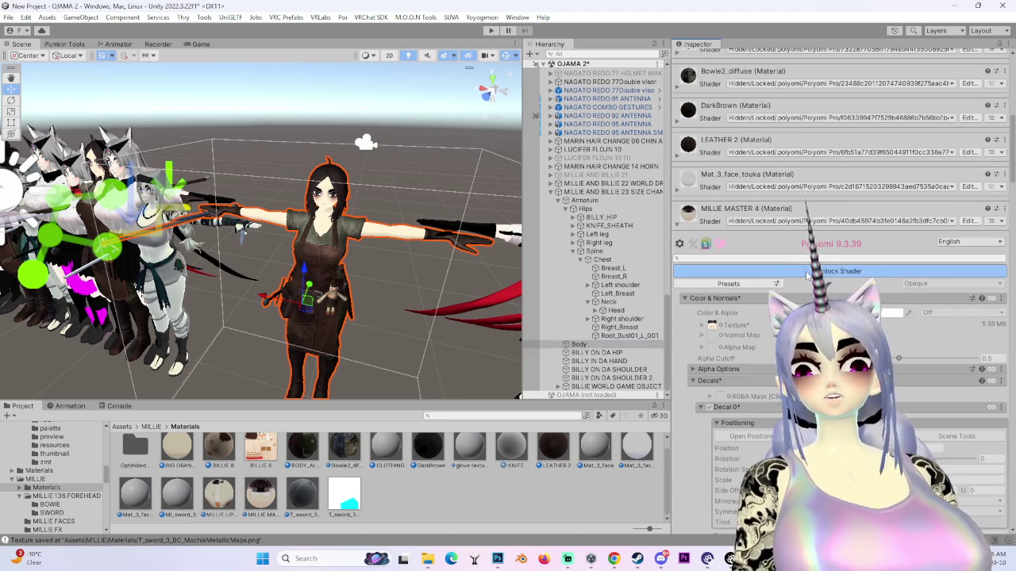
scroll(808, 274, "down", 15)
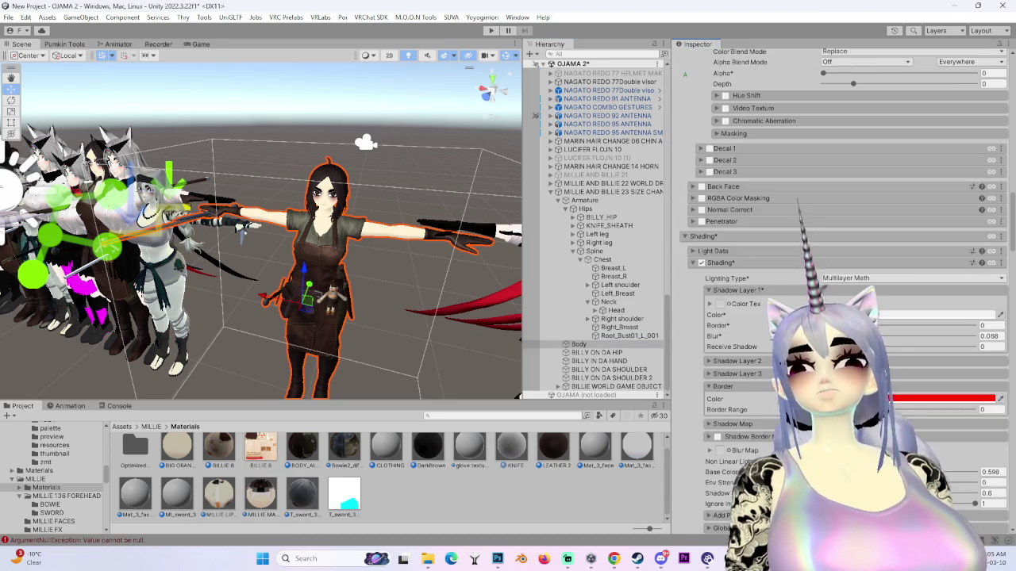
scroll(808, 292, "down", 2)
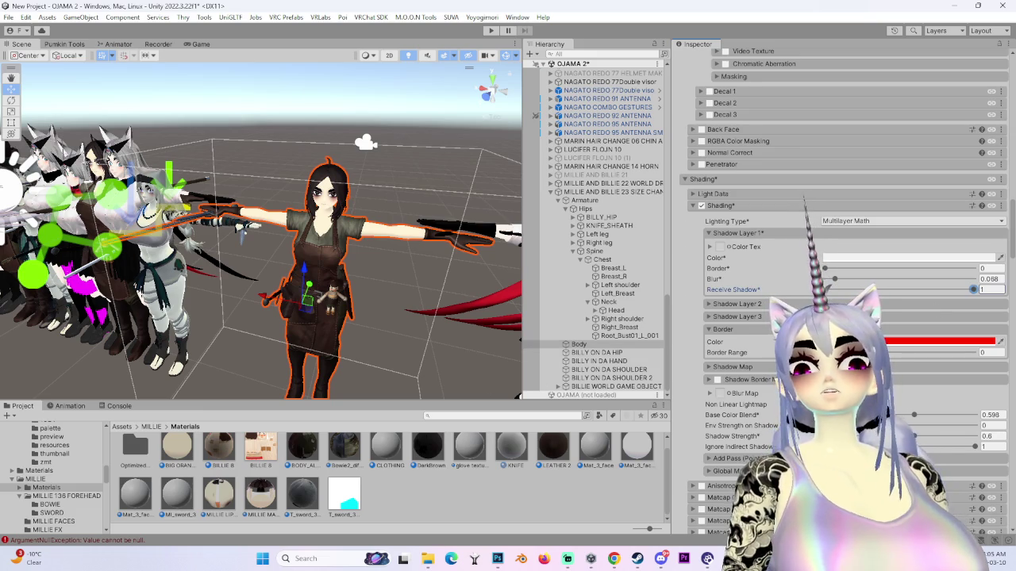
scroll(805, 212, "up", 17)
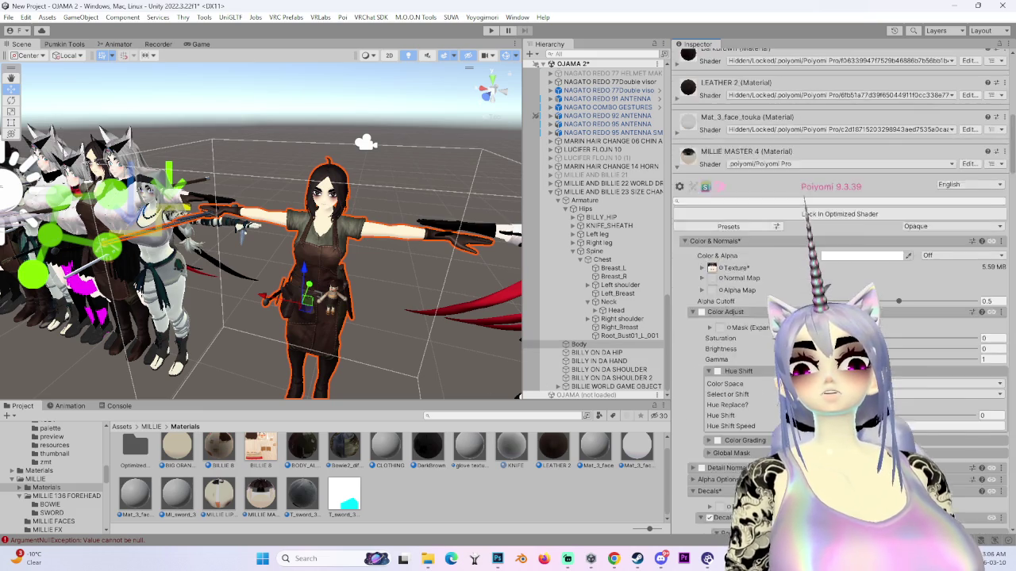
scroll(804, 212, "up", 4)
mouse_move(301, 261)
left_mouse_down()
mouse_move(324, 284)
mouse_move(230, 308)
left_mouse_up()
scroll(228, 306, "up", 5)
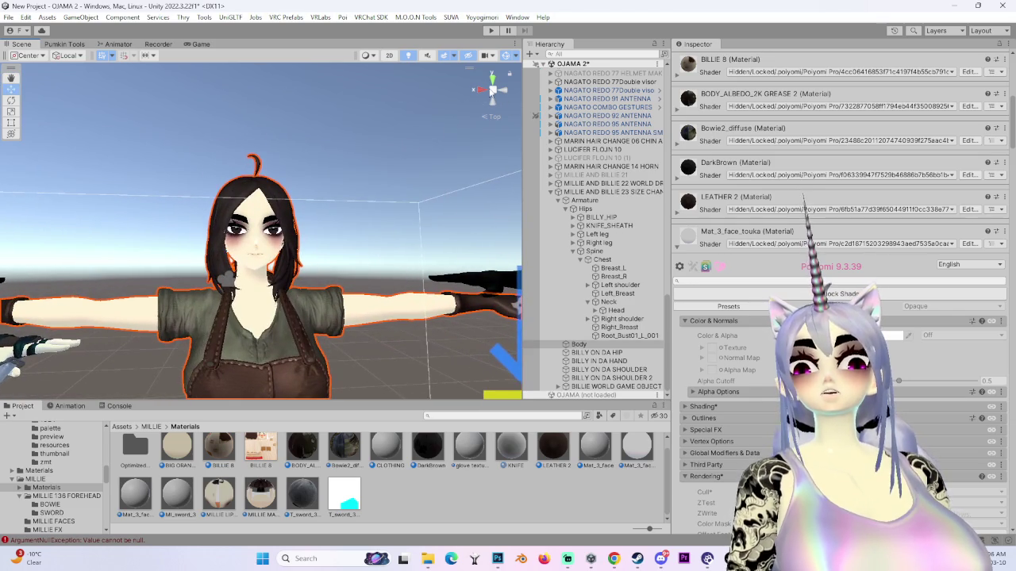
left_click(492, 90)
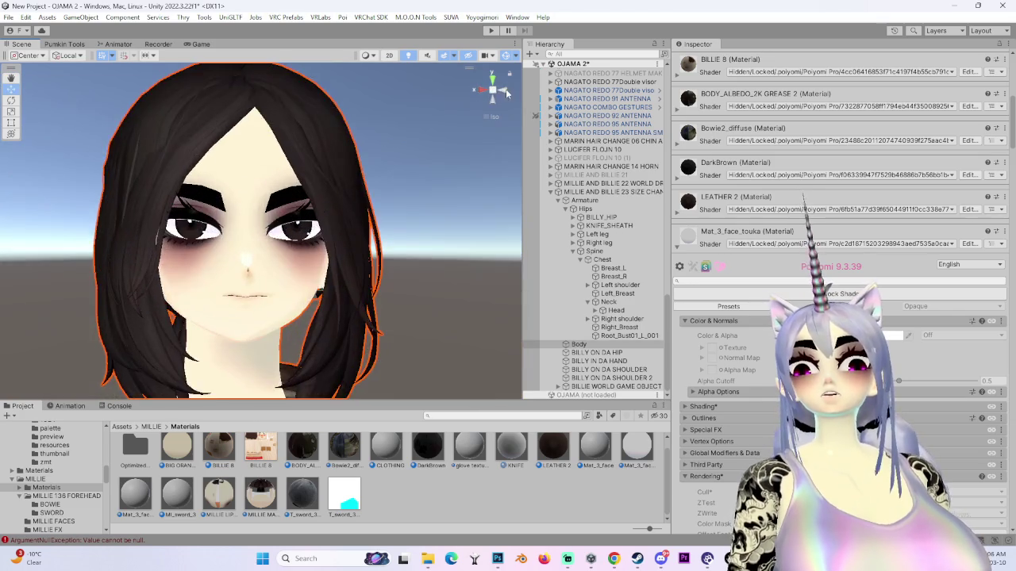
key("f")
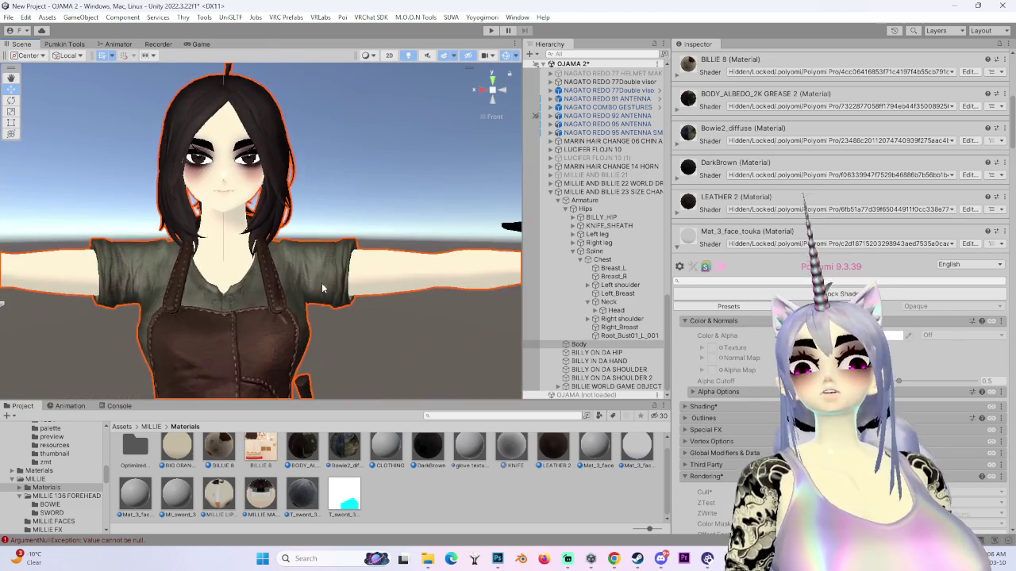
scroll(754, 204, "down", 2)
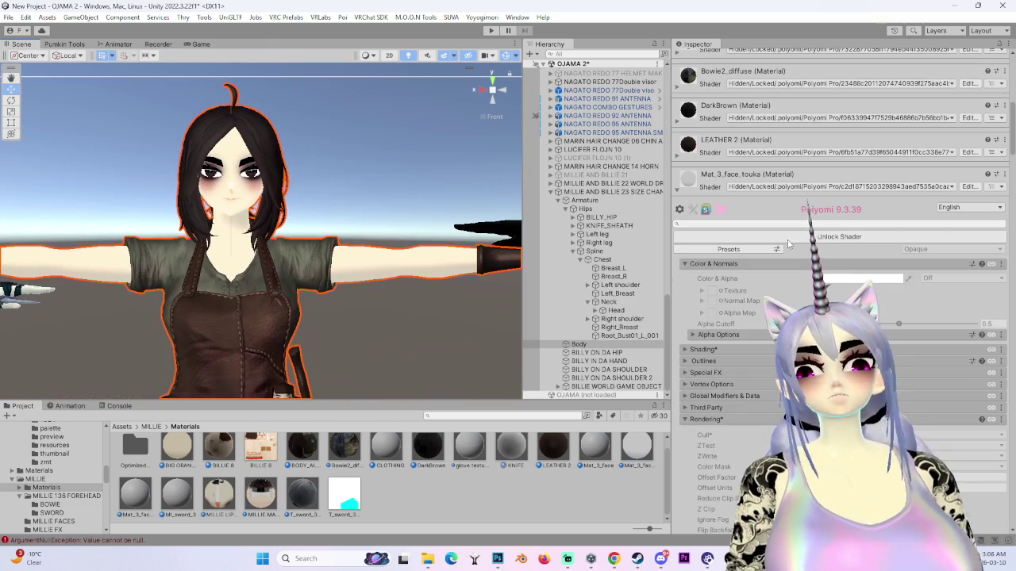
- Collapse Mat_3_face_touka, expand LEATHER 2 and unlock its shader
left_click(677, 193)
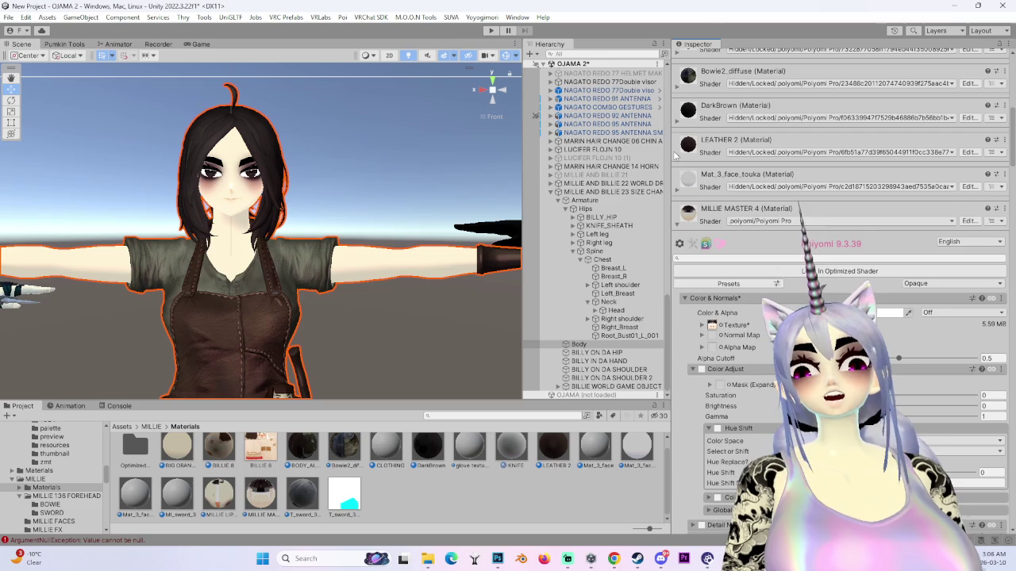
left_click(677, 156)
left_click(817, 202)
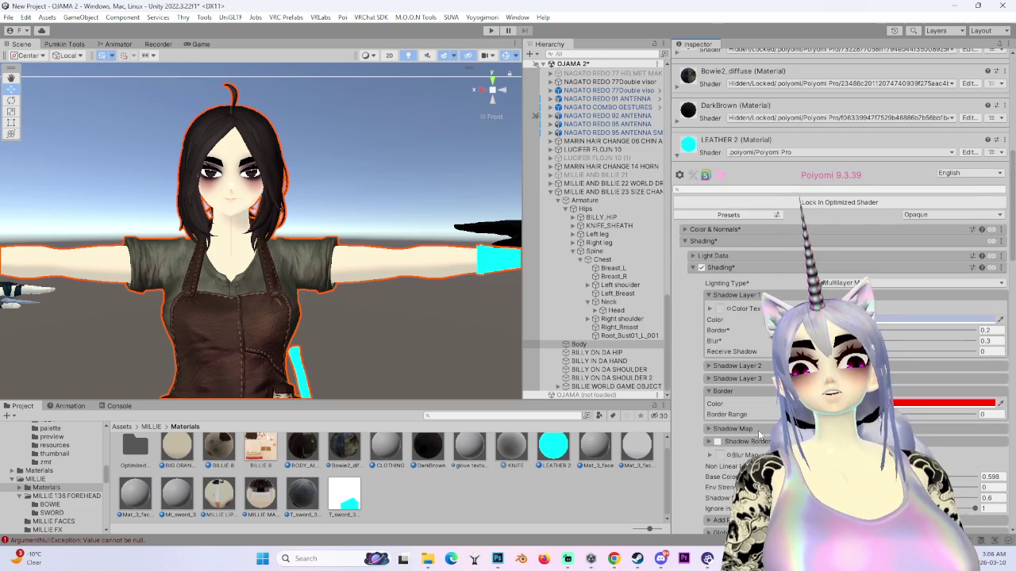
- Scroll LEATHER 2's settings down to the Shading shadow layer options
scroll(768, 412, "down", 3)
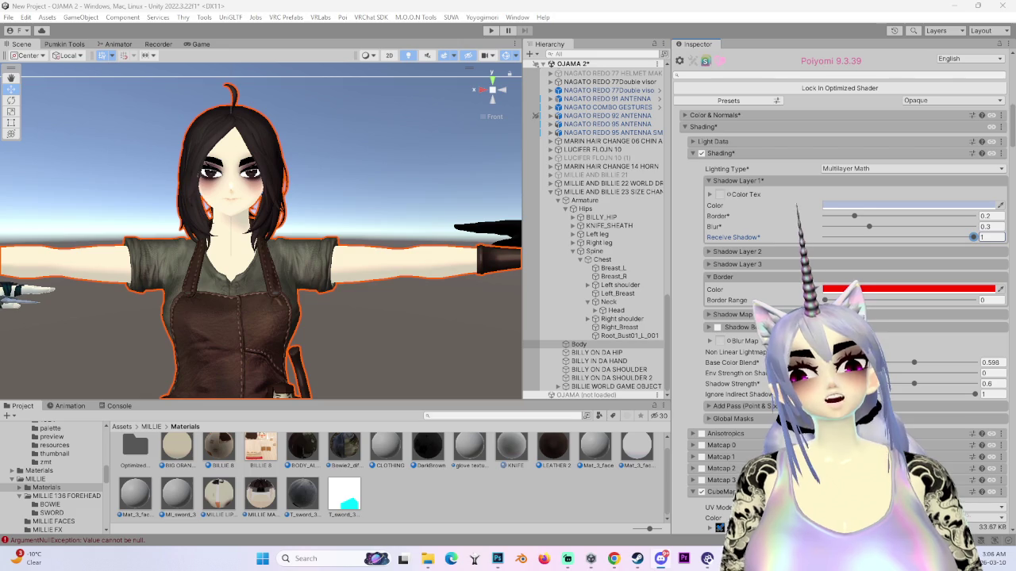
- Frame the T-posed avatar from the front and select its Body mesh
mouse_move(410, 240)
left_mouse_down()
mouse_move(262, 285)
mouse_move(364, 247)
left_mouse_up()
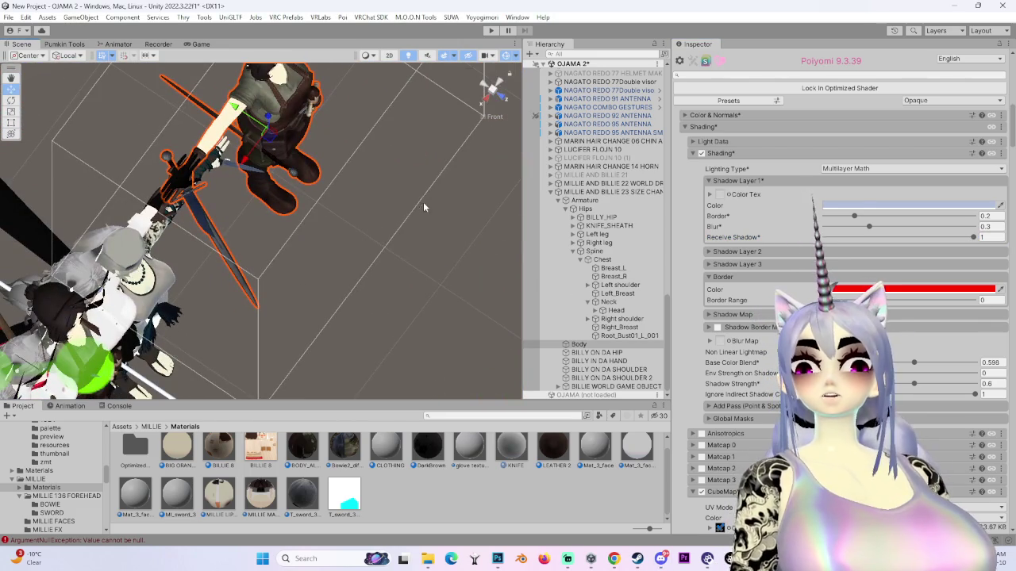
double_click(611, 192)
mouse_move(301, 238)
left_mouse_down()
mouse_move(346, 239)
mouse_move(367, 134)
mouse_move(476, 99)
left_mouse_up()
left_click(492, 90)
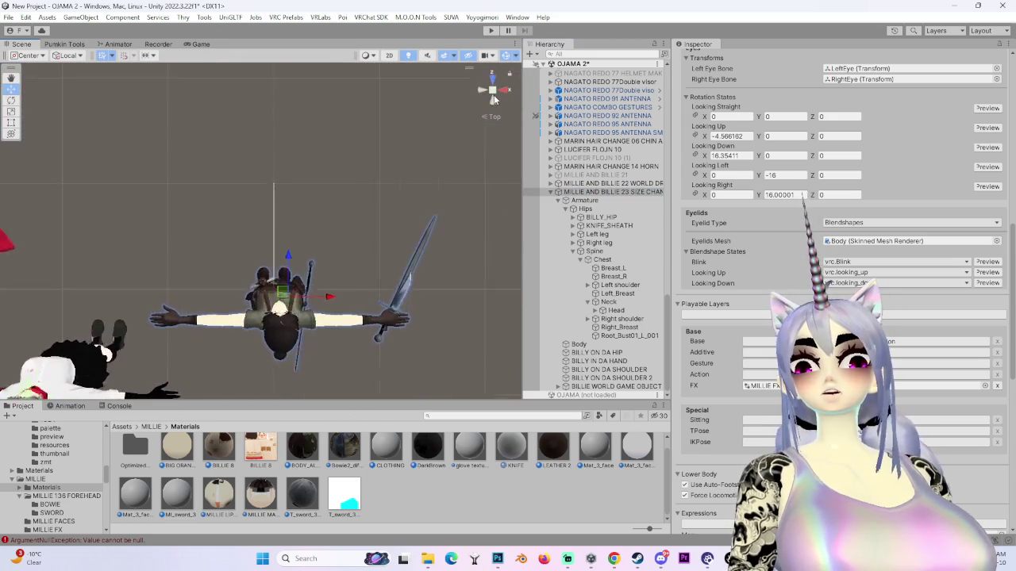
scroll(287, 265, "up", 10)
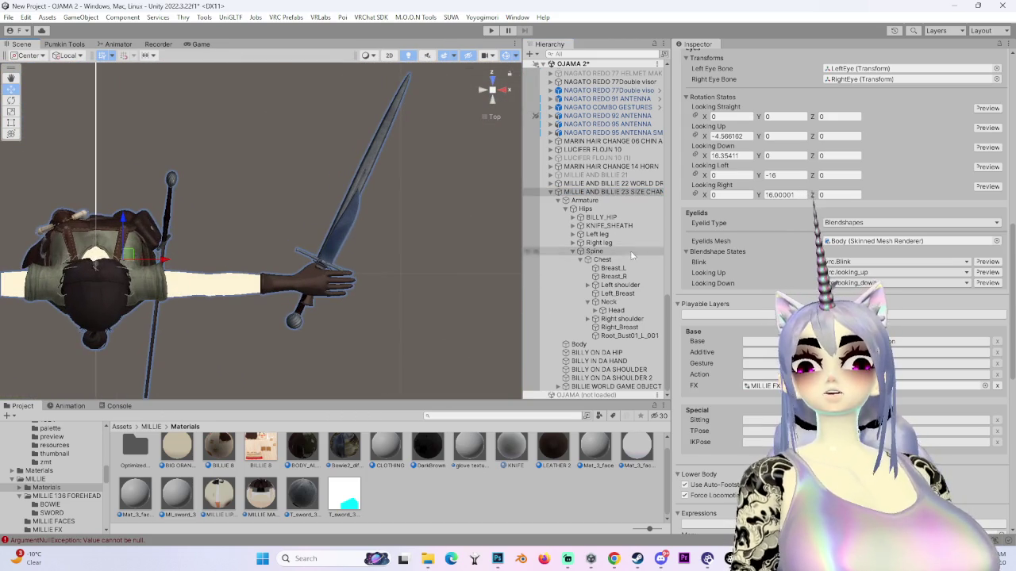
left_click(580, 344)
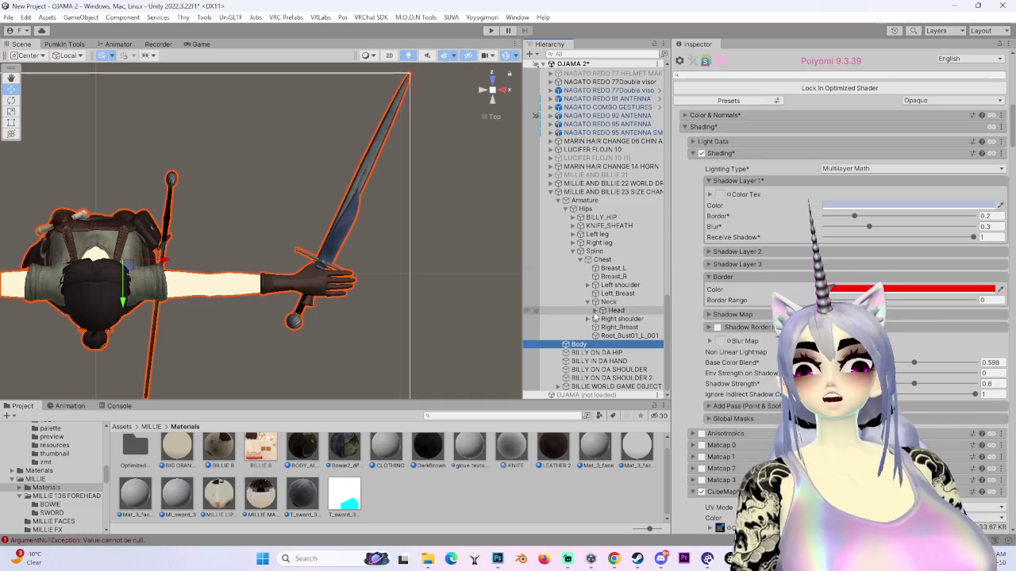
- Expand the right shoulder, arm, elbow and wrist bones in the Hierarchy
left_click(588, 319)
left_click(595, 327)
scroll(603, 327, "down", 1)
left_click(602, 319)
left_click(610, 327)
scroll(659, 322, "down", 3)
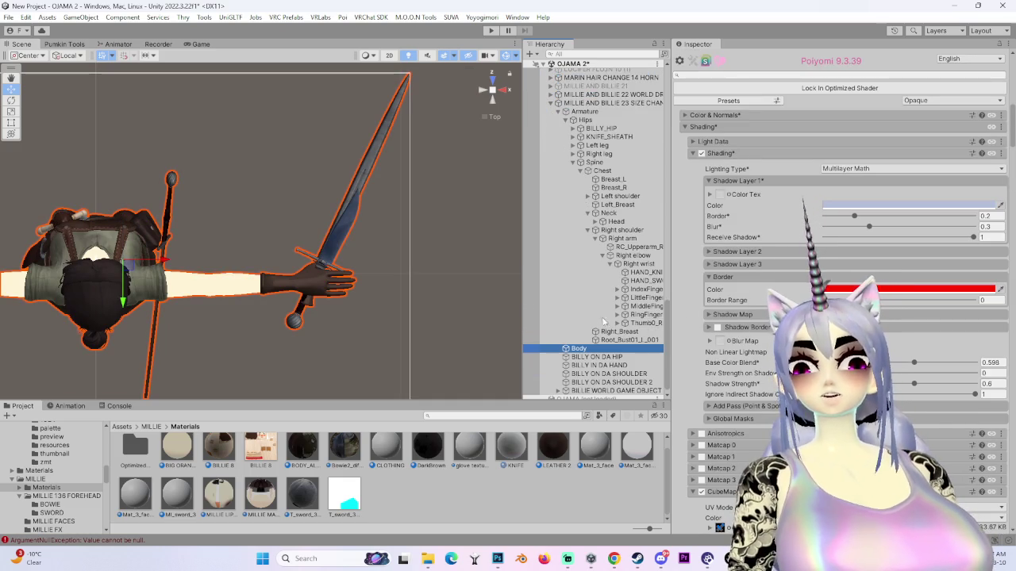
left_click_drag(522, 319, 448, 319)
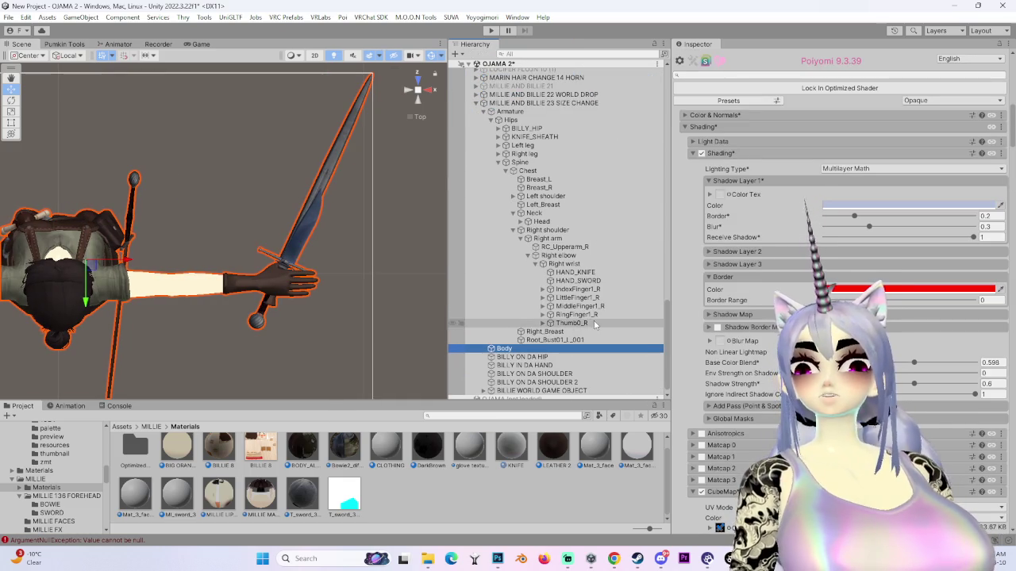
- Set the HAND_KNIFE object's scale to 0 on every axis
left_click(596, 273)
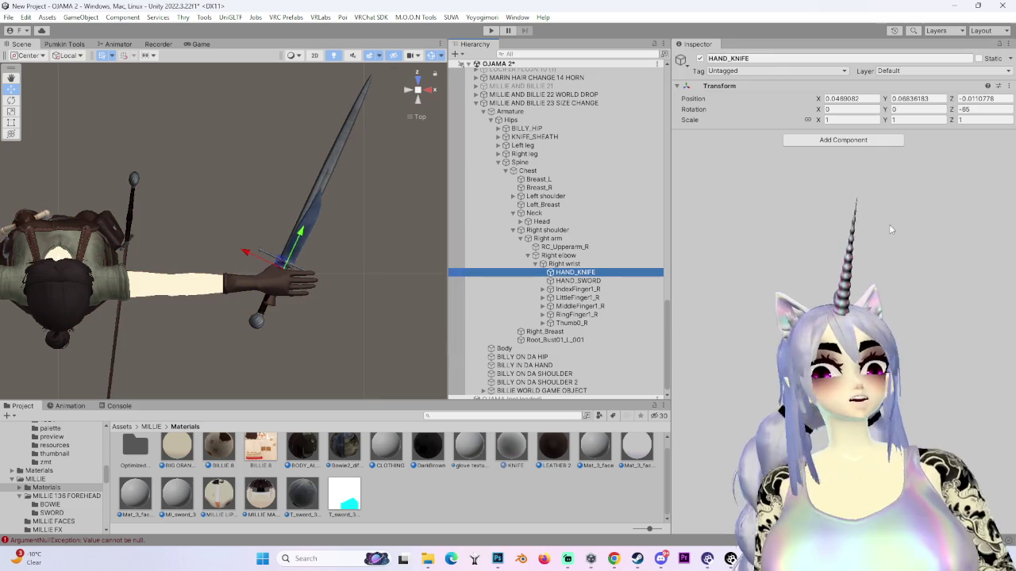
left_click(839, 119)
key("BackSpace")
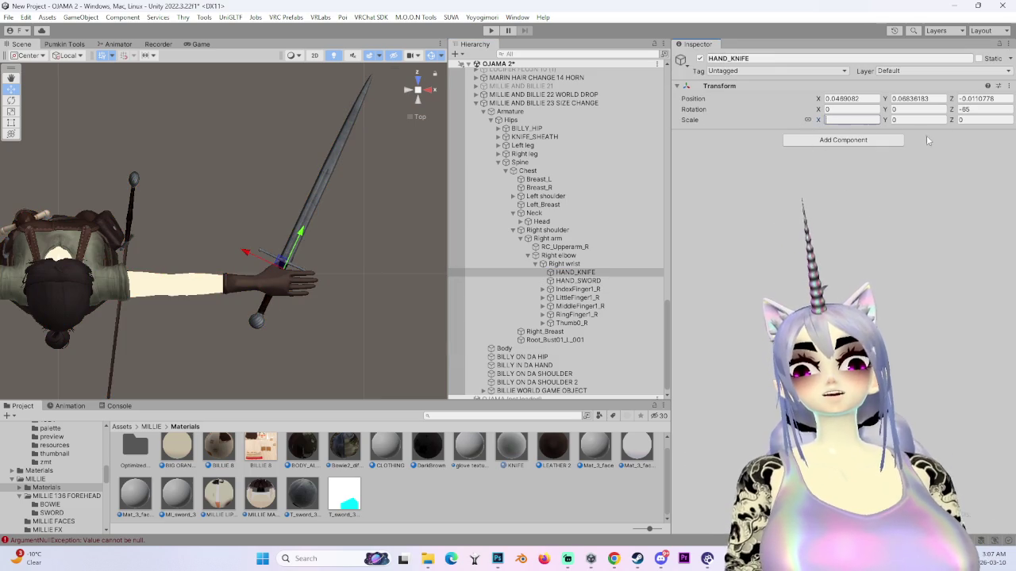
left_click(325, 559)
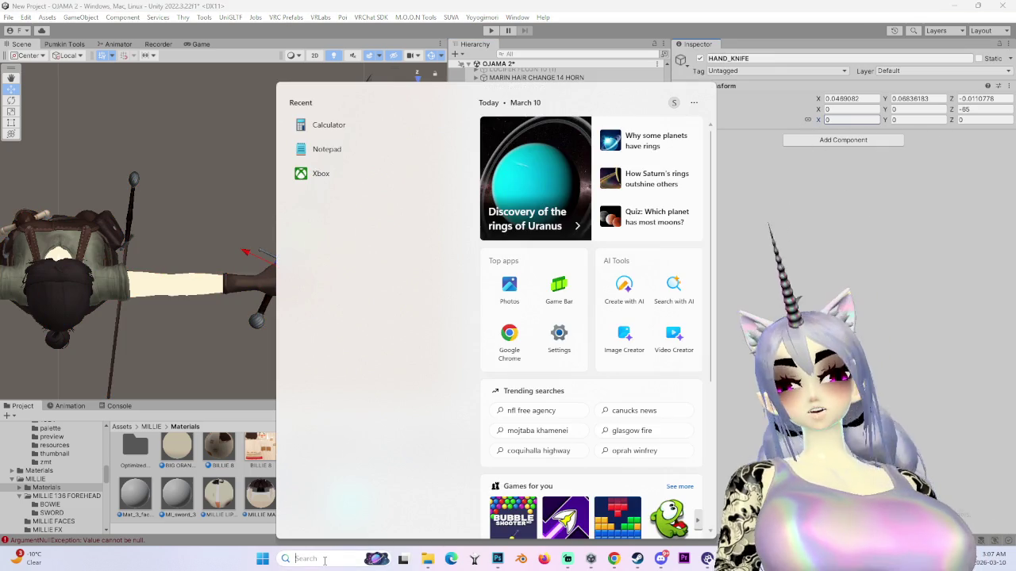
- Delete the last two character paragraphs from the Notepad to-do note
left_click(337, 153)
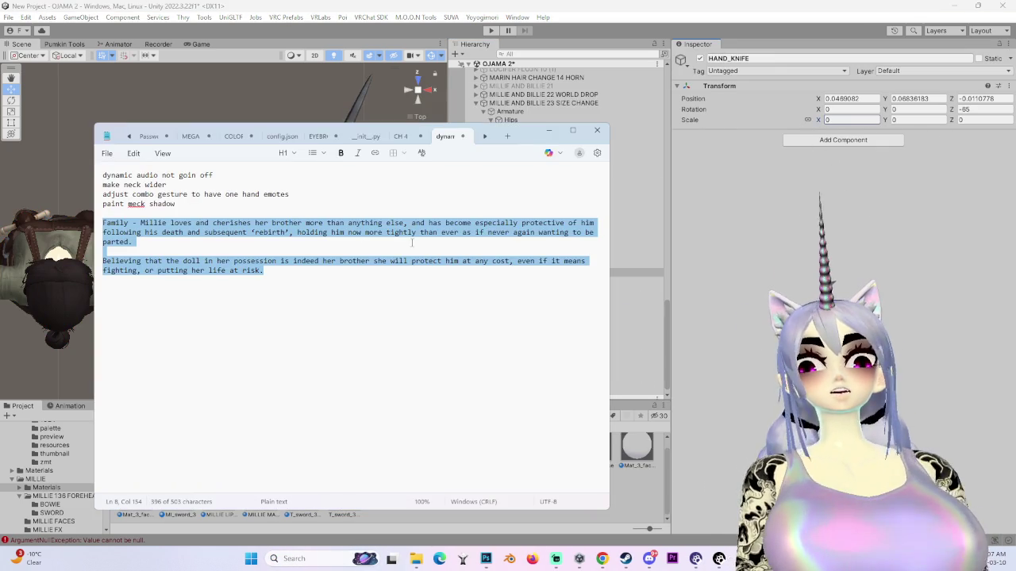
left_click(369, 293)
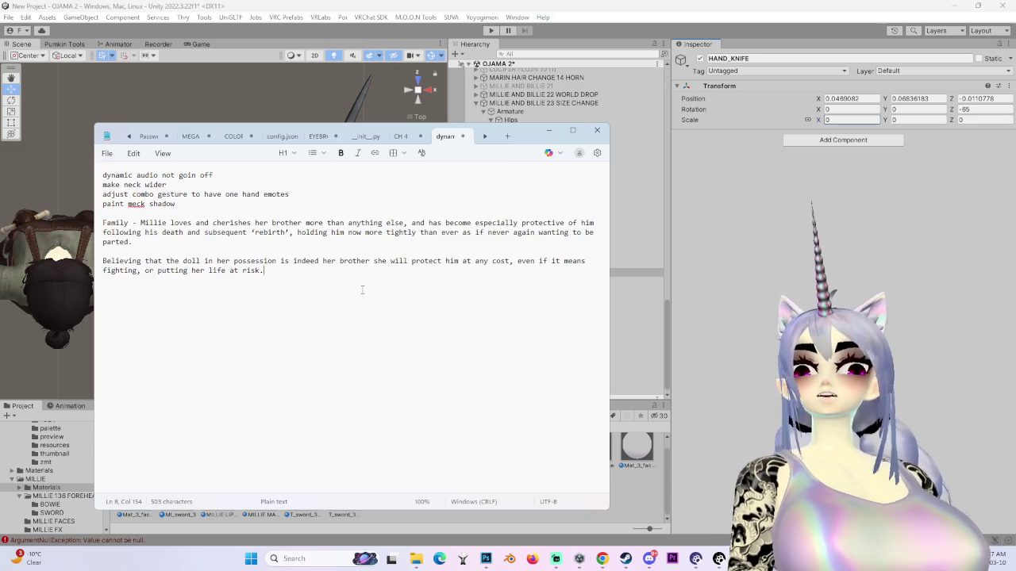
mouse_move(362, 290)
left_mouse_down()
mouse_move(103, 261)
mouse_move(83, 225)
left_mouse_up()
key("BackSpace")
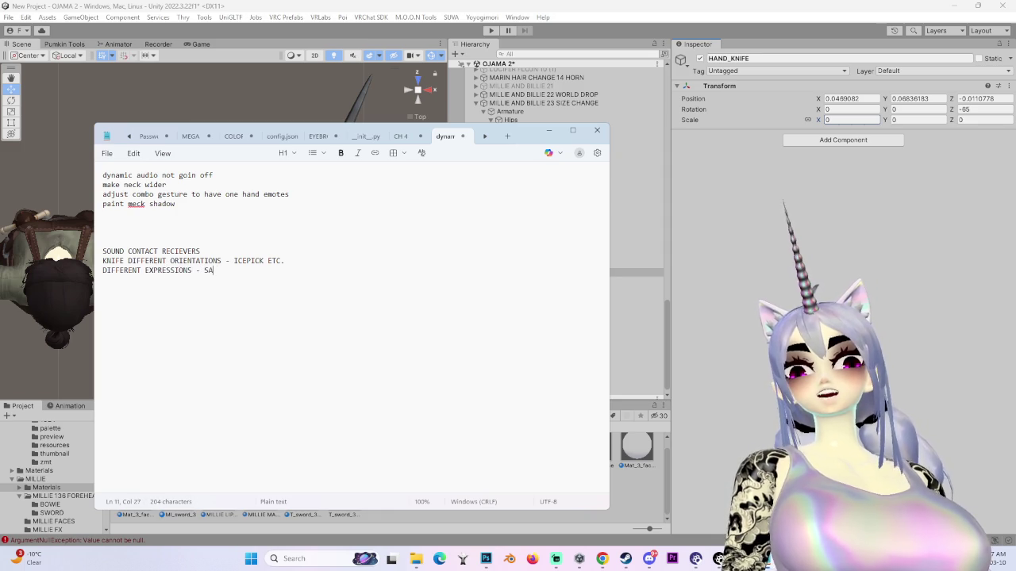
- Add a 'BLOODY MAP' line to the to-do note below 'SAD ETC.'
type(".")
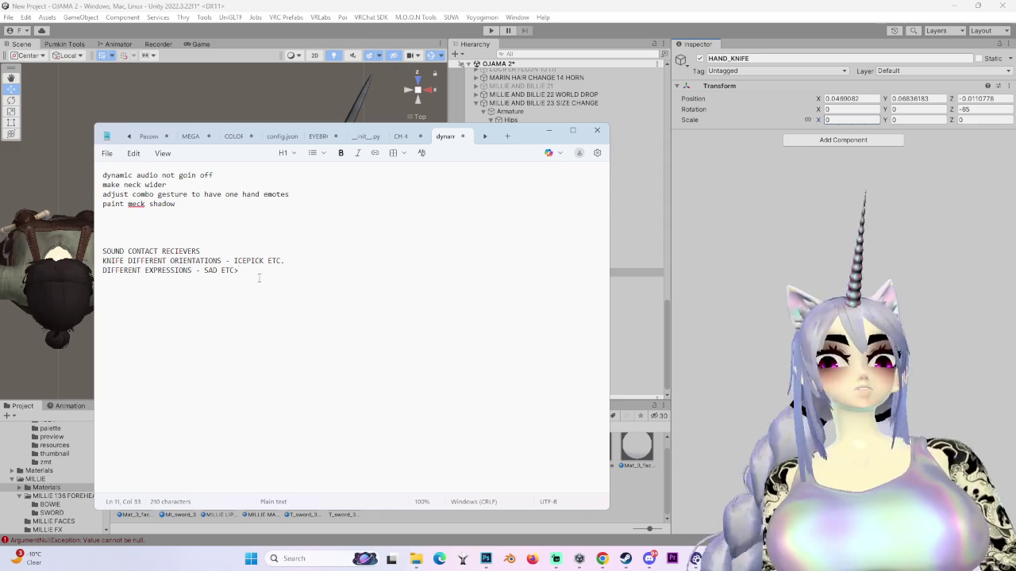
key("Return")
type("BLKLO")
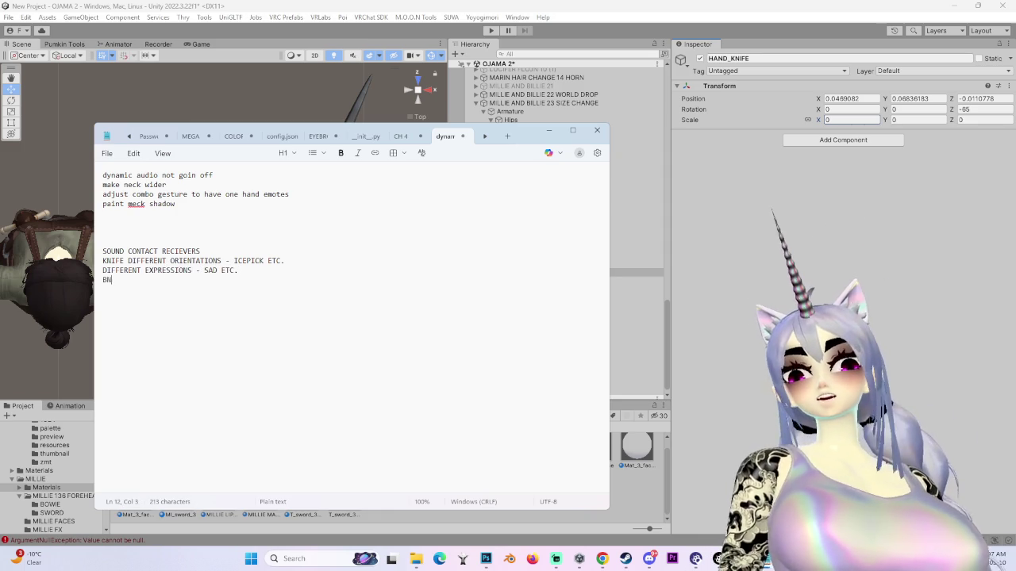
key("BackSpace")
key("BackSpace")
key("BackSpace")
type("OODY MAP")
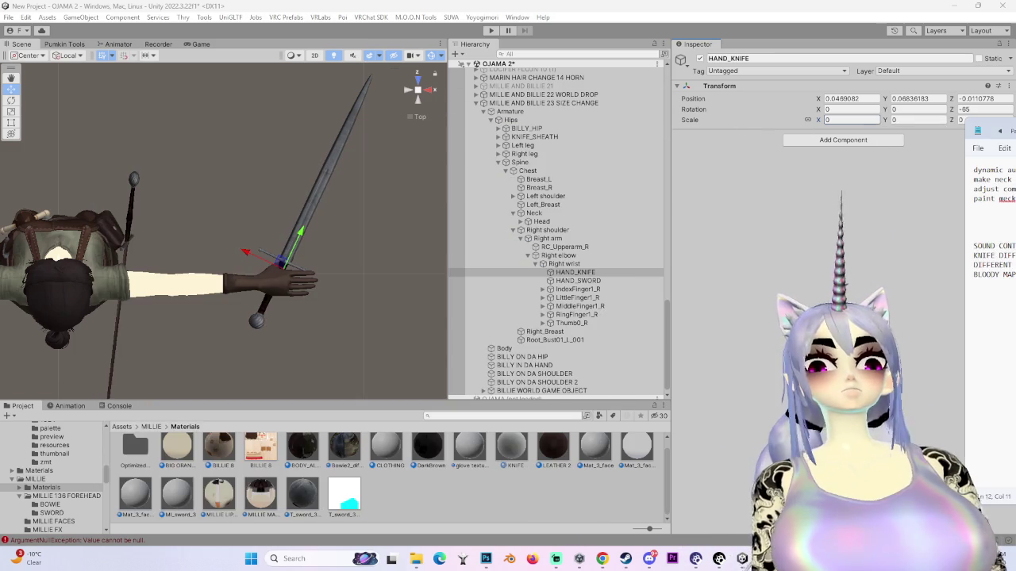
- With Notepad moved aside, select HAND_SWORD and search its addable components for 'conta'
left_click_drag(511, 136, 1015, 137)
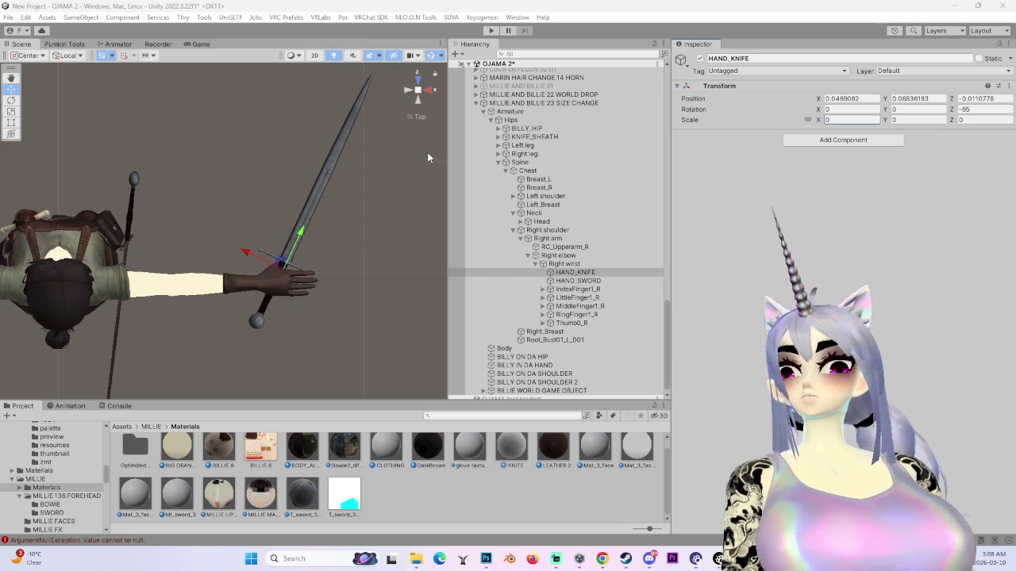
left_click(419, 102)
scroll(339, 125, "up", 3)
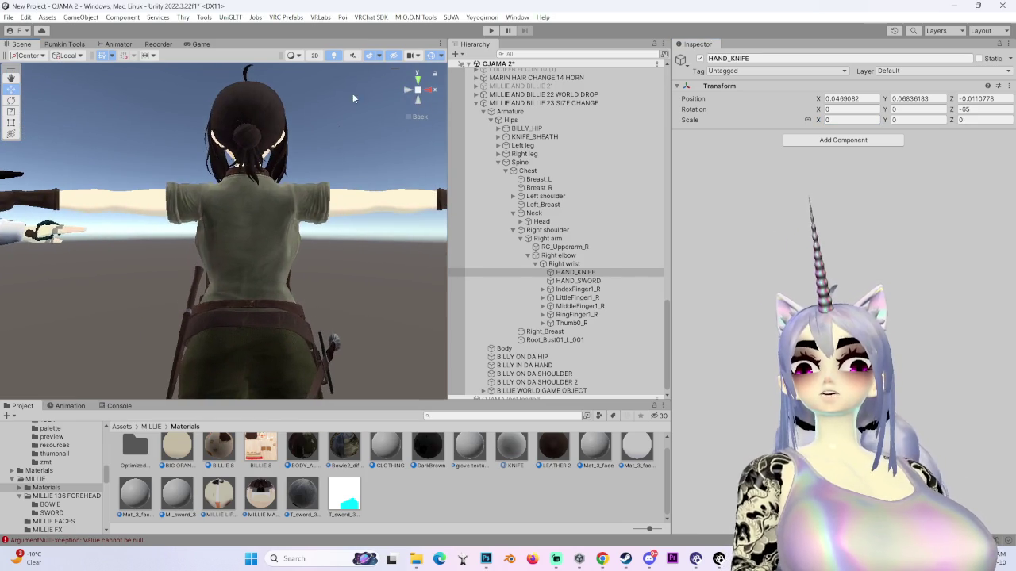
left_click(418, 79)
double_click(578, 280)
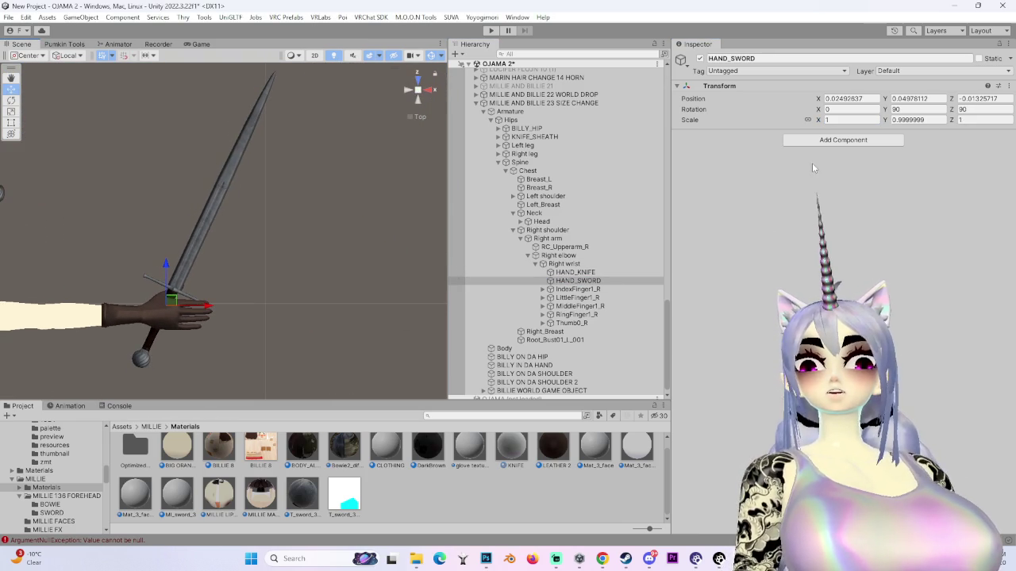
left_click(842, 142)
type("conta")
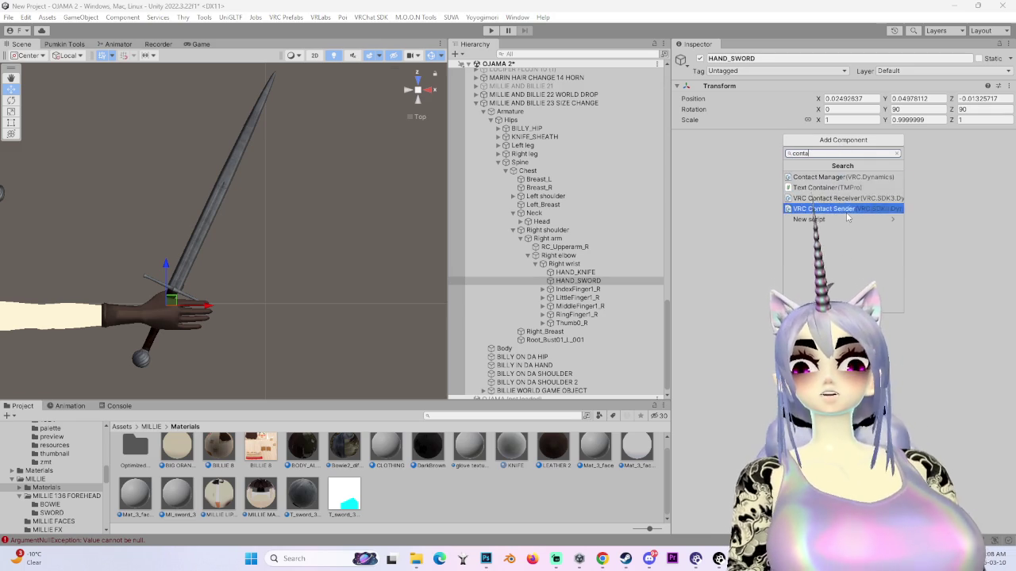
- Add a VRC Contact Sender to HAND_SWORD with a custom 'Weapon_Sword' collision tag
left_click(843, 209)
scroll(298, 299, "down", 3)
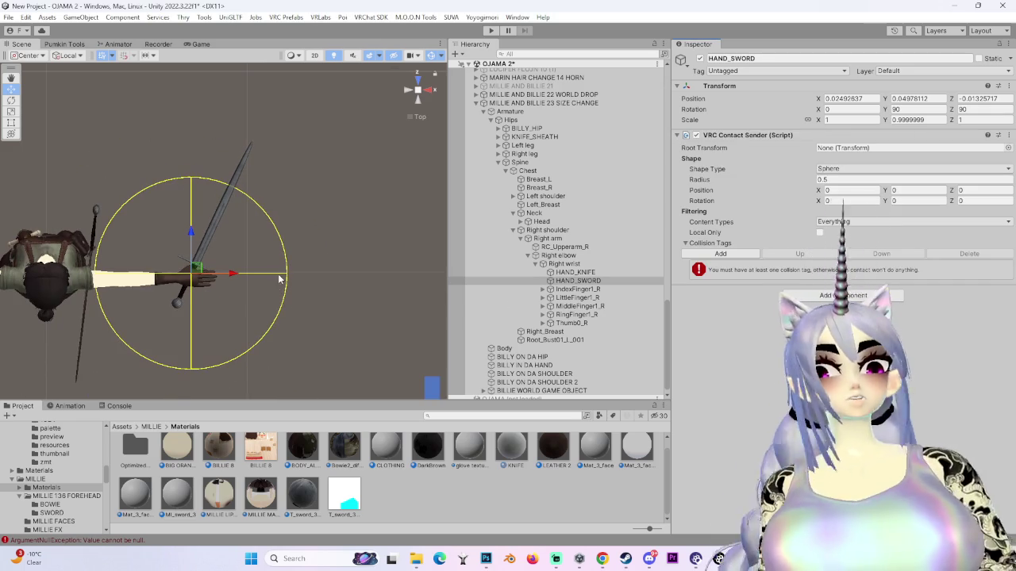
scroll(282, 280, "up", 2)
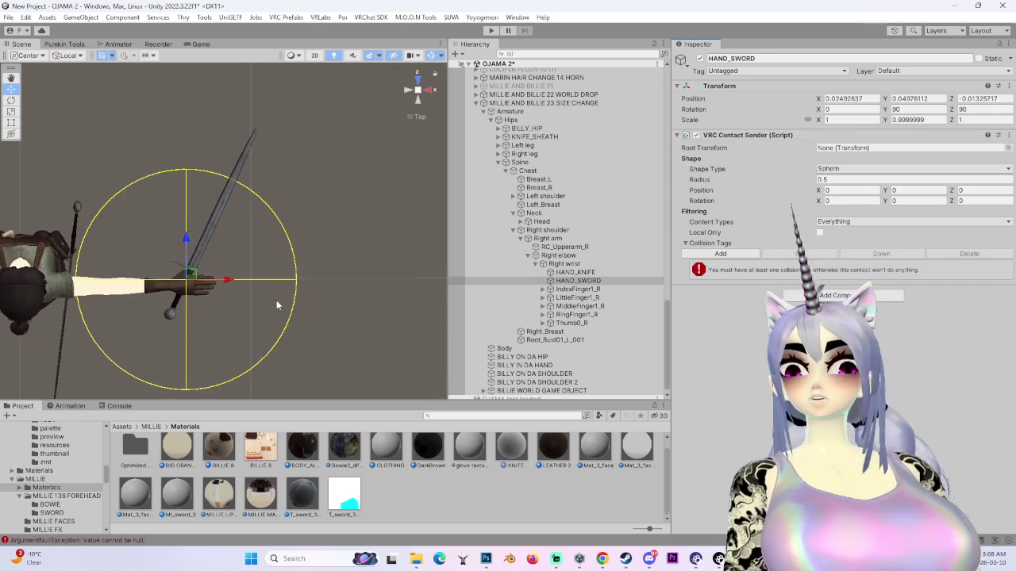
left_click(722, 254)
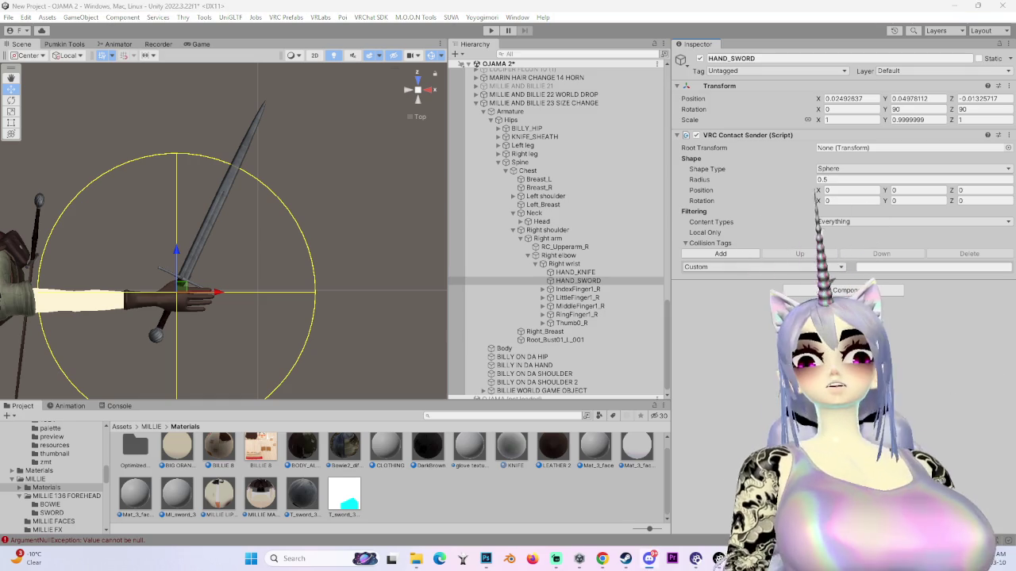
left_click(913, 267)
type("Weapon_Sword")
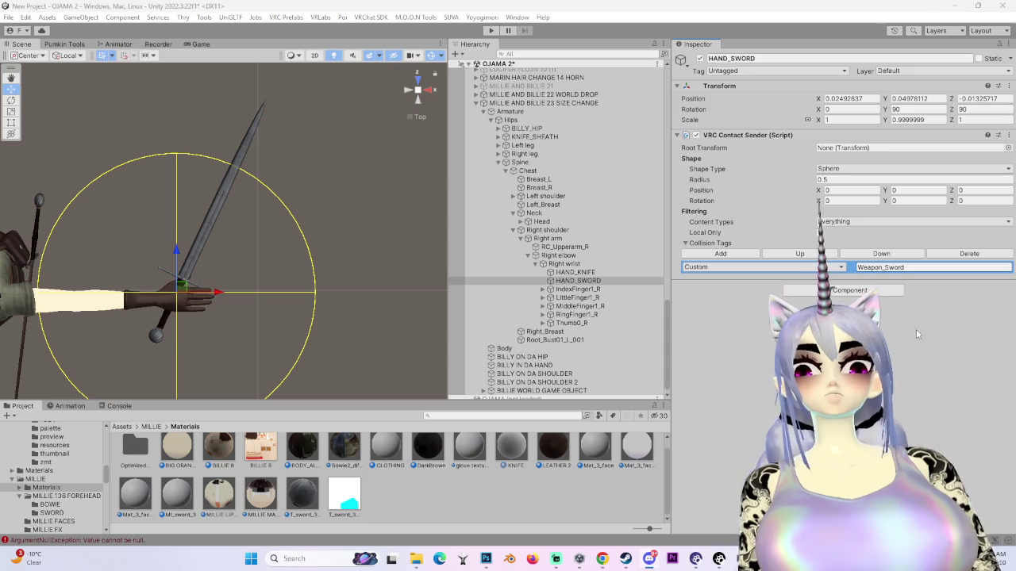
scroll(257, 257, "down", 1)
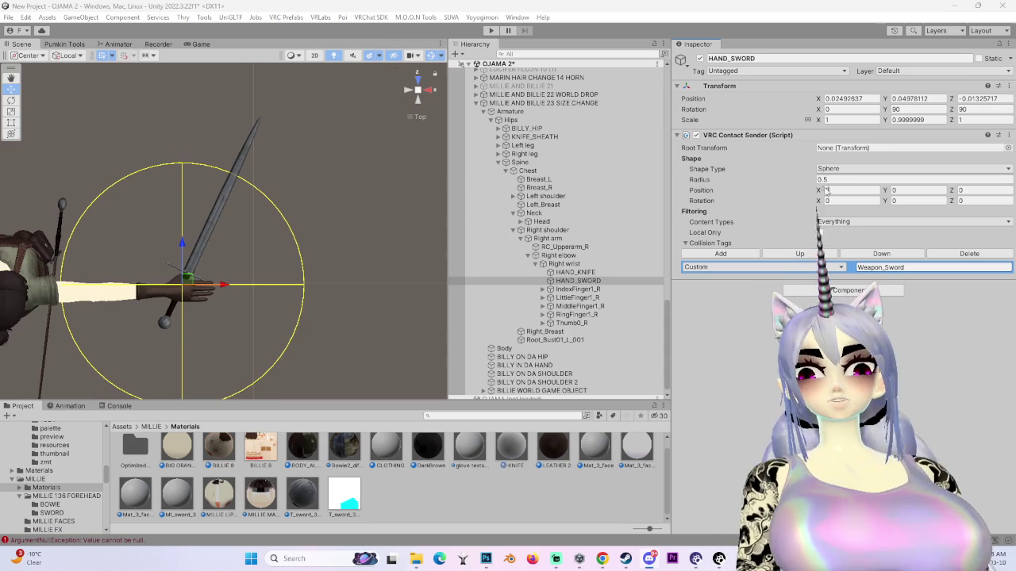
left_click(828, 179)
- Set the contact radius to 0.1 and make the shape a capsule of height 1
type("0.1")
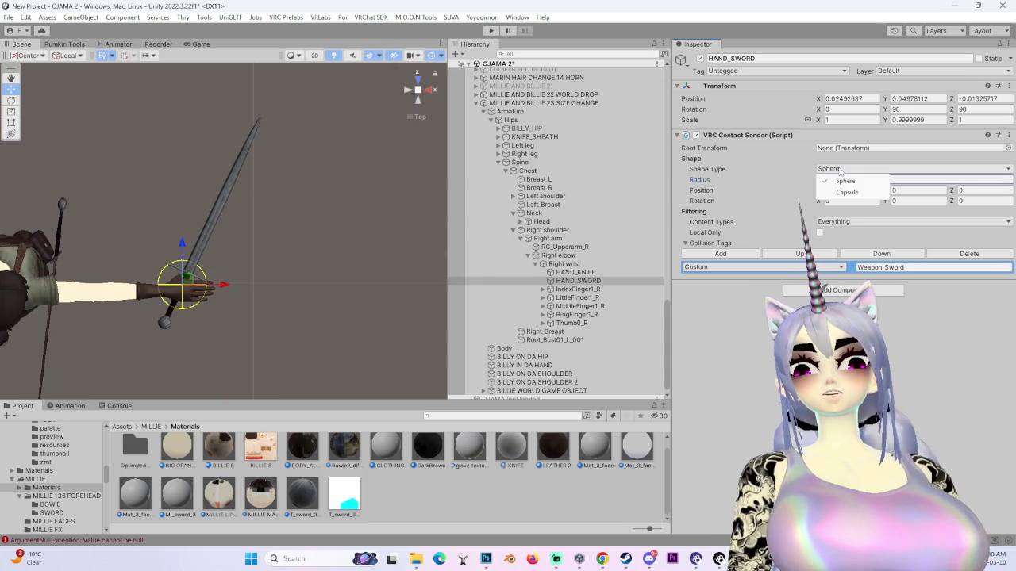
left_click(913, 168)
left_click(841, 181)
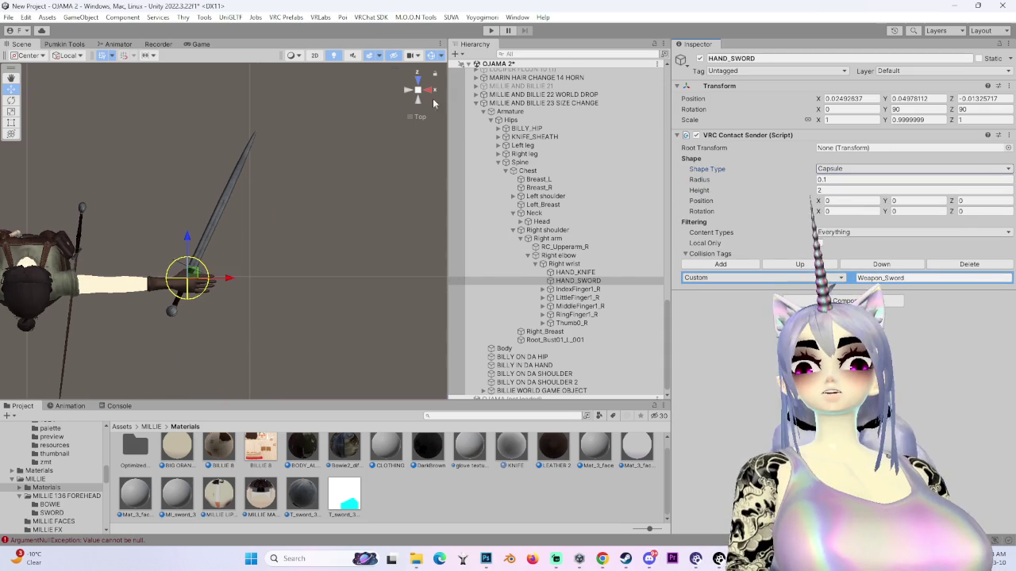
left_click(420, 103)
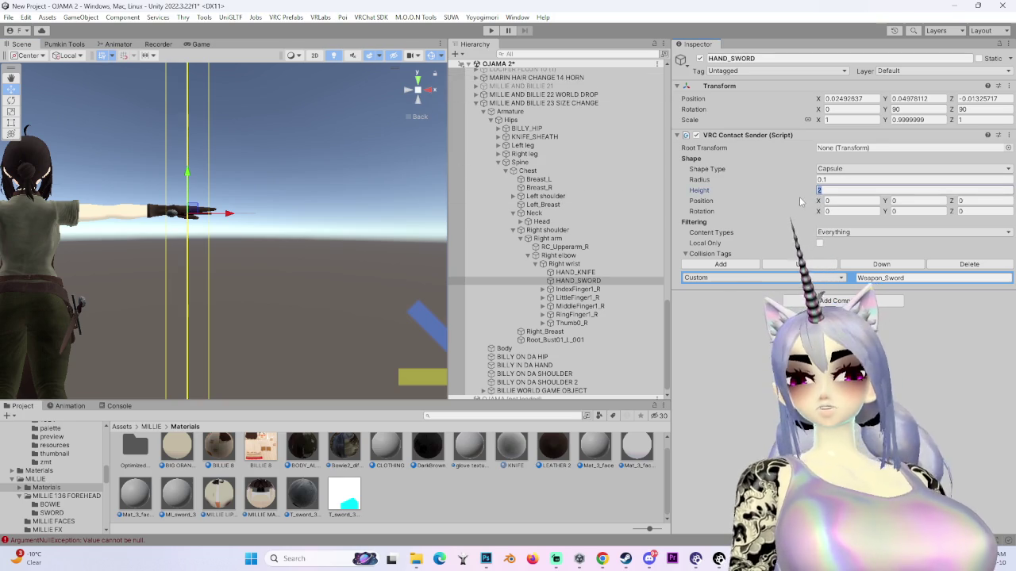
type(".2")
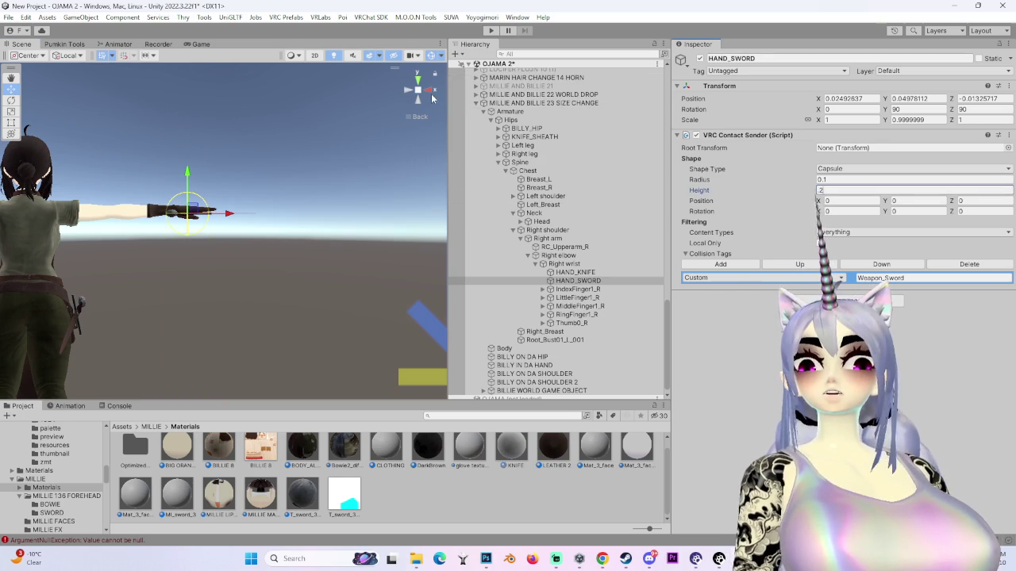
key("Return")
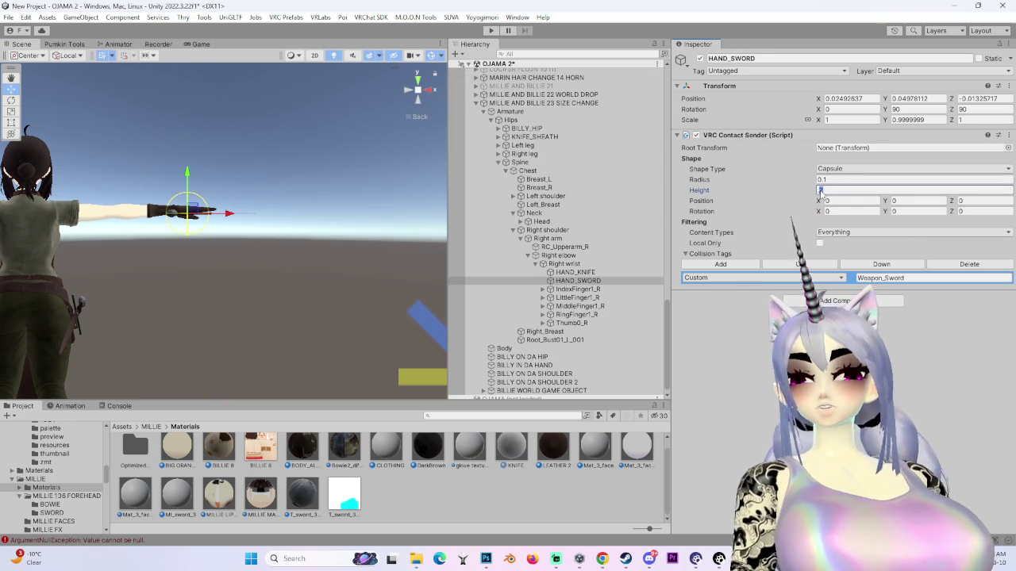
type("1")
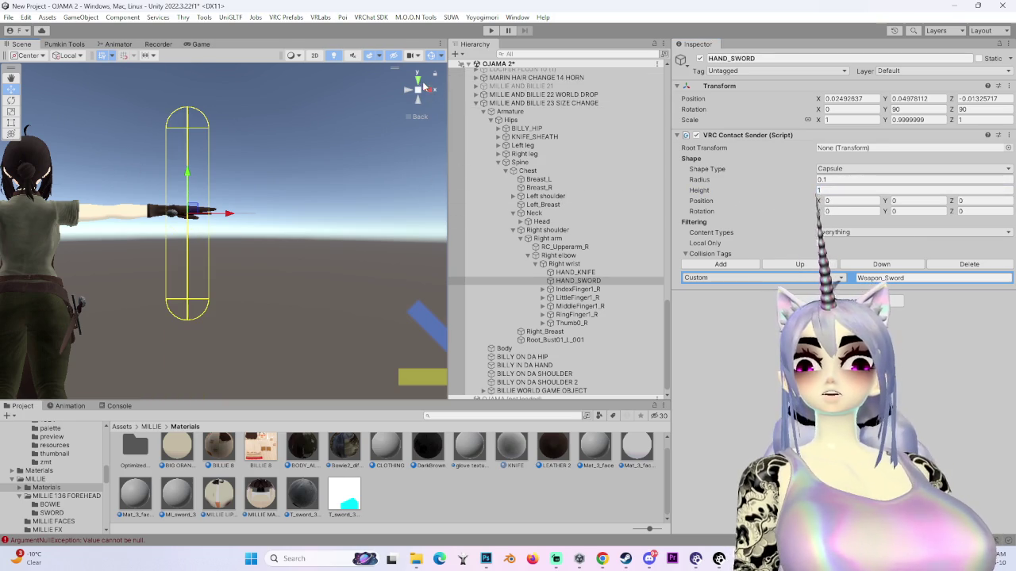
- Rotate the contact capsule to roughly X 90, Y 27, Z 0 along the blade
left_click(419, 82)
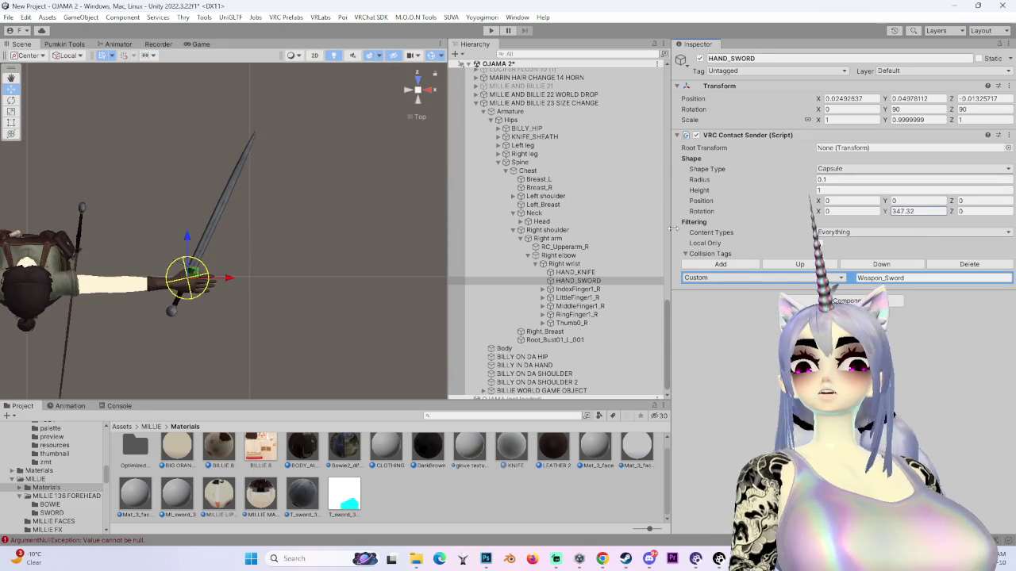
left_click(846, 211)
type("0.27")
key("Escape")
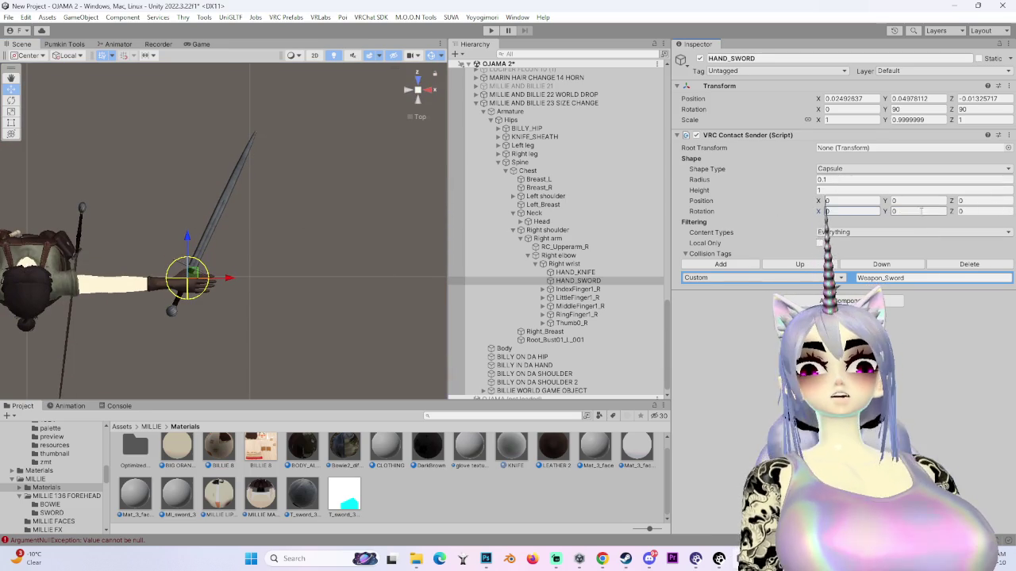
type("90")
key("Tab")
key("Tab")
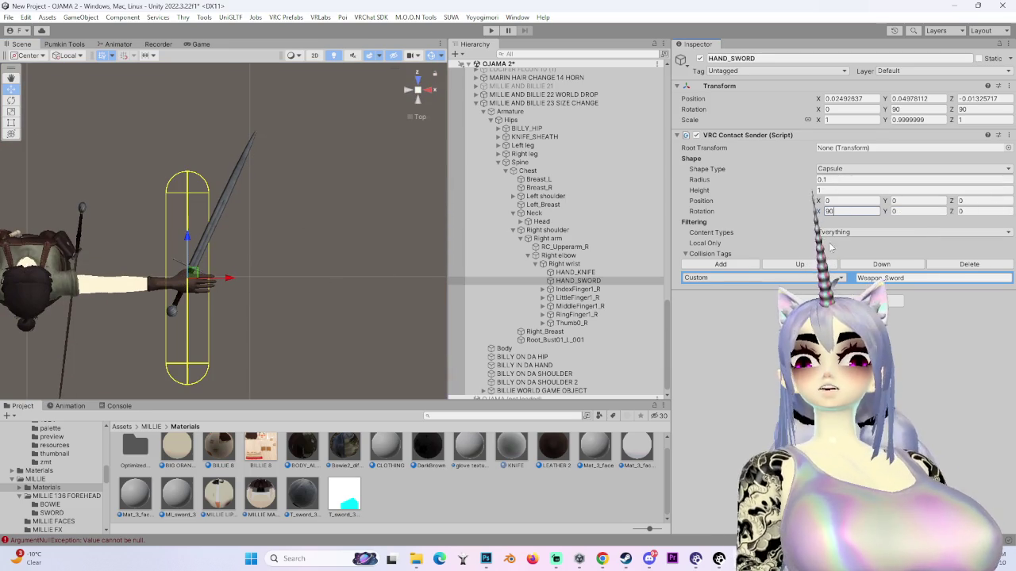
type("45")
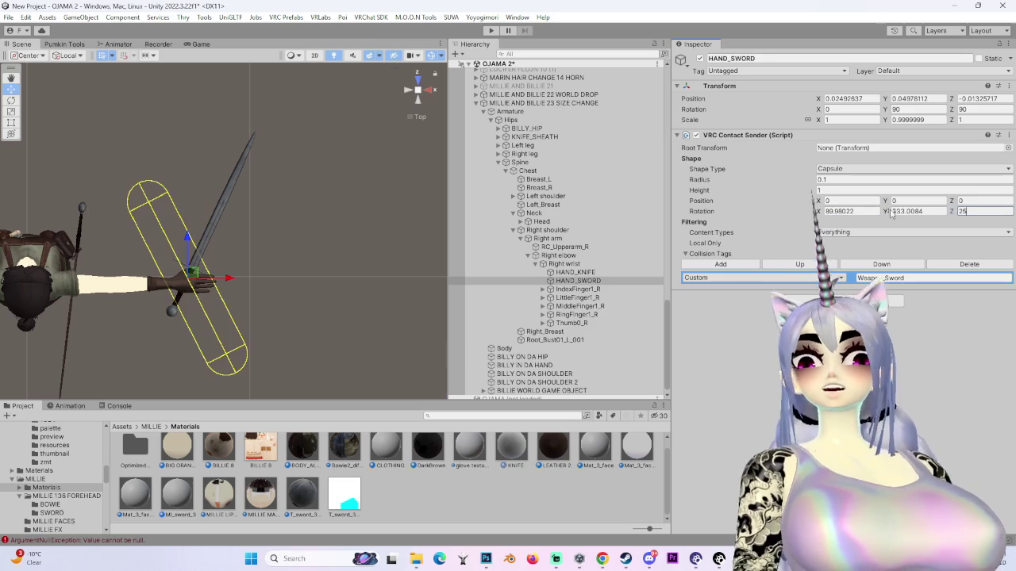
key("Escape")
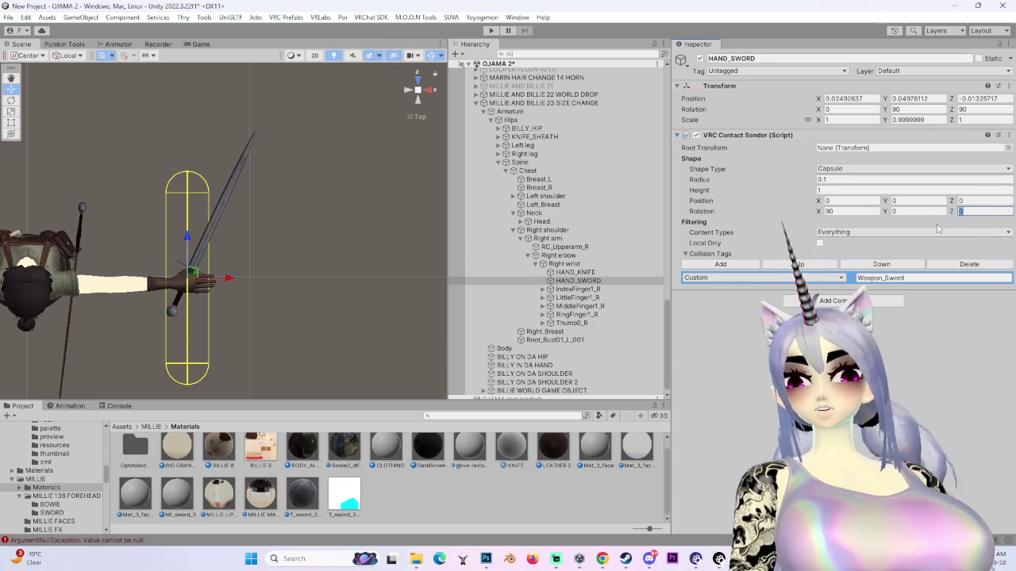
type("25")
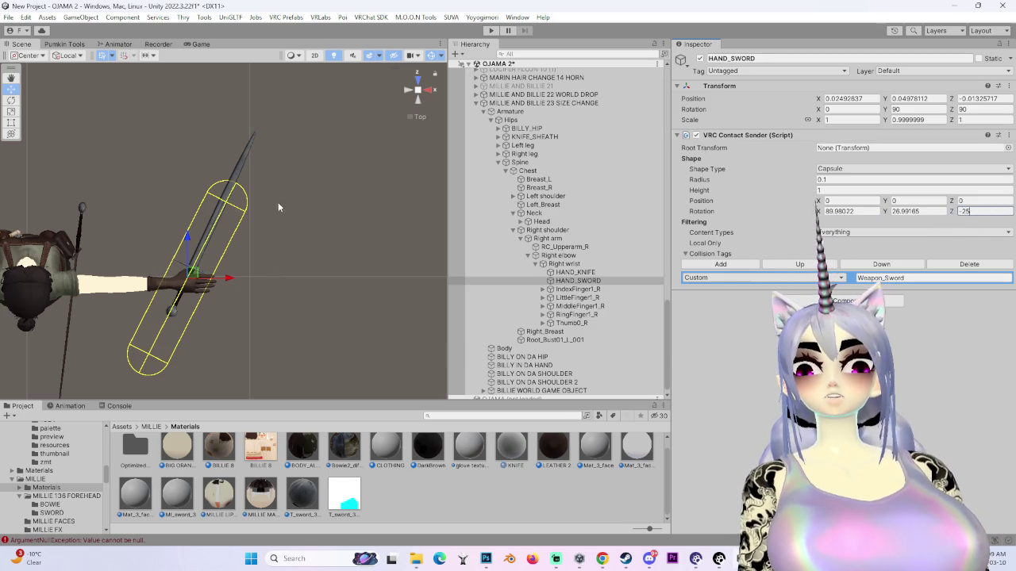
- Try a 0.5 Y position offset on the contact, then discard it
left_click(901, 201)
type("0.5")
key("BackSpace")
key("BackSpace")
left_click(825, 201)
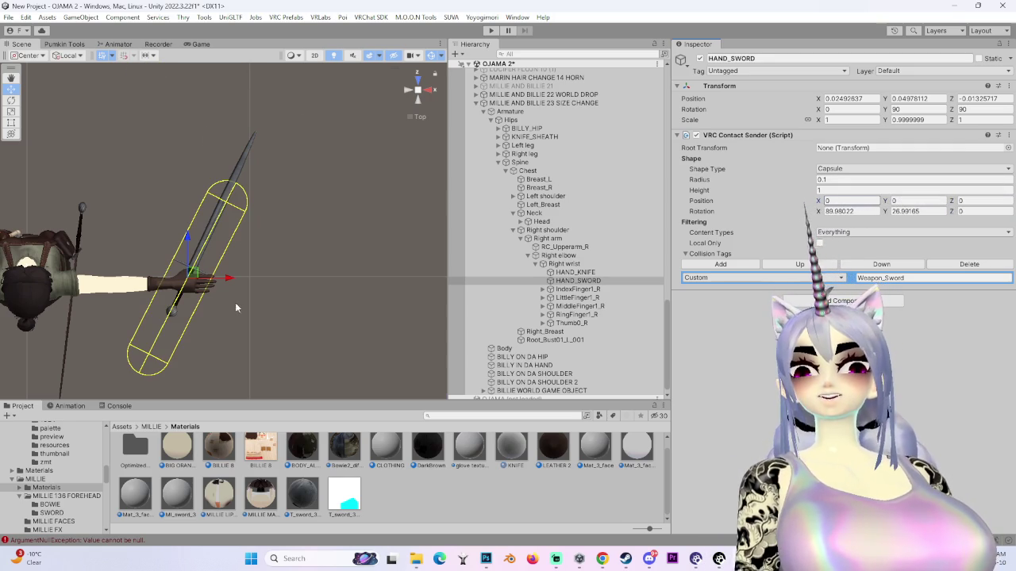
- Check the handle rotation setting and re-centre the sword in the Scene view
left_click(72, 58)
left_click_drag(287, 204, 357, 248)
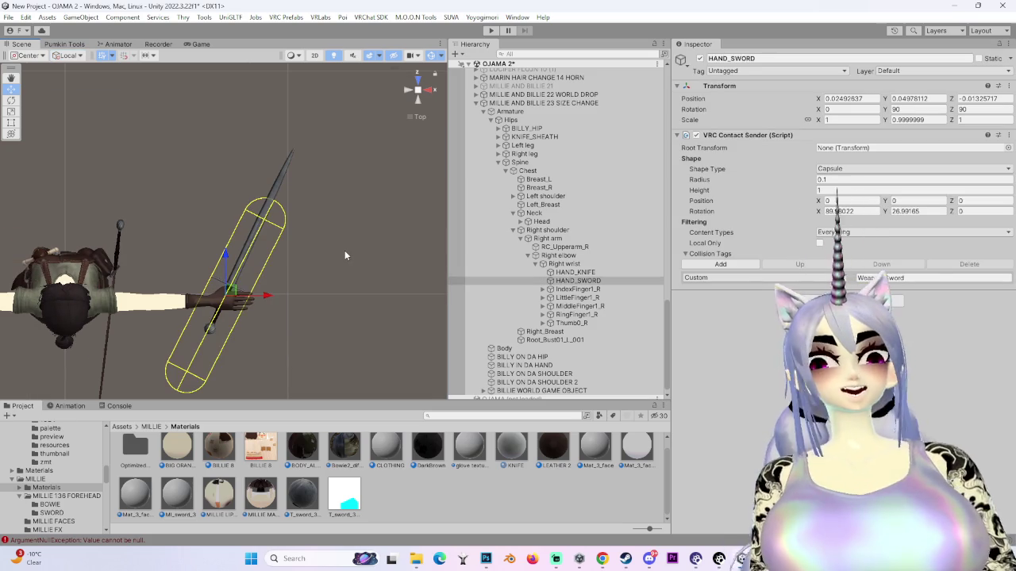
scroll(345, 250, "up", 3)
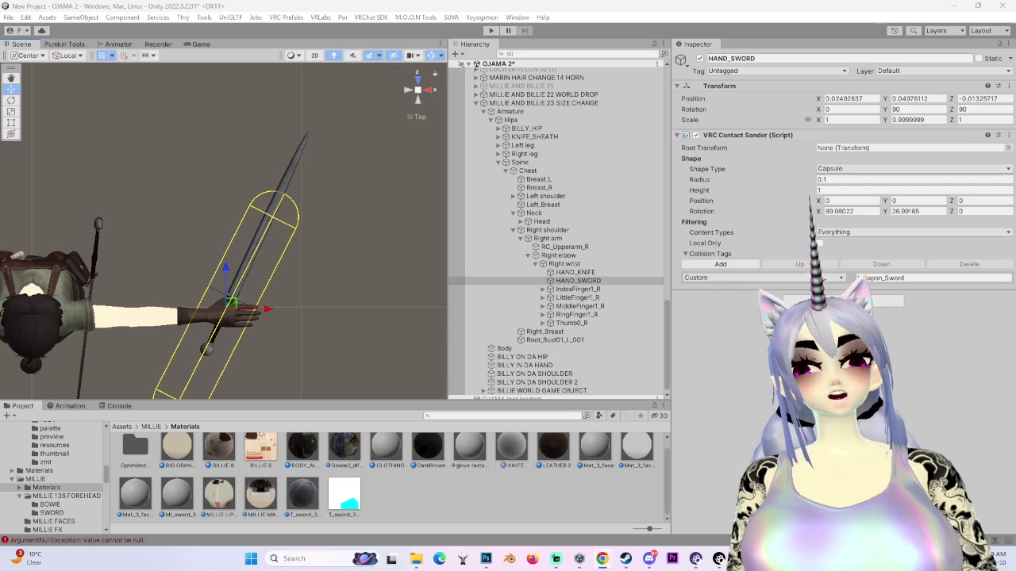
key("super+c")
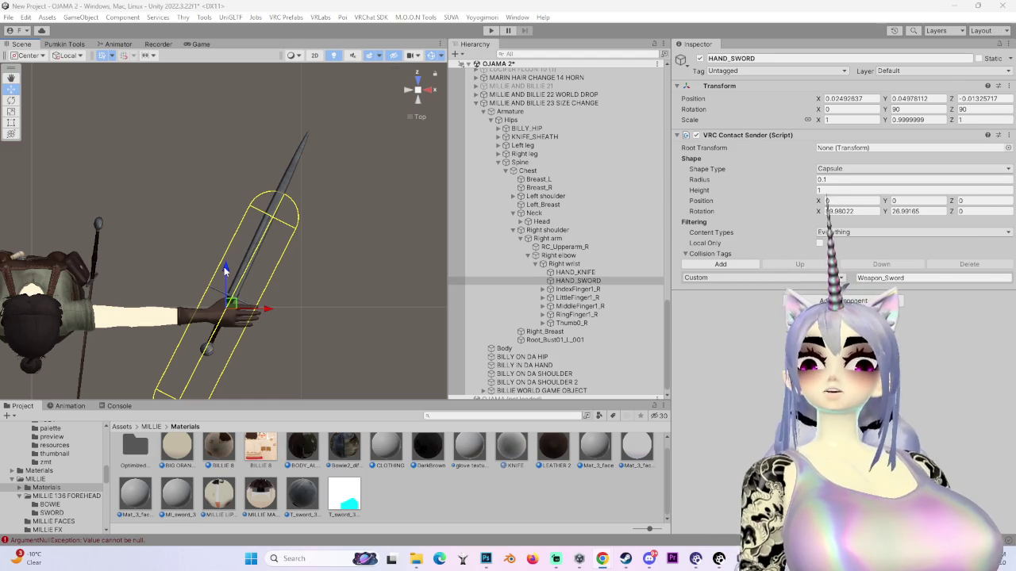
- Trial a 0.33 Z position offset, then slide the capsule back toward the hand
left_click(820, 213)
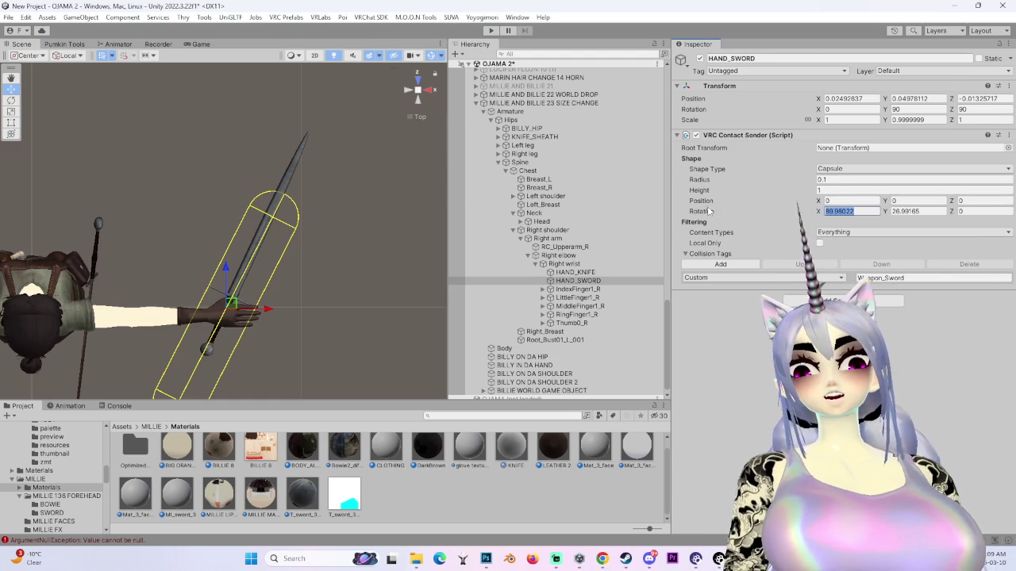
scroll(308, 292, "down", 1)
scroll(303, 296, "up", 2)
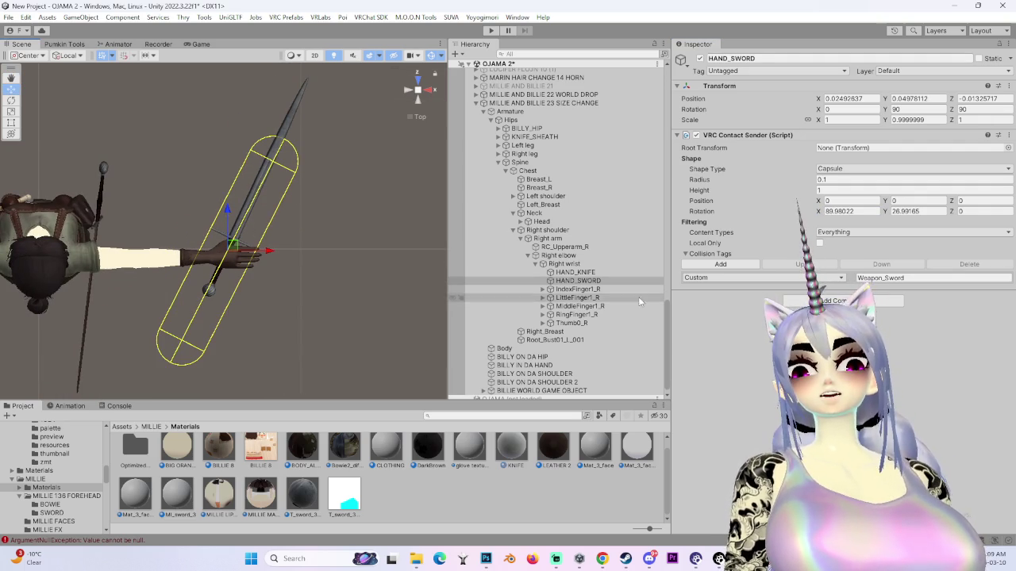
left_click(849, 201)
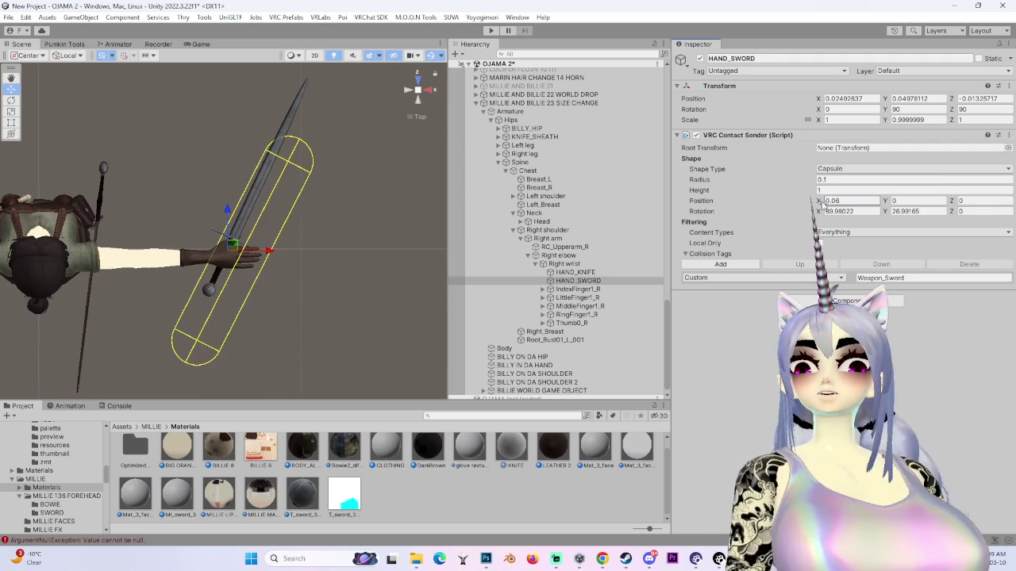
left_click(983, 201)
type("0.33")
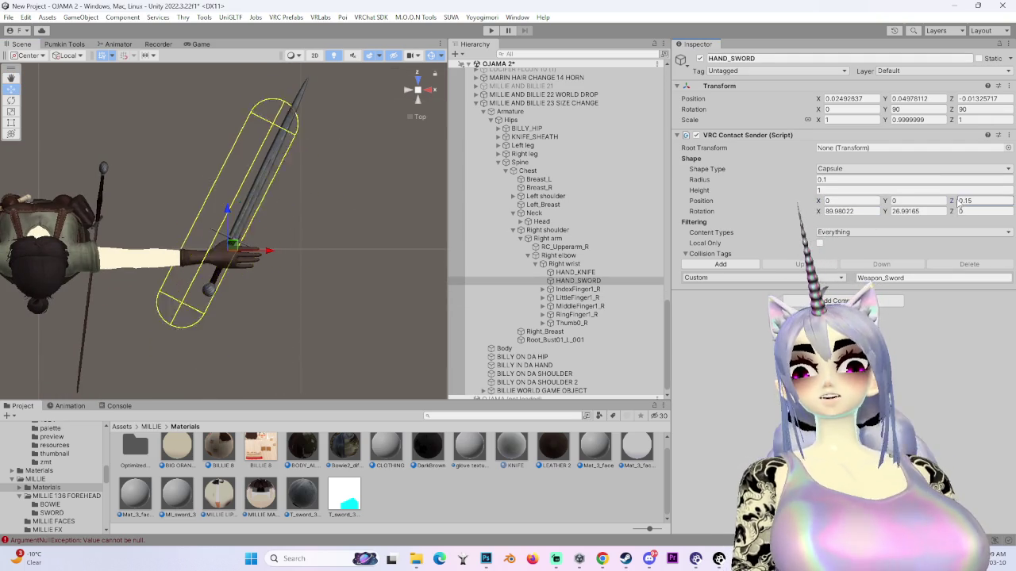
left_click_drag(951, 201, 797, 198)
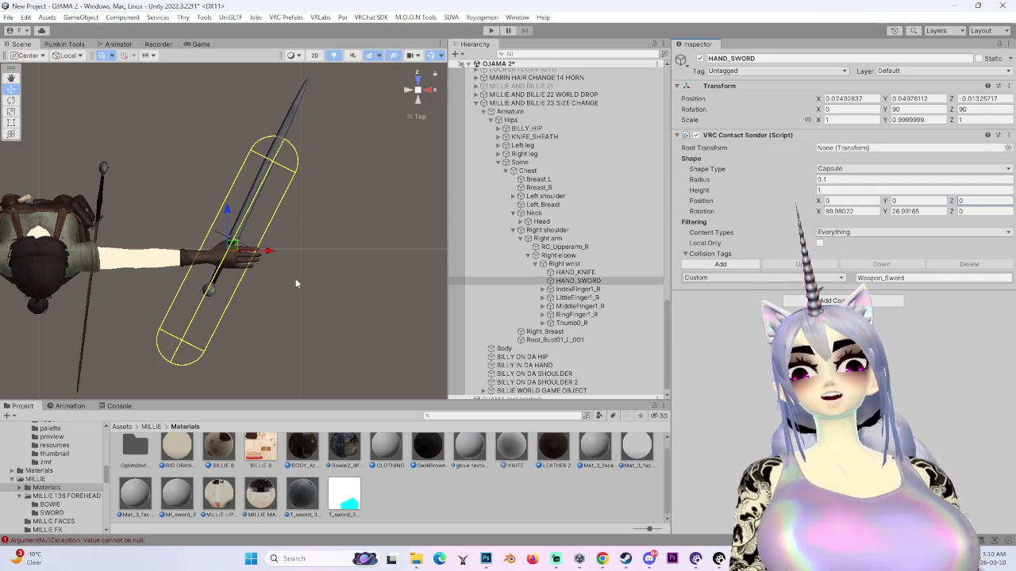
- Set the capsule's Y rotation to 25, checking it from side and top views
left_click(434, 90)
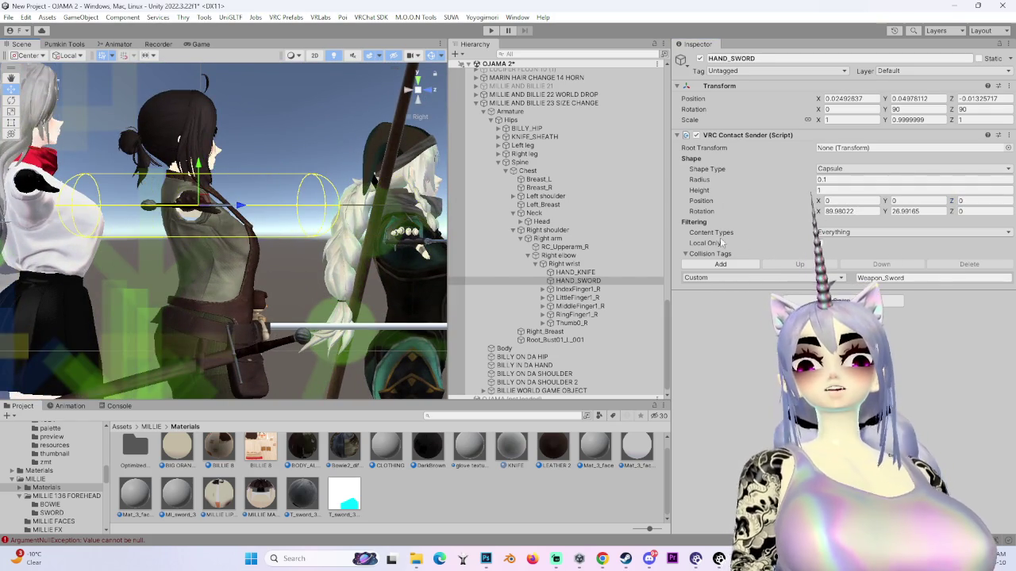
left_click(417, 80)
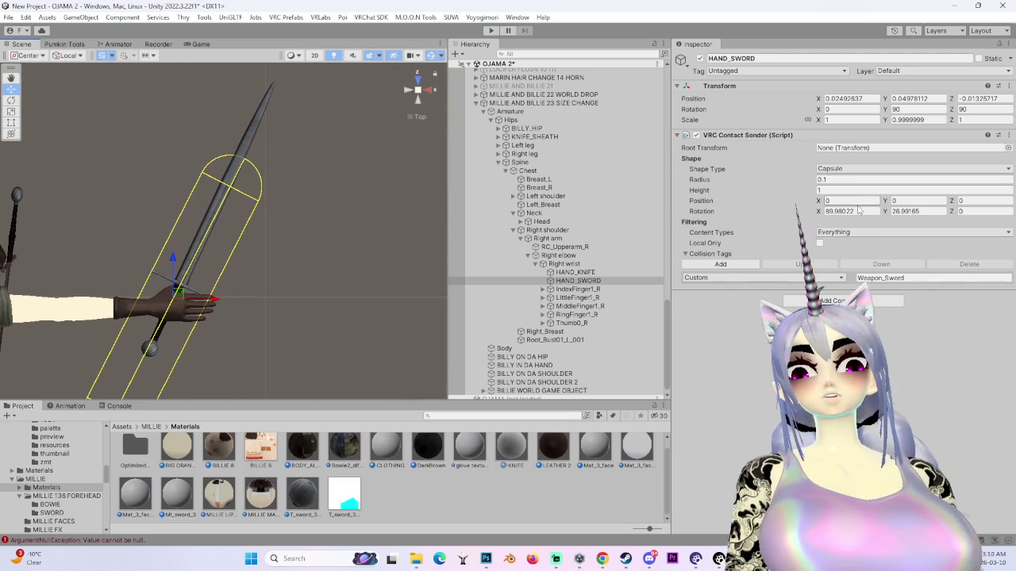
type("25")
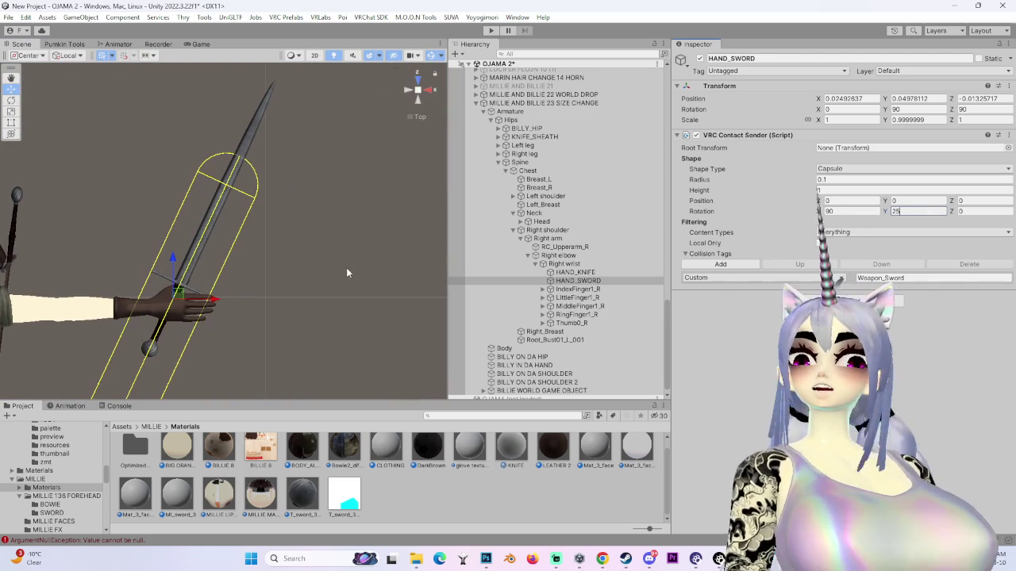
scroll(366, 276, "down", 2)
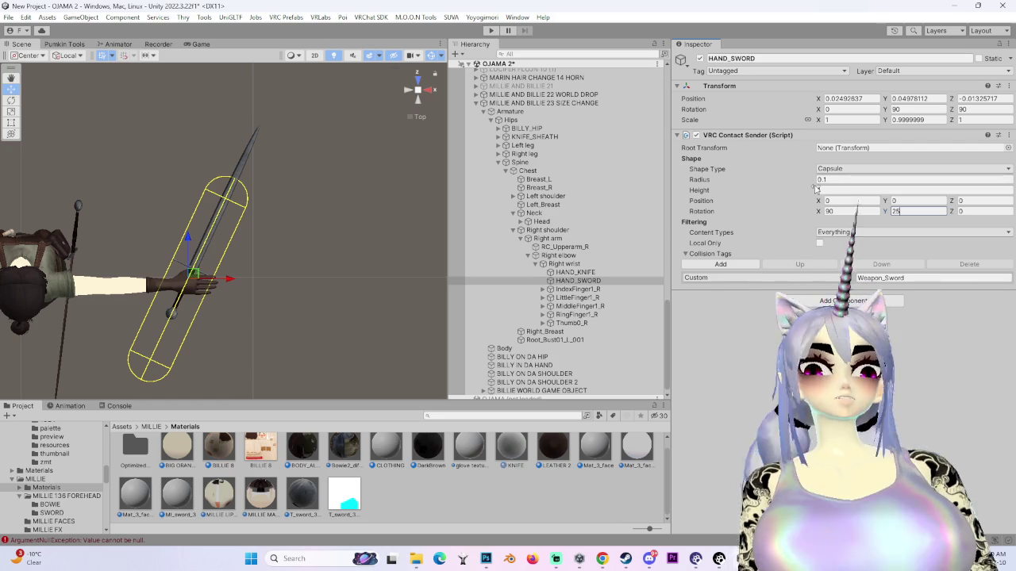
key("Tab")
key("Tab")
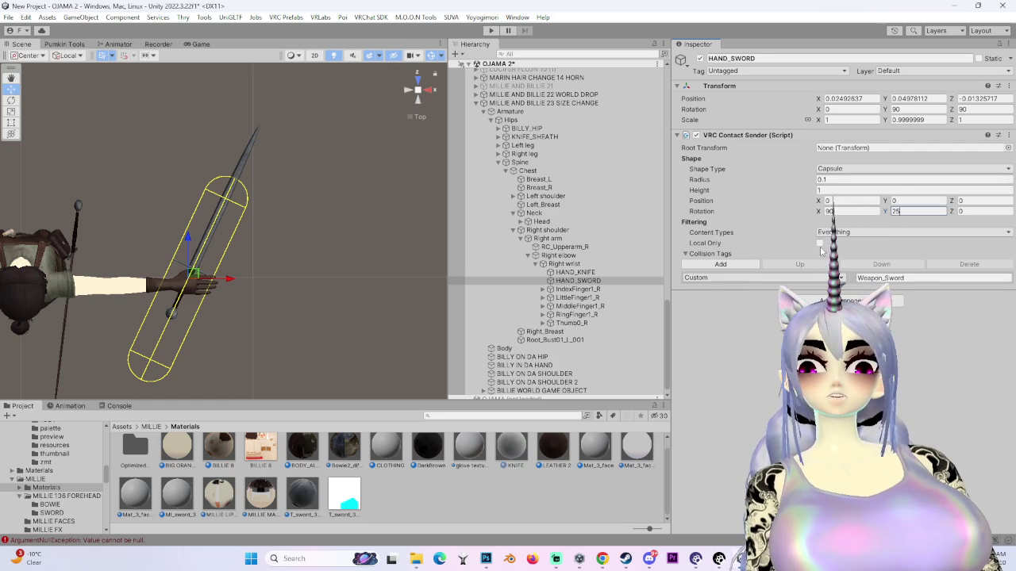
- Reset the Z position offset to 0 and fine-tune the capsule height on HAND_SWORD
left_click(890, 201)
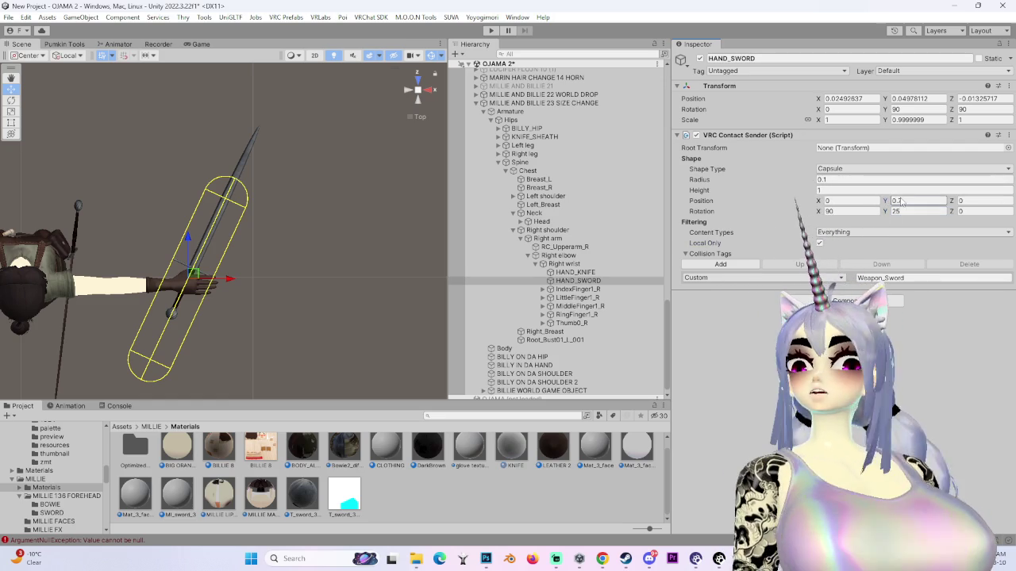
left_click(820, 243)
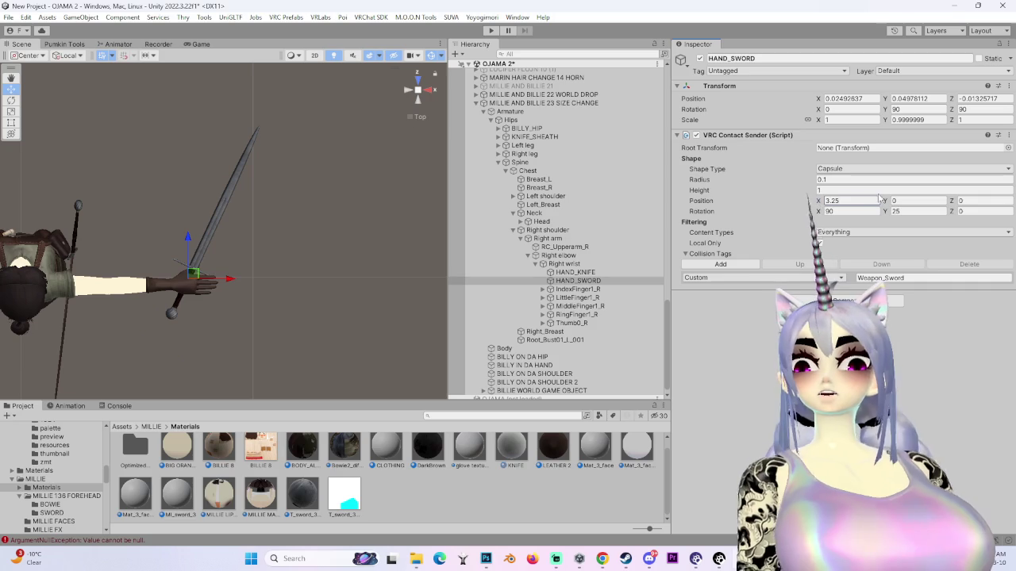
left_click(960, 202)
type("0.24")
key("BackSpace")
type("7")
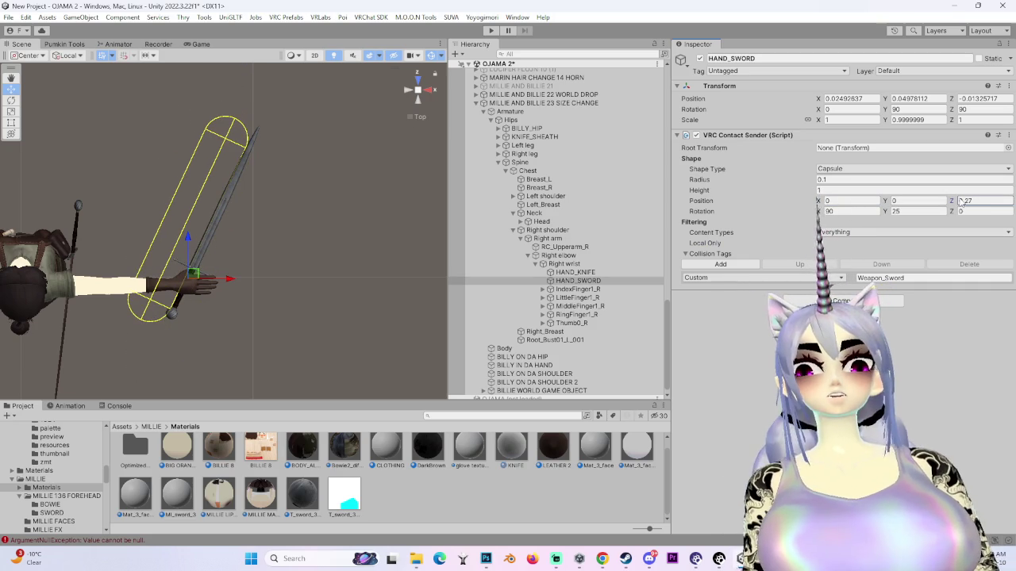
key("BackSpace")
key("BackSpace")
key("BackSpace")
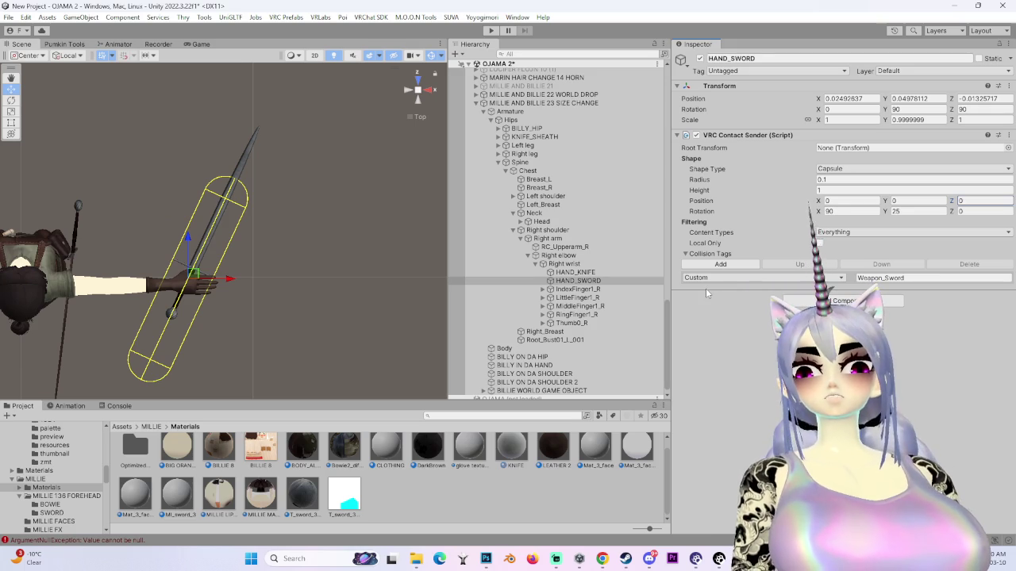
scroll(267, 287, "down", 3)
scroll(343, 287, "up", 2)
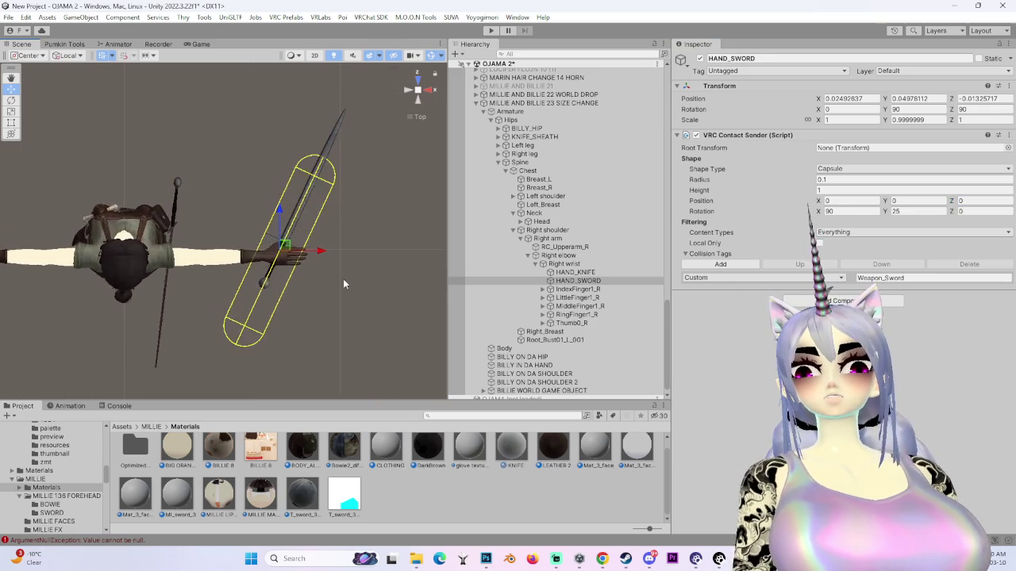
left_click_drag(343, 282, 215, 286)
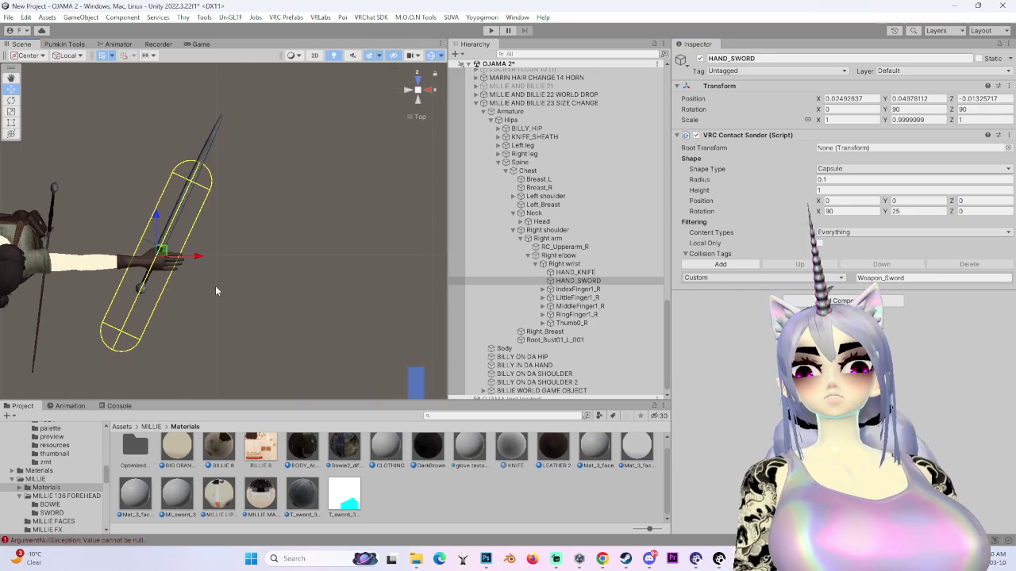
left_click(587, 282)
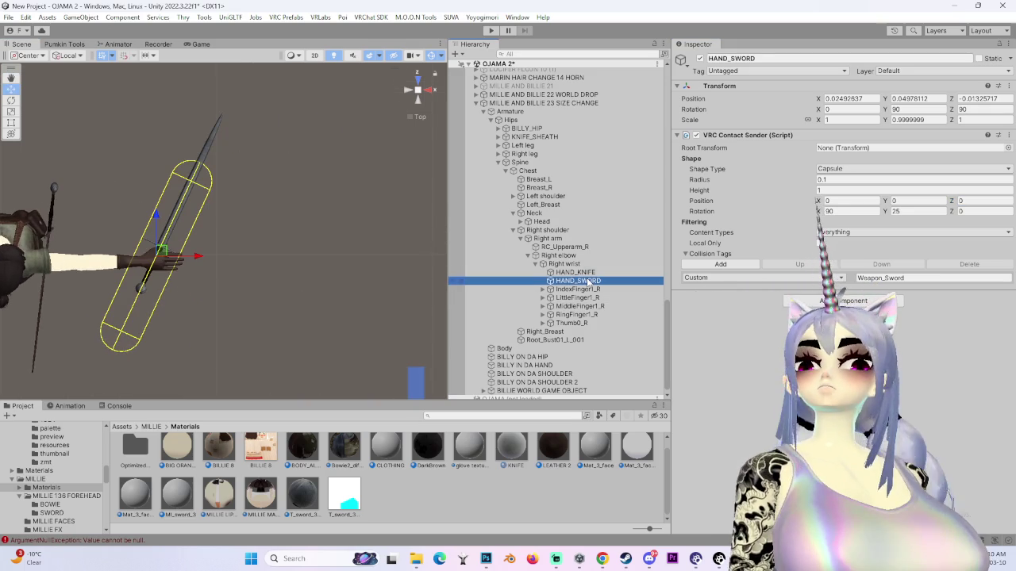
mouse_move(792, 191)
left_mouse_down()
mouse_move(805, 194)
mouse_move(799, 182)
mouse_move(852, 181)
left_mouse_up()
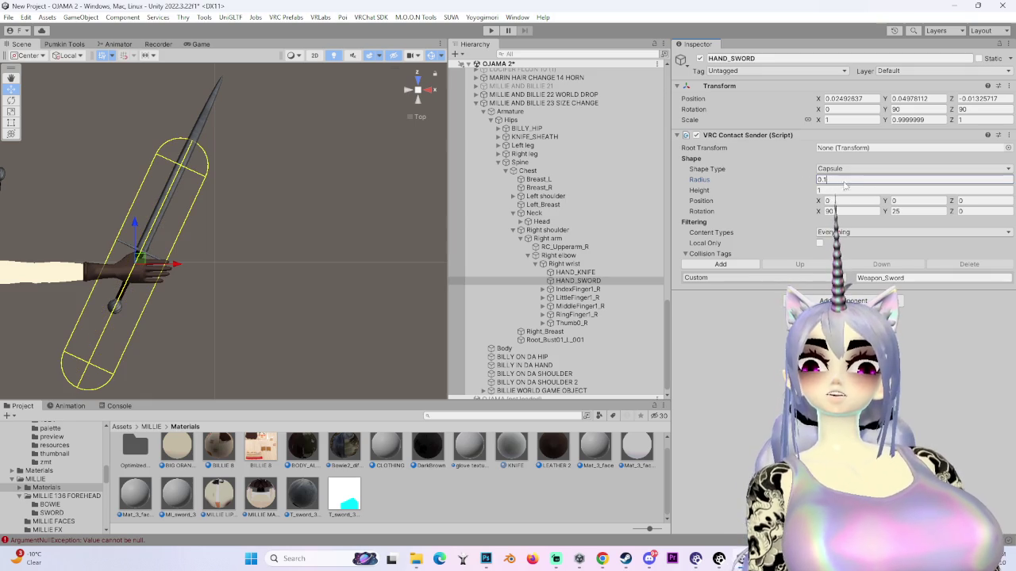
- Set the contact radius to 0.05 and check the slimmer capsule from side and top
type("0.05")
key("Return")
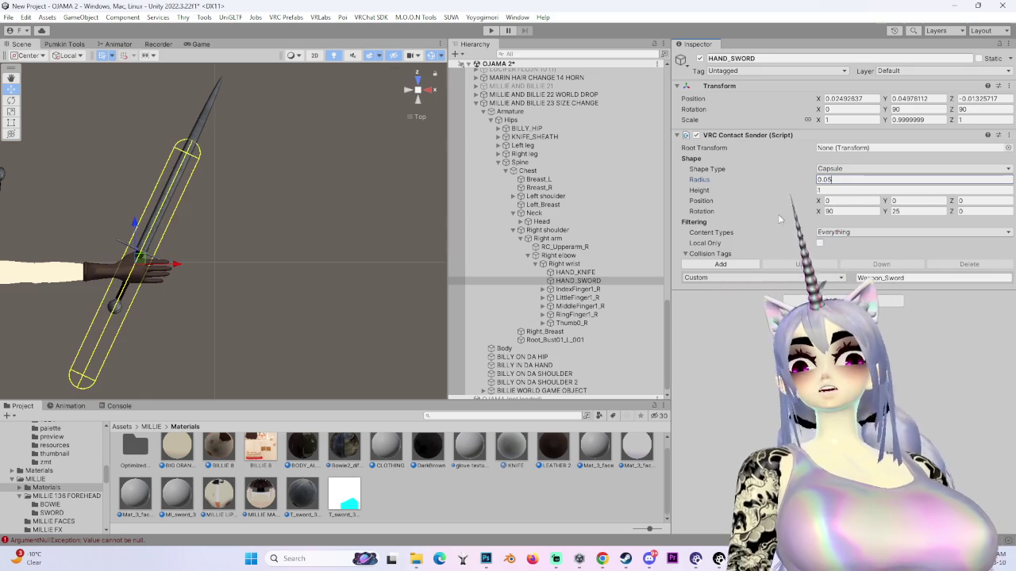
scroll(262, 285, "down", 3)
left_click_drag(316, 335, 316, 354)
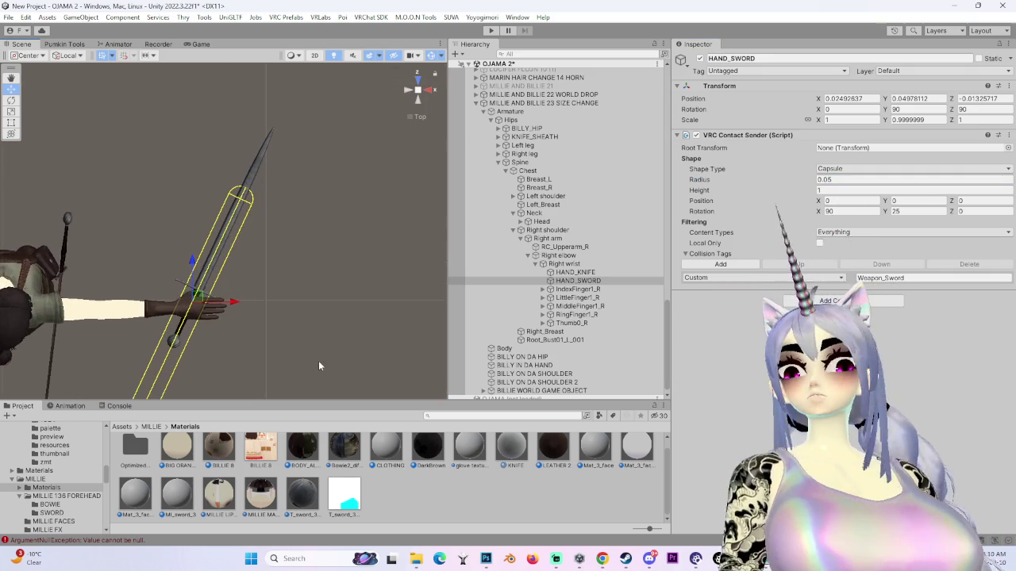
left_click(420, 116)
left_click(409, 90)
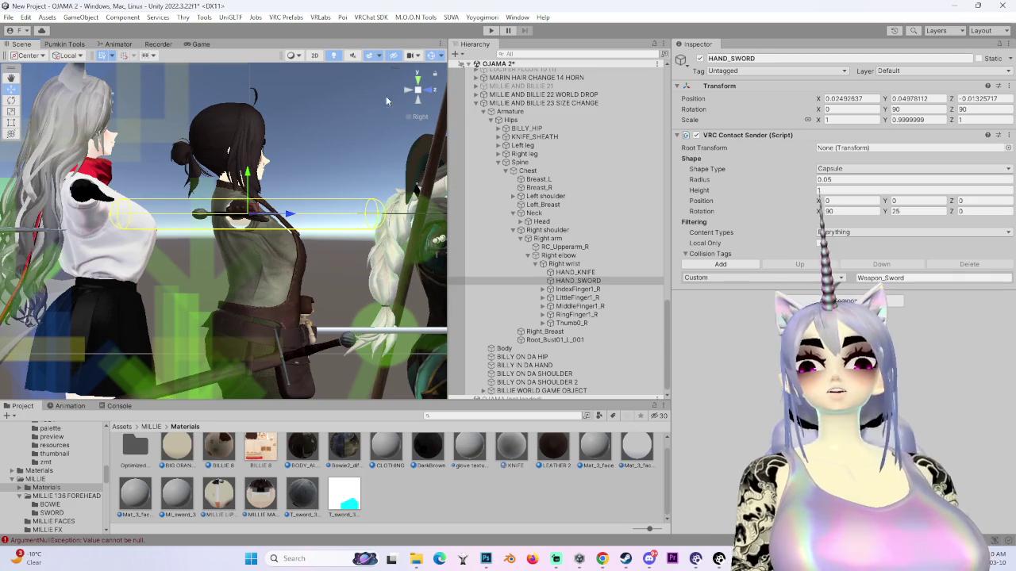
left_click(418, 74)
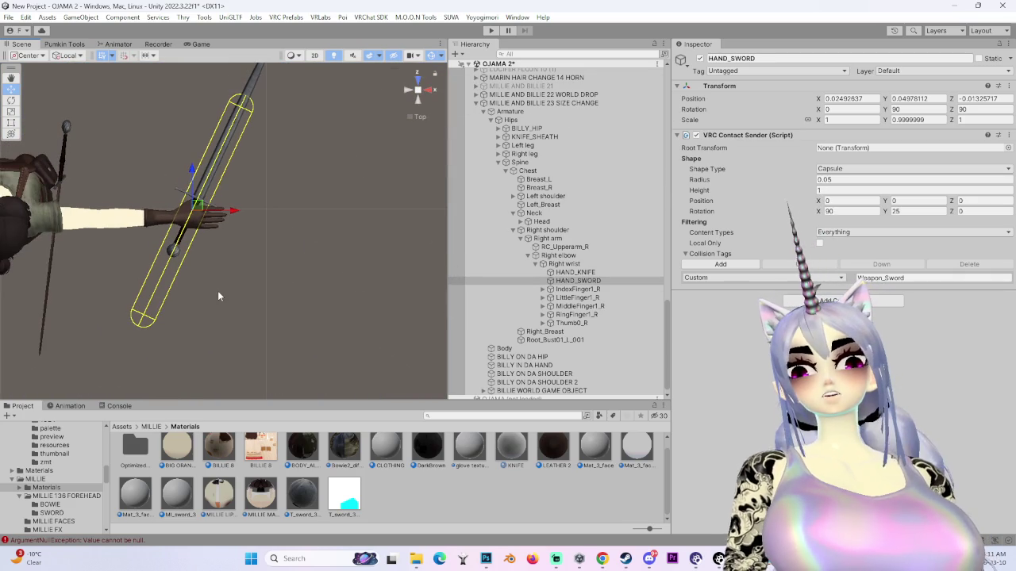
- Try a 0.21 Y position offset, then return it to 0
left_click(894, 201)
type("0.21")
key("BackSpace")
key("BackSpace")
key("BackSpace")
type("0")
key("Return")
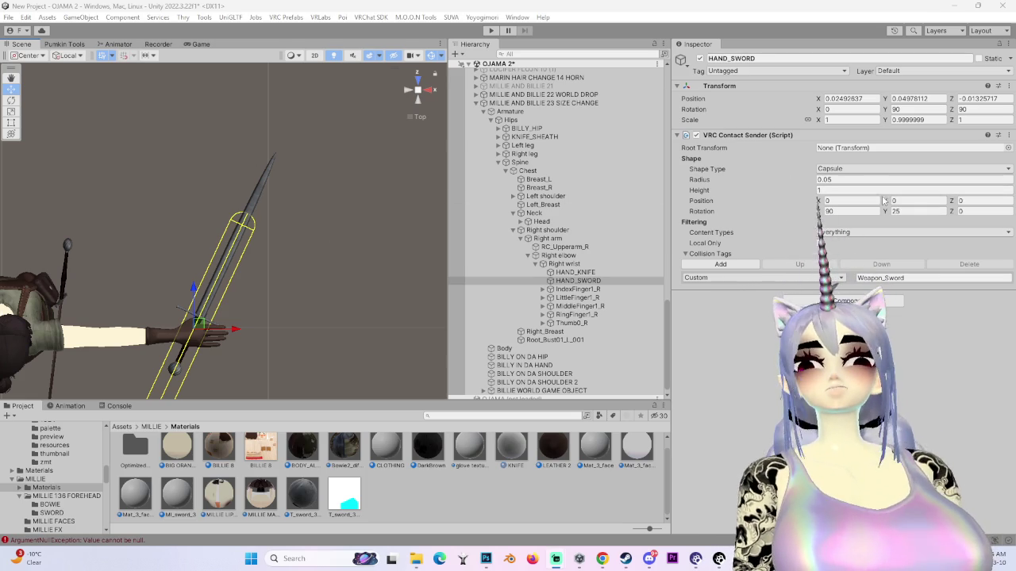
- Set the sender's Z position offset to 0.27 along the blade
mouse_move(603, 558)
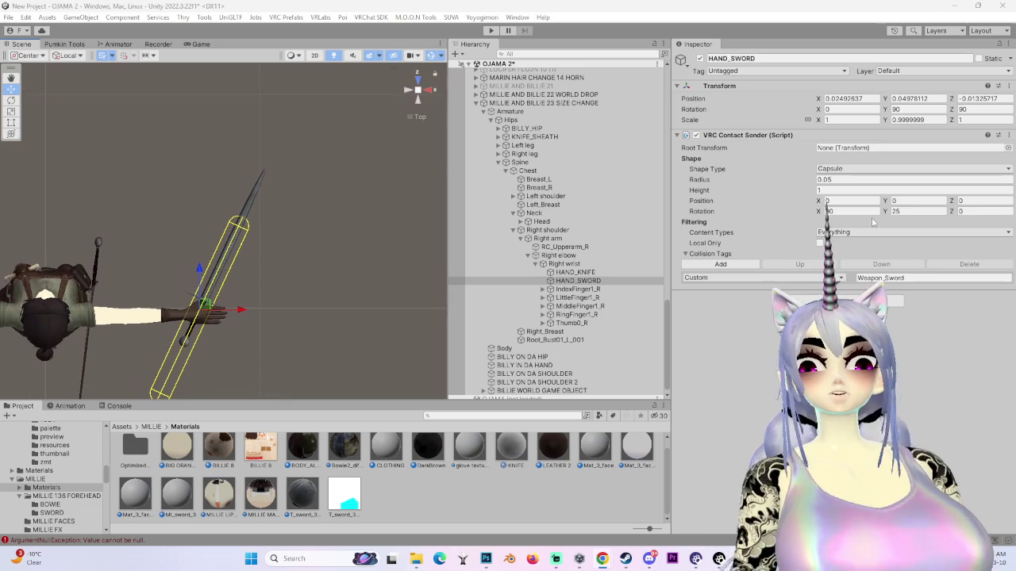
left_click(912, 201)
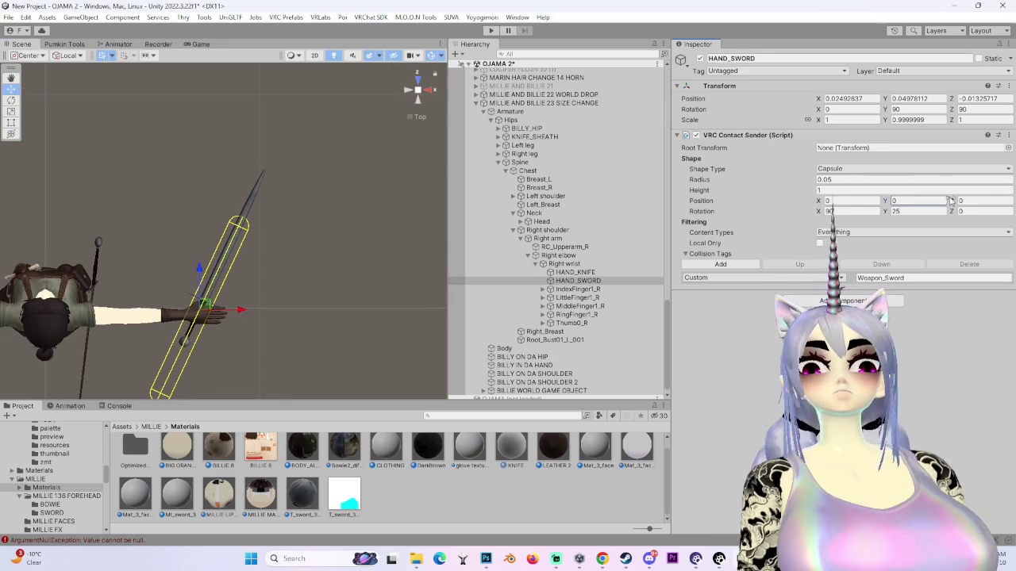
left_click(962, 201)
type("0.33")
key("BackSpace")
key("BackSpace")
type("27")
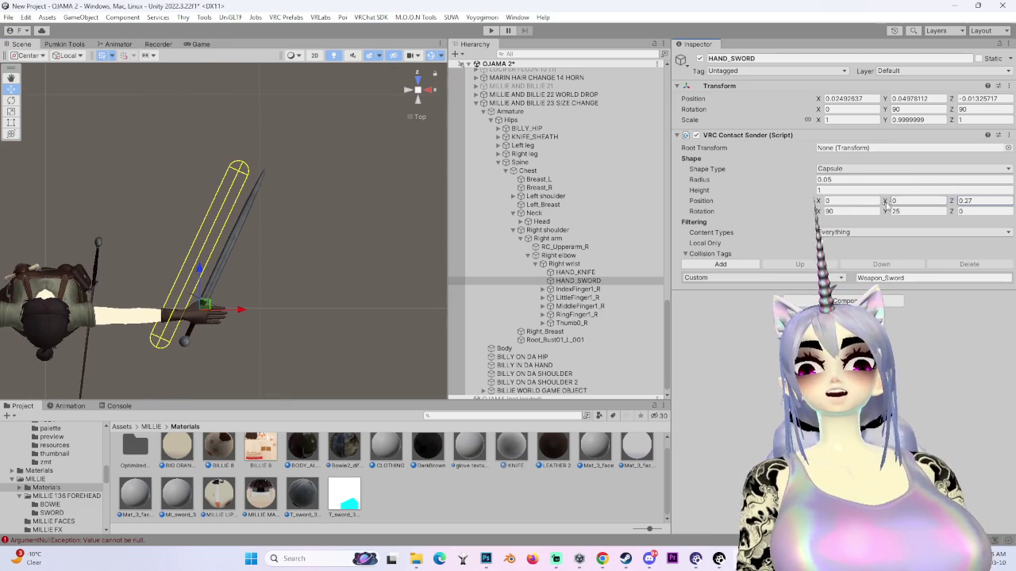
- Shift the capsule along the sword by setting Position X to 0.1275
mouse_move(818, 201)
left_mouse_down()
mouse_move(841, 200)
mouse_move(826, 201)
left_mouse_up()
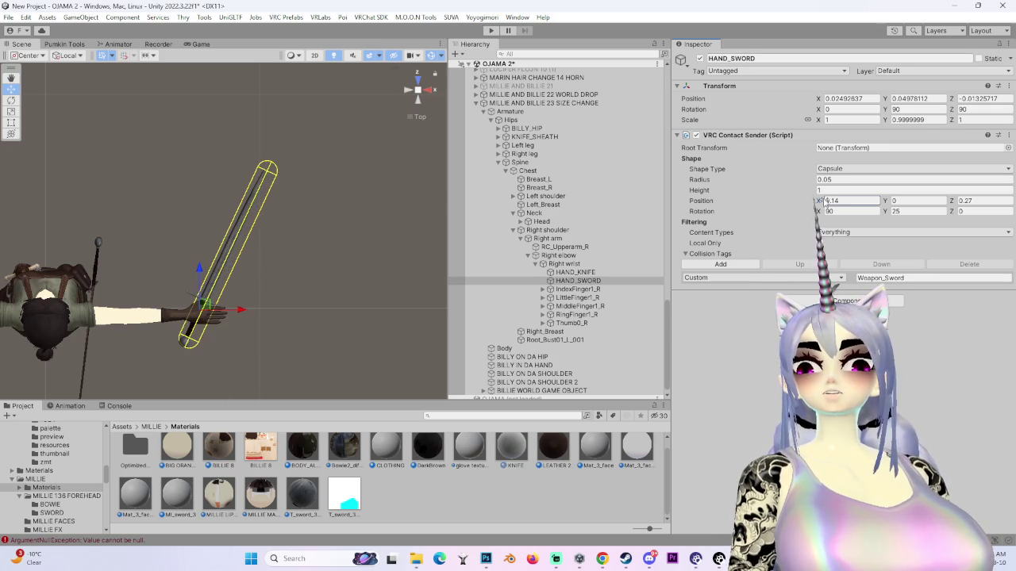
scroll(192, 261, "up", 8)
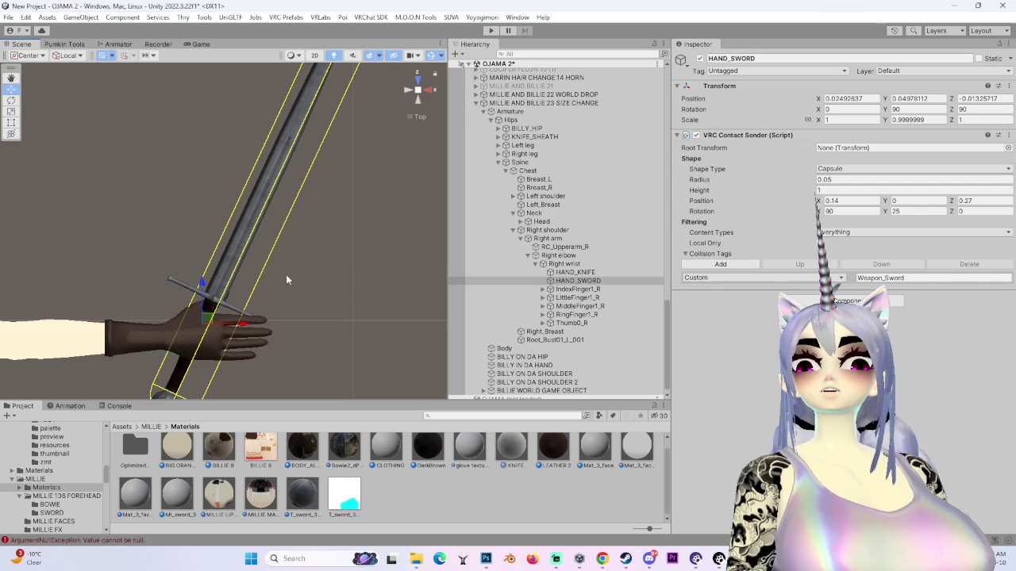
scroll(287, 269, "down", 1)
left_click(834, 202)
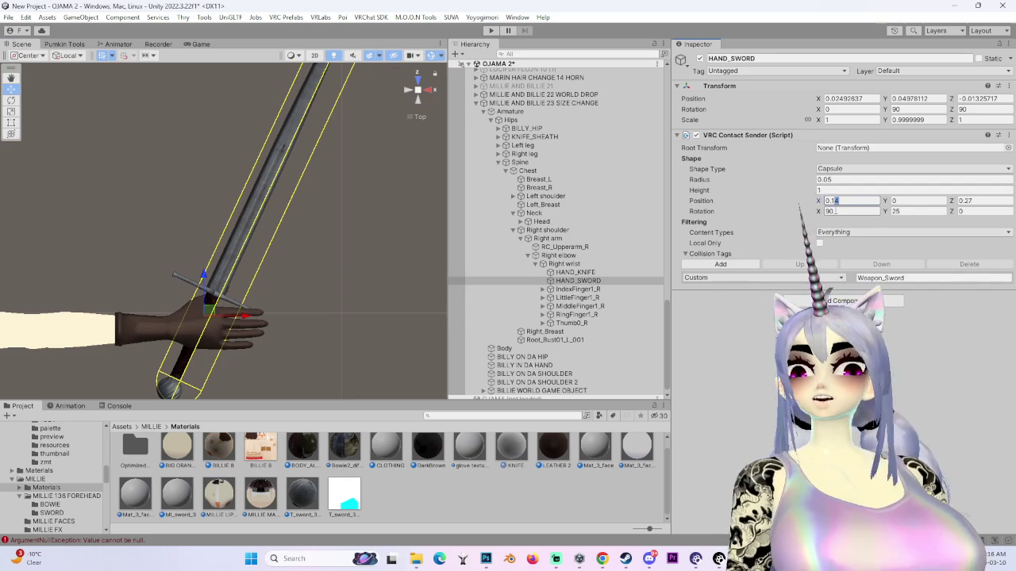
type("0.12")
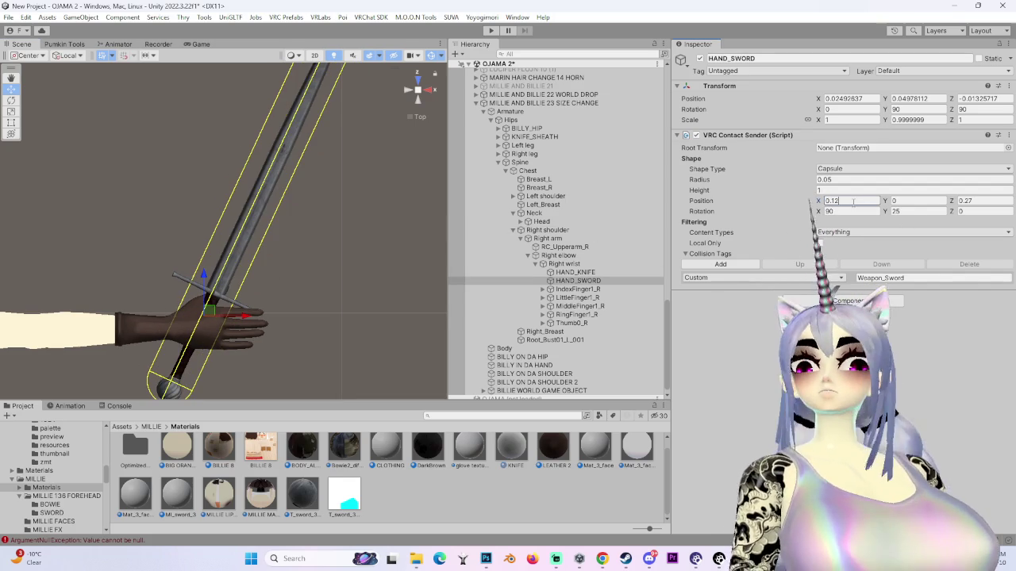
type("2")
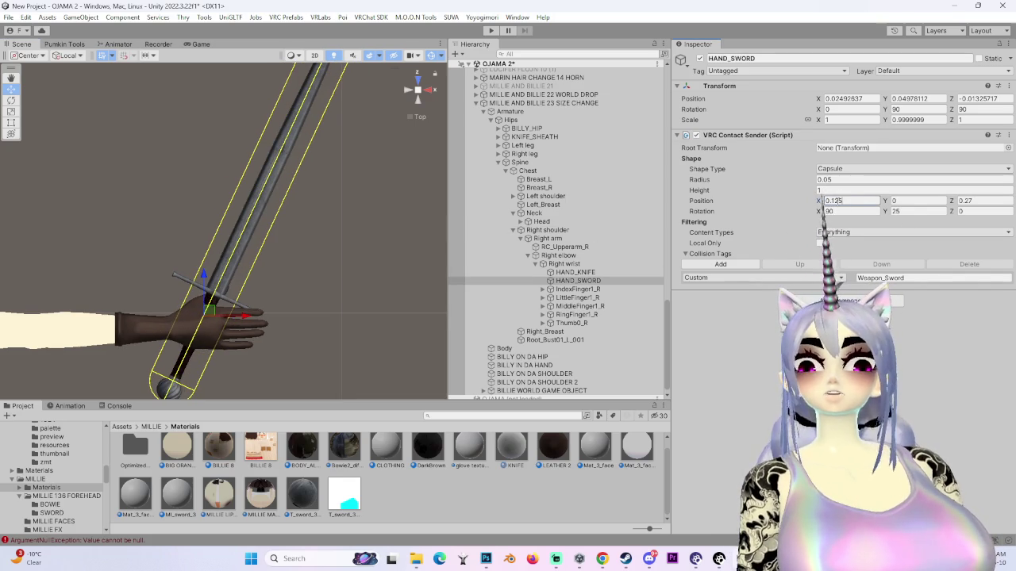
key("BackSpace")
type("5")
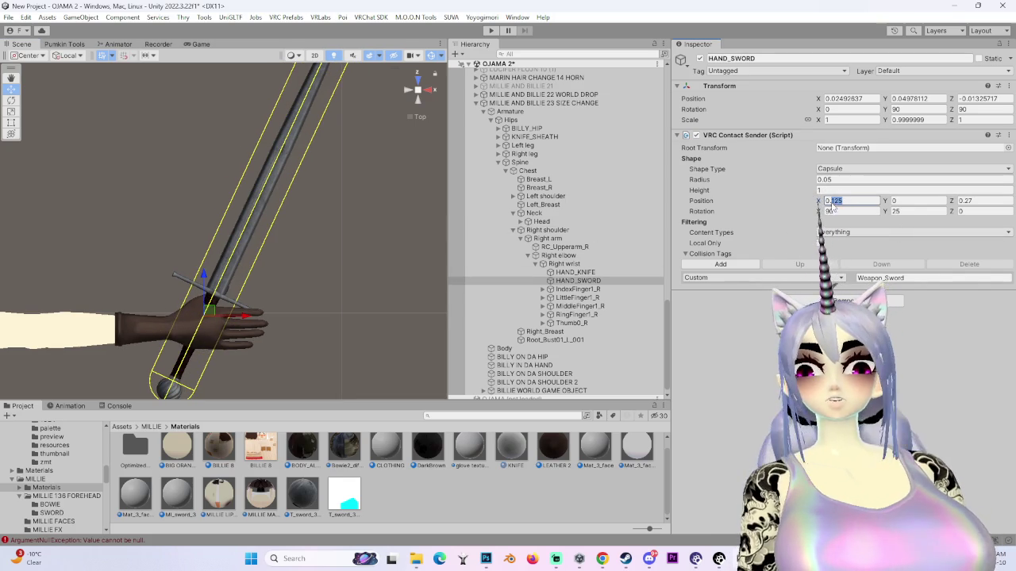
type("0.1275")
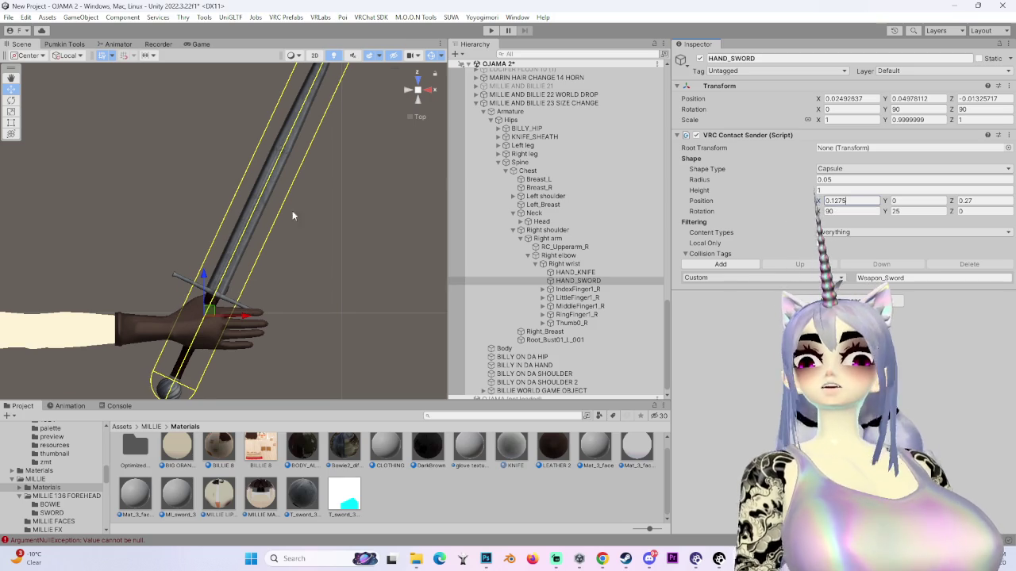
scroll(344, 222, "down", 5)
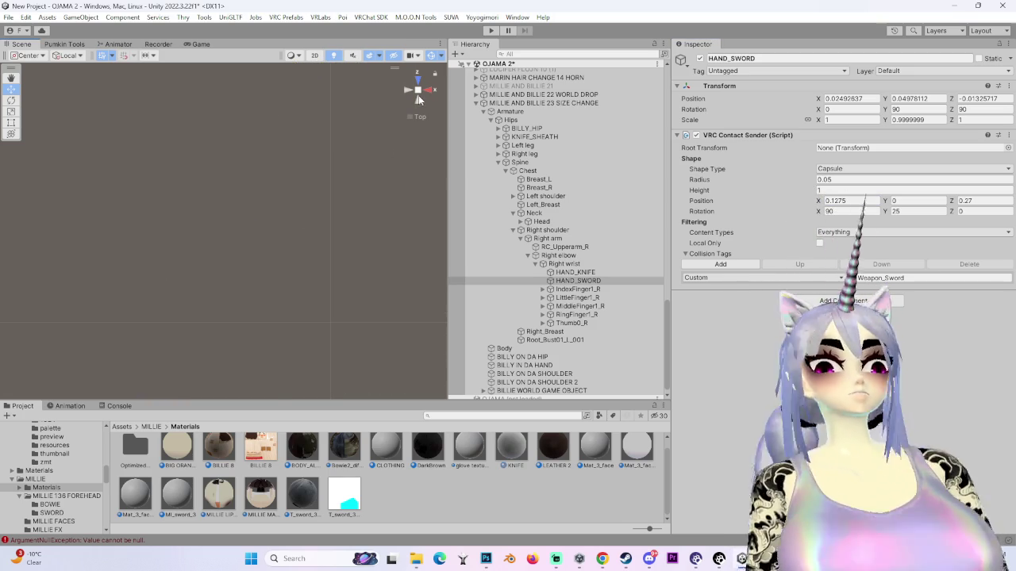
scroll(242, 275, "up", 3)
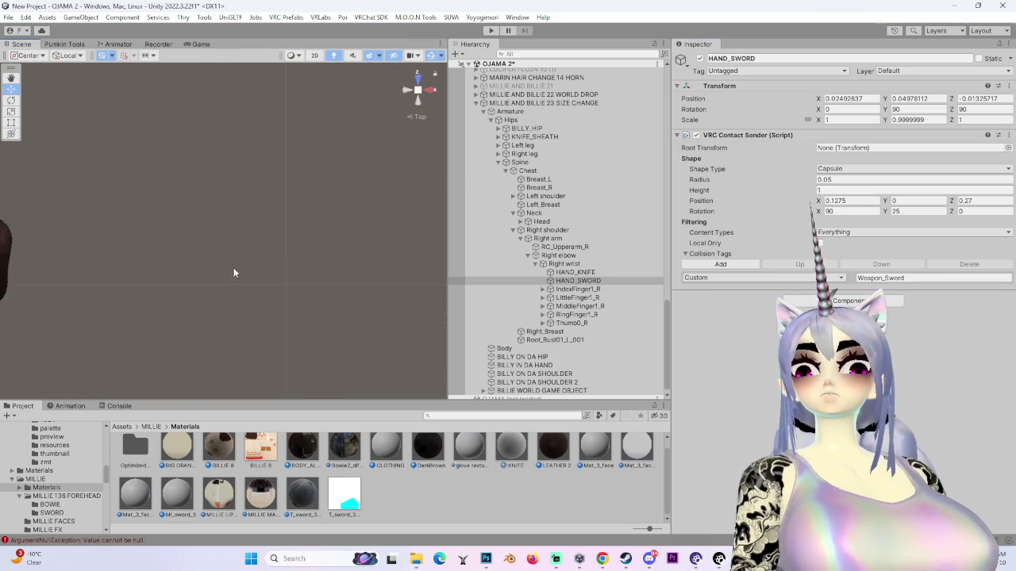
scroll(224, 259, "up", 4)
scroll(227, 259, "down", 2)
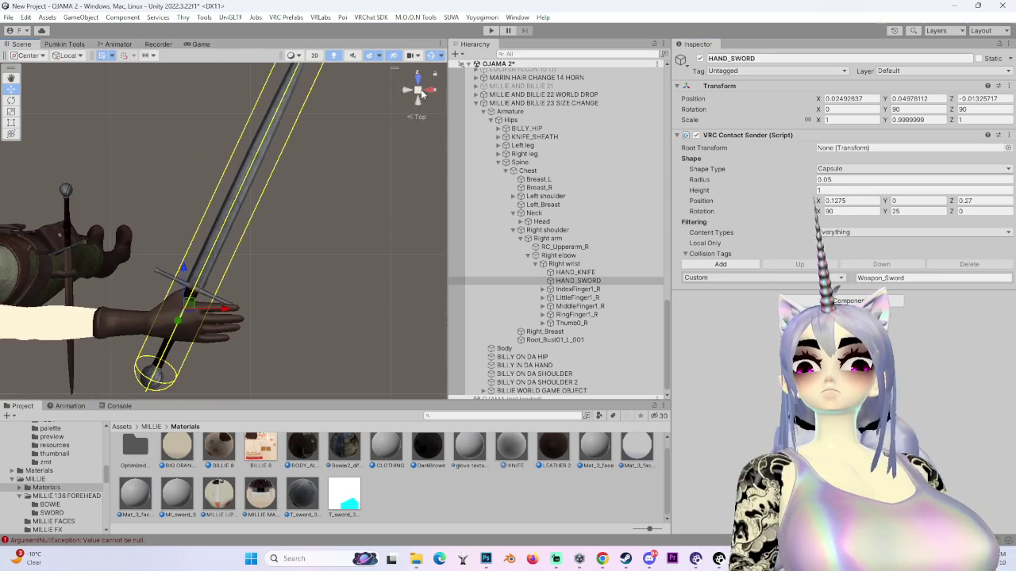
scroll(291, 259, "down", 3)
scroll(262, 272, "up", 3)
scroll(262, 271, "down", 3)
scroll(281, 183, "up", 3)
scroll(322, 211, "down", 3)
left_click(433, 89)
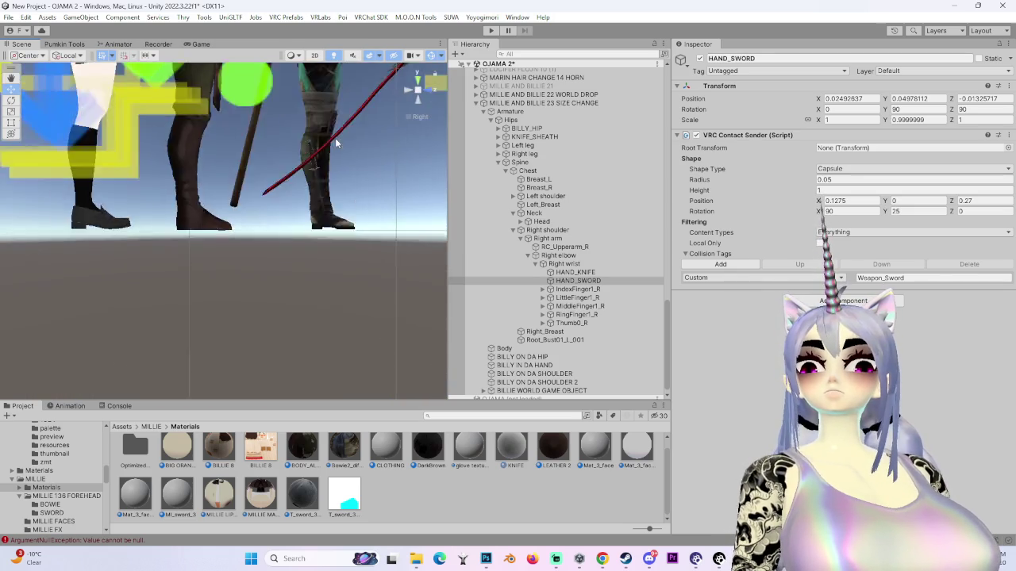
scroll(338, 165, "down", 3)
scroll(239, 198, "down", 3)
key("f")
mouse_move(238, 293)
left_mouse_down()
mouse_move(259, 197)
mouse_move(238, 286)
left_mouse_up()
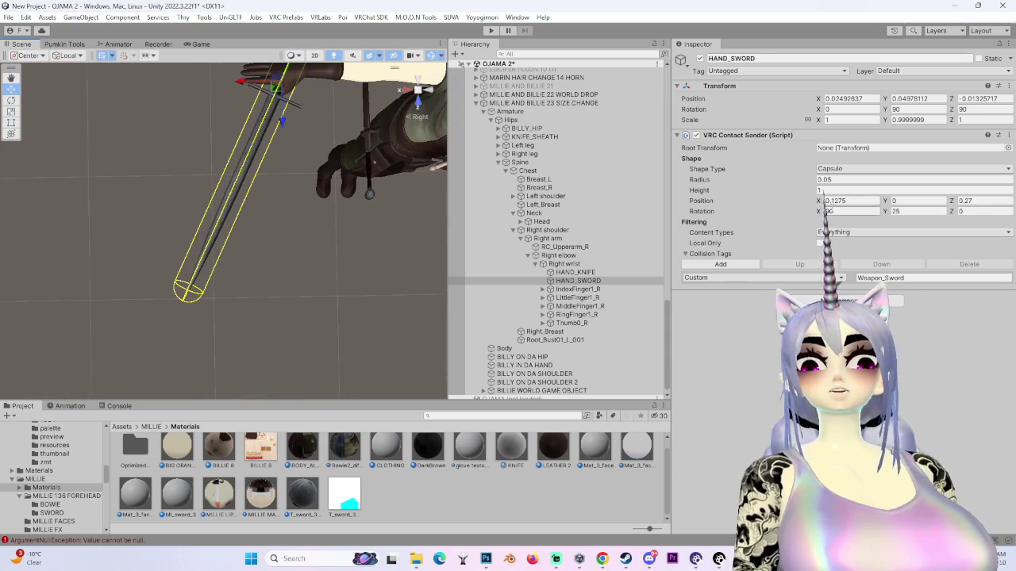
left_click(851, 189)
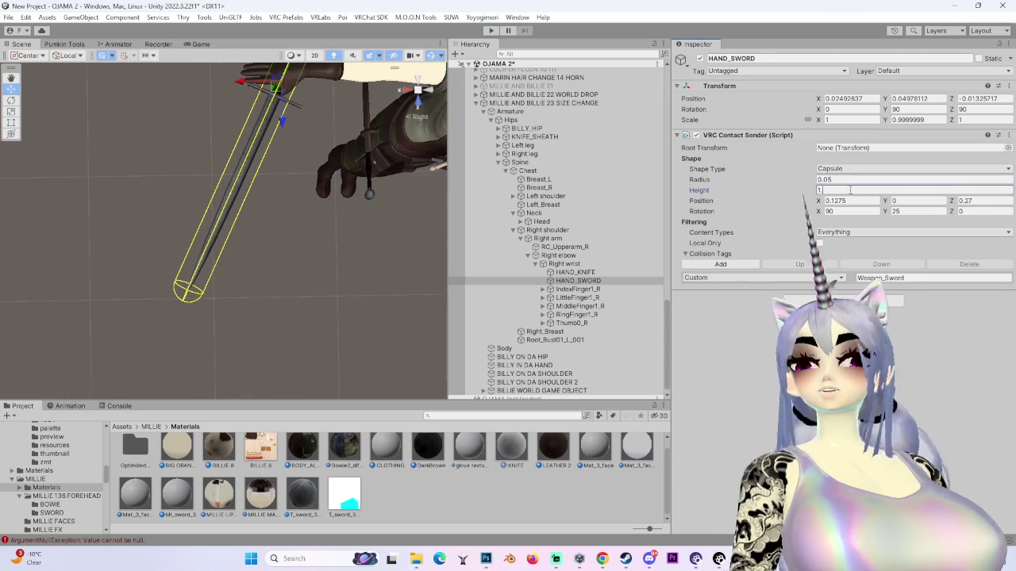
type(".25")
mouse_move(274, 252)
left_mouse_down()
mouse_move(291, 247)
mouse_move(360, 298)
mouse_move(252, 262)
mouse_move(287, 252)
left_mouse_up()
key("ctrl+z")
left_click(854, 180)
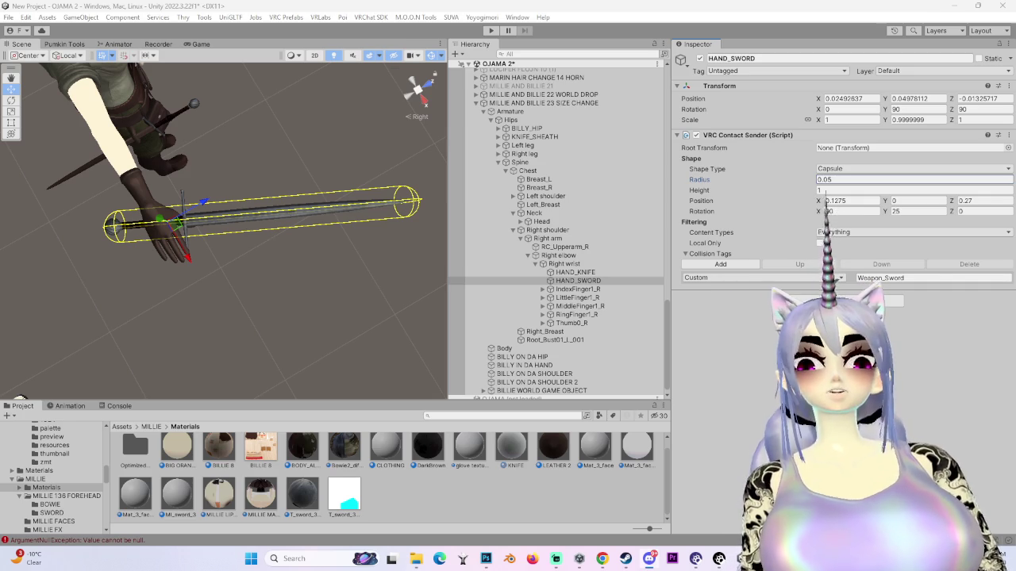
left_click_drag(418, 242, 416, 222)
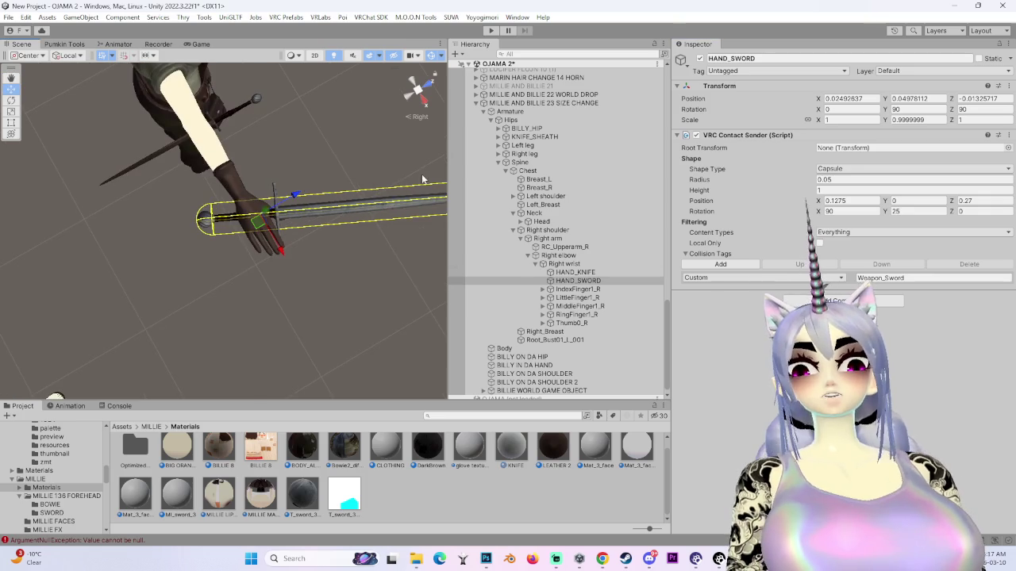
left_click(431, 91)
- Compare the sword capsule in front and top views, framing it from above
left_click(416, 89)
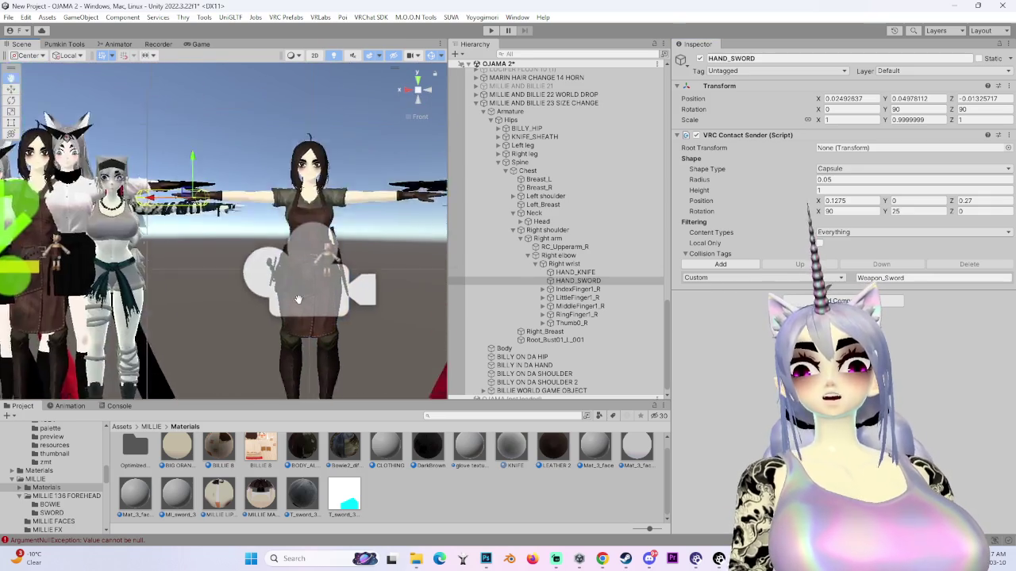
left_click(418, 78)
key("f")
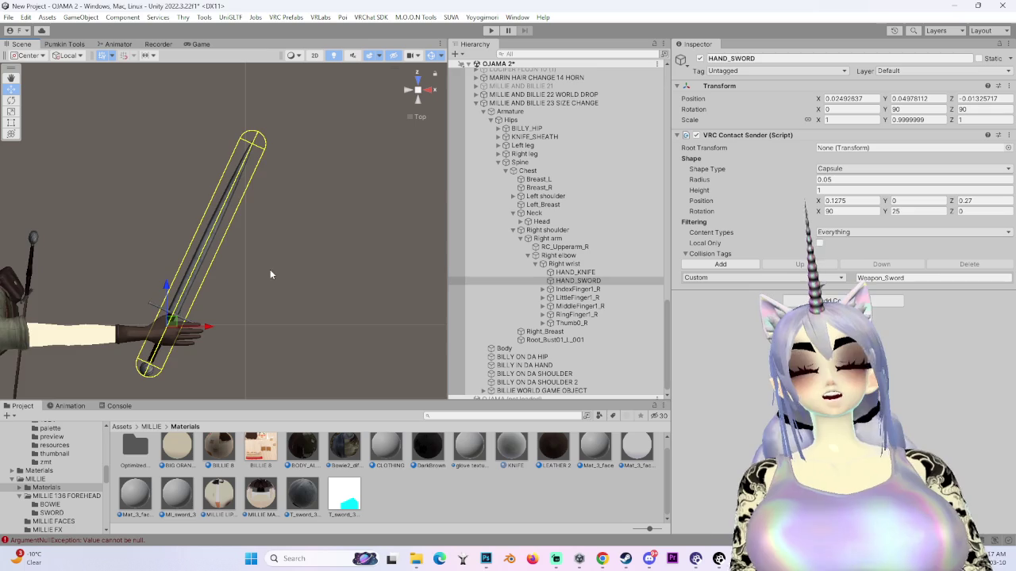
scroll(266, 268, "down", 3)
left_click(419, 100)
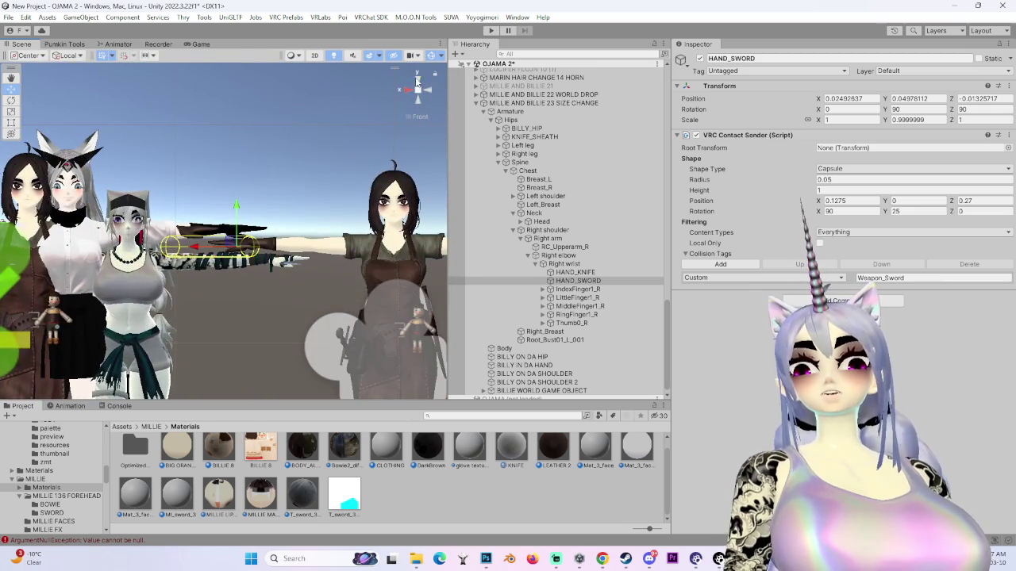
left_click(418, 77)
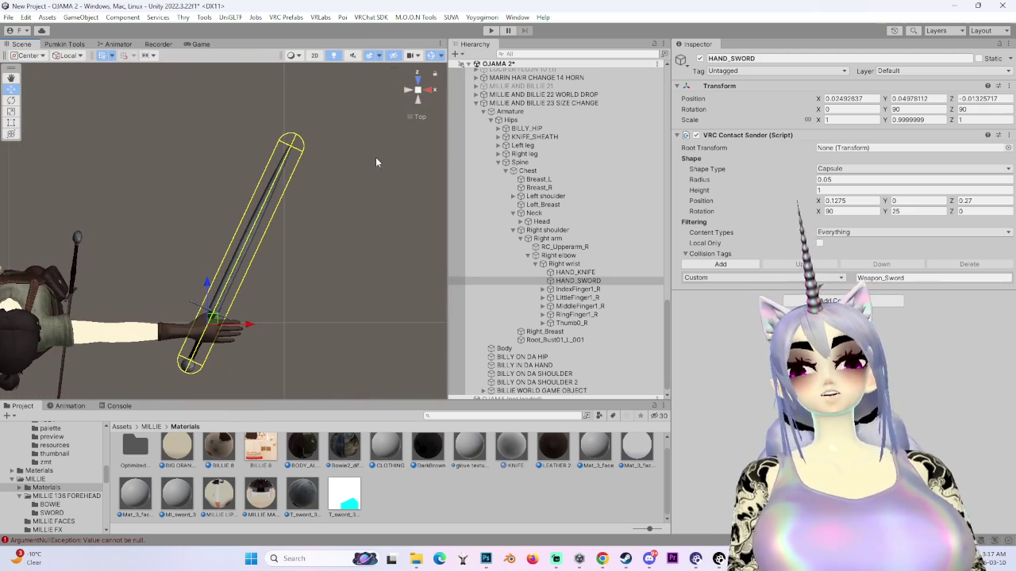
left_click(429, 99)
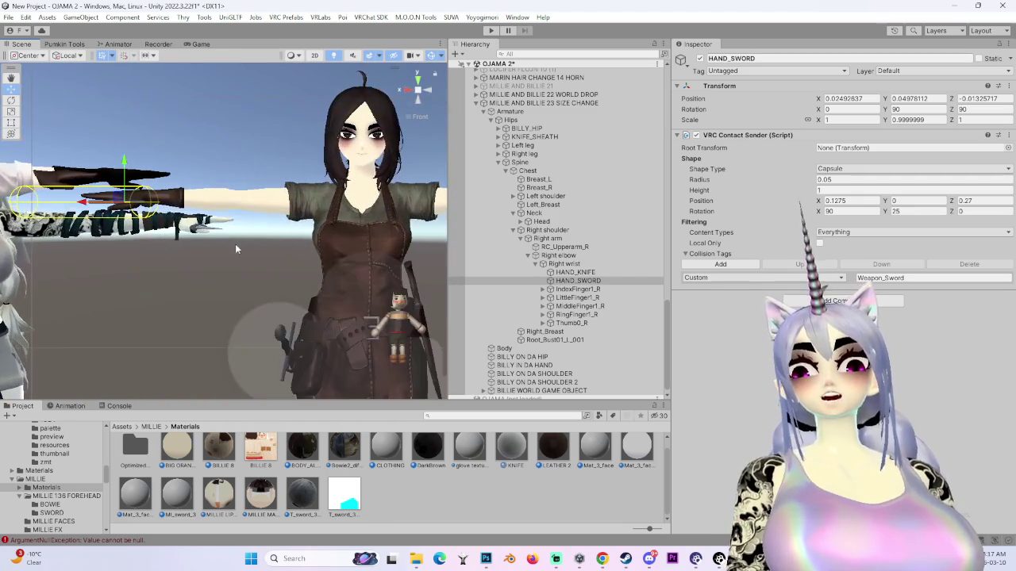
left_click(418, 77)
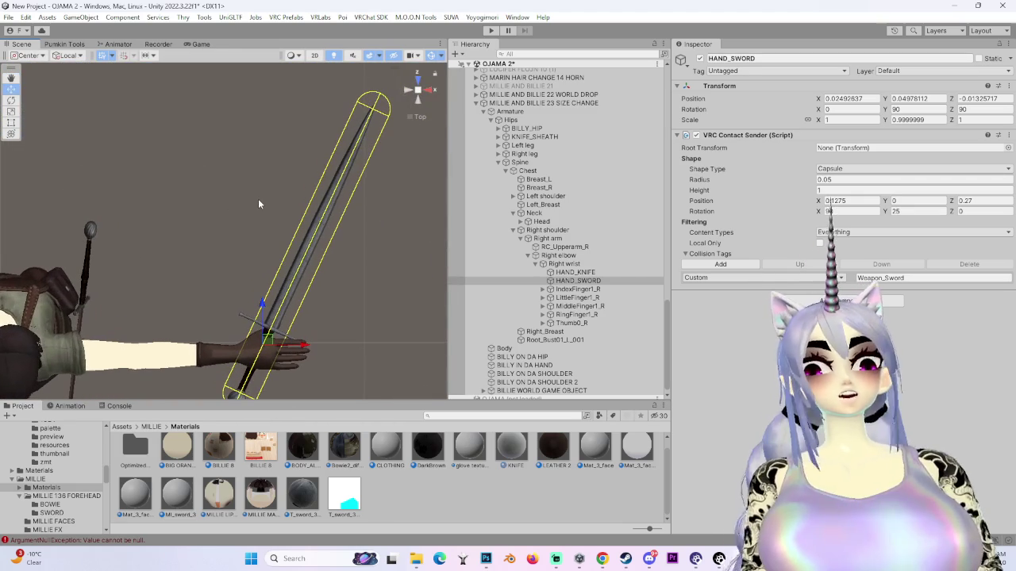
- Orbit around the avatar to inspect the arm and sword capsule from the front
mouse_move(176, 270)
left_mouse_down()
mouse_move(449, 235)
mouse_move(450, 112)
left_mouse_up()
left_click(421, 102)
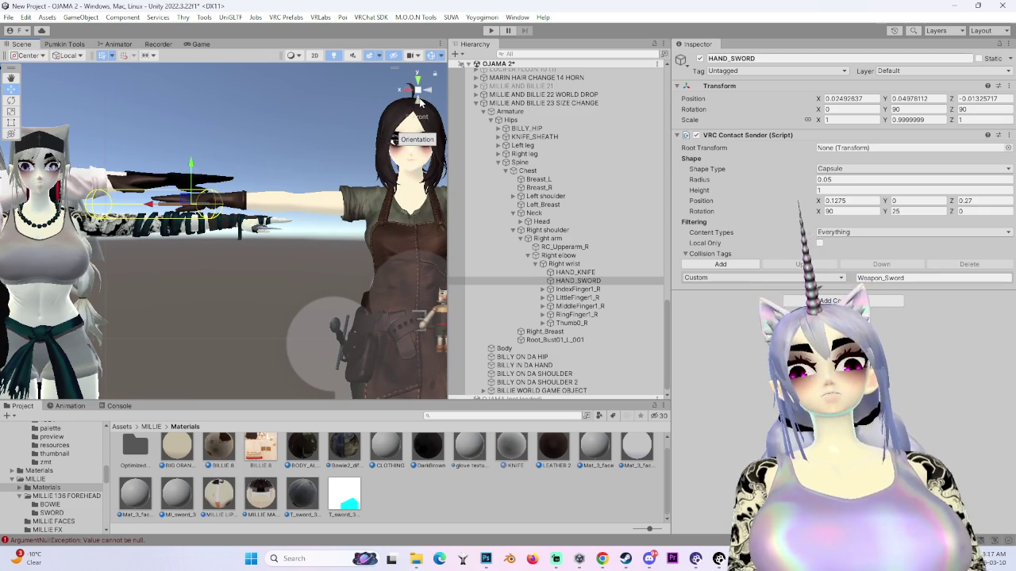
mouse_move(204, 234)
left_mouse_down()
mouse_move(259, 191)
mouse_move(212, 277)
mouse_move(290, 289)
mouse_move(373, 276)
left_mouse_up()
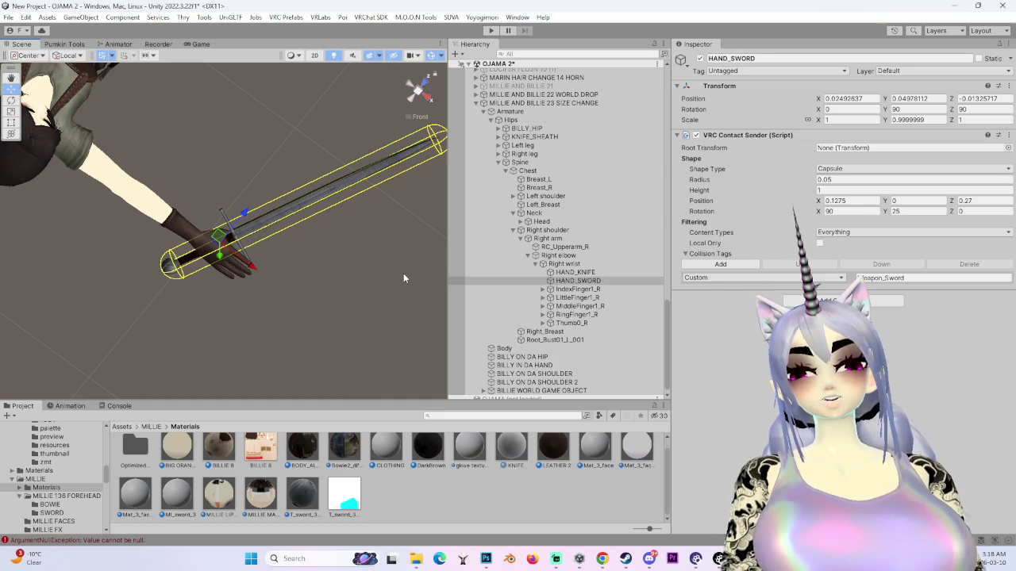
mouse_move(159, 211)
left_mouse_down()
mouse_move(281, 221)
mouse_move(240, 268)
mouse_move(70, 231)
mouse_move(403, 90)
left_mouse_up()
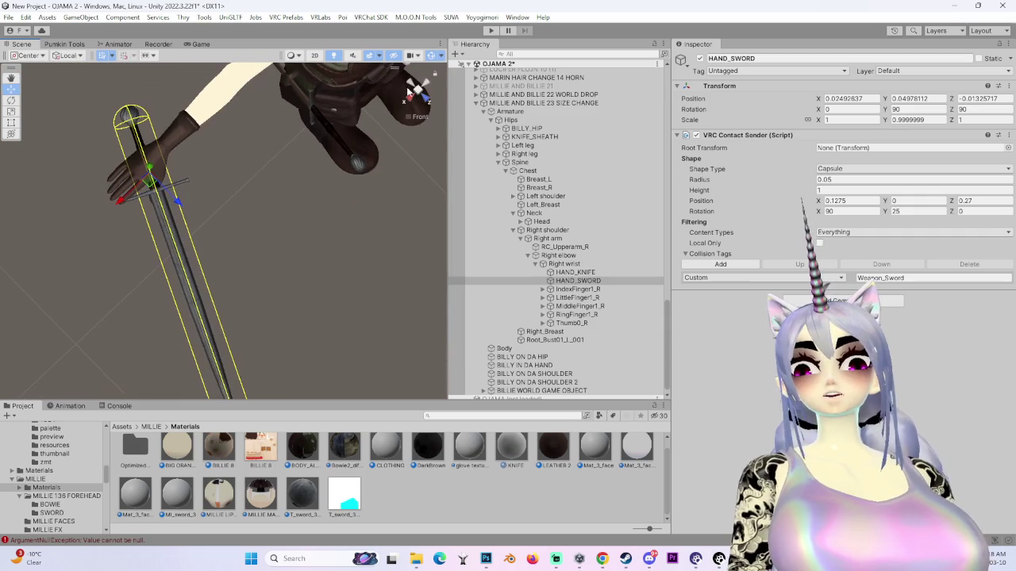
left_click(425, 105)
scroll(311, 258, "up", 3)
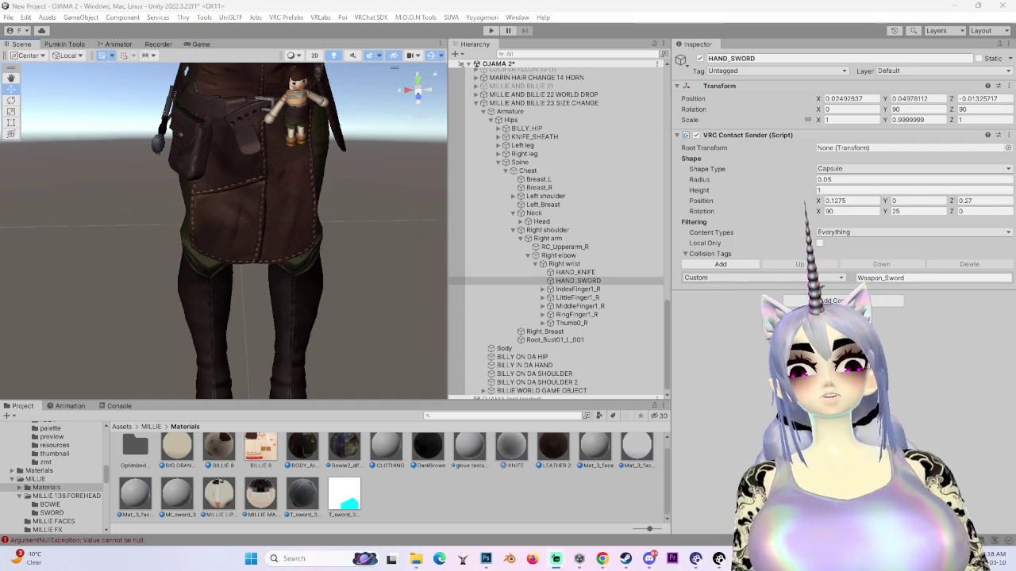
left_click_drag(324, 231, 302, 125)
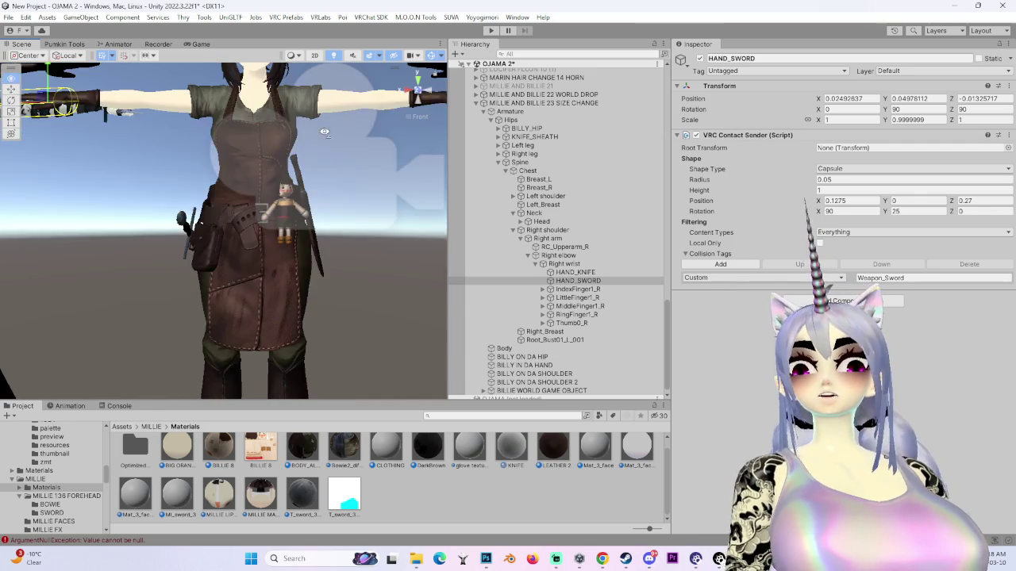
scroll(303, 143, "down", 5)
left_click(416, 94)
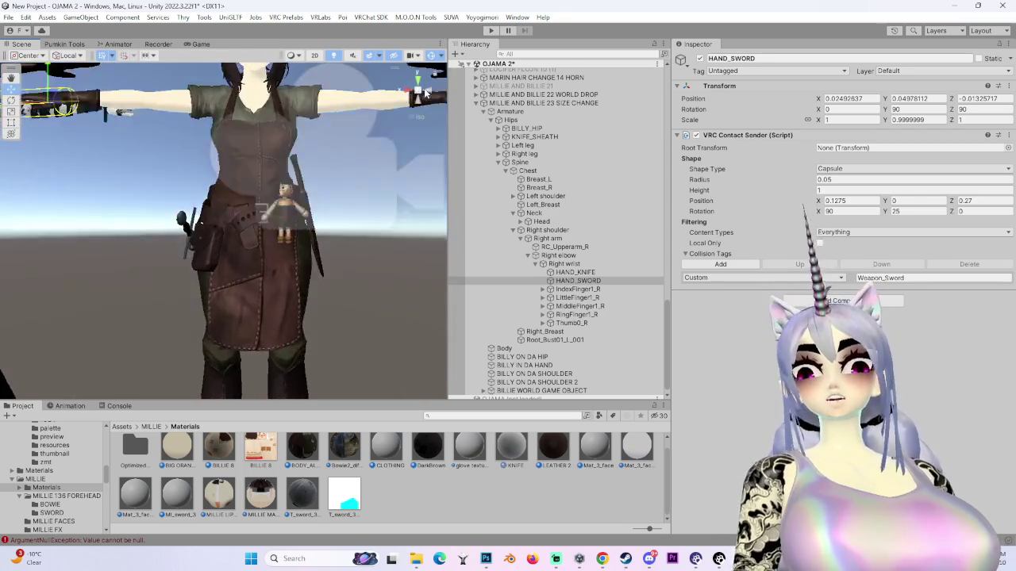
scroll(283, 302, "up", 5)
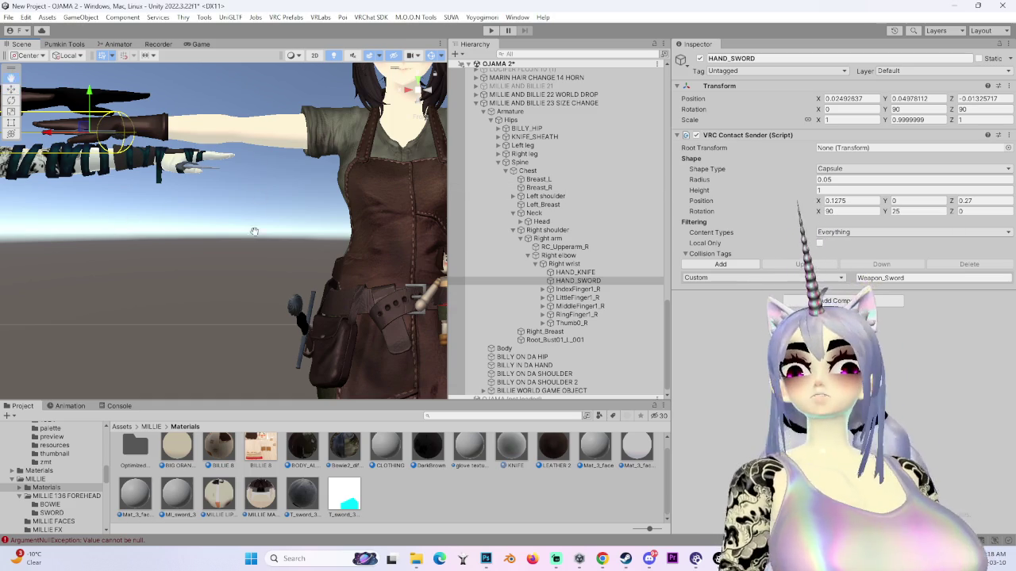
- Check the capsule from the left and top, then select HAND_KNIFE
left_click(421, 82)
left_click(419, 79)
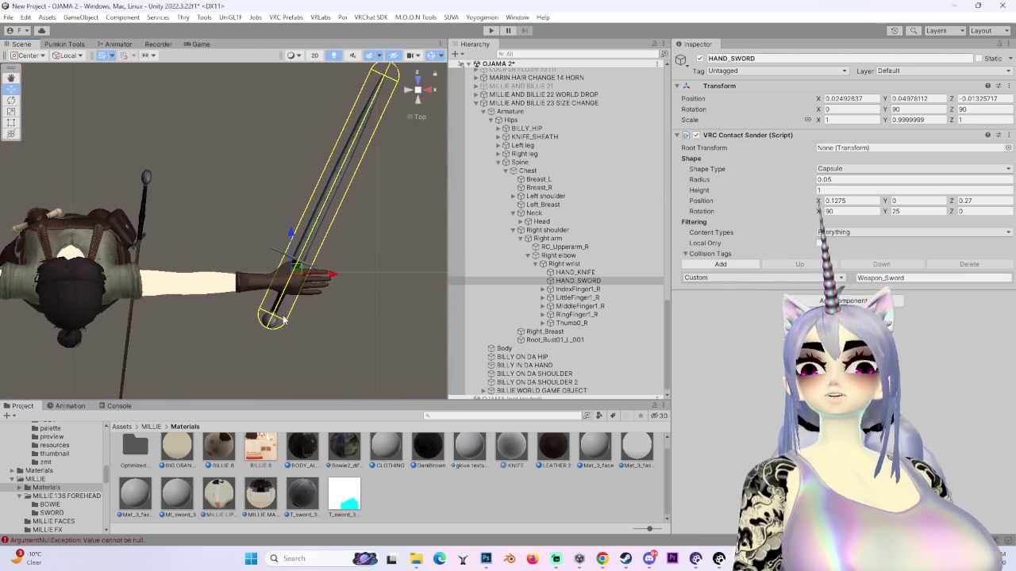
scroll(358, 283, "up", 2)
left_click(612, 272)
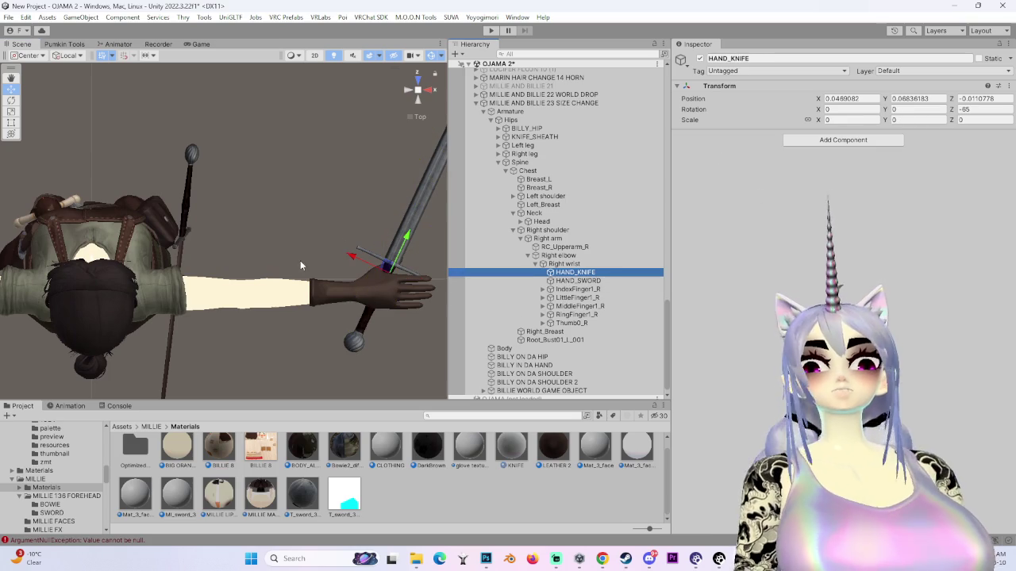
- Set the knife holder object's X scale value to 1
scroll(327, 230, "up", 2)
scroll(218, 270, "down", 3)
scroll(569, 390, "down", 1)
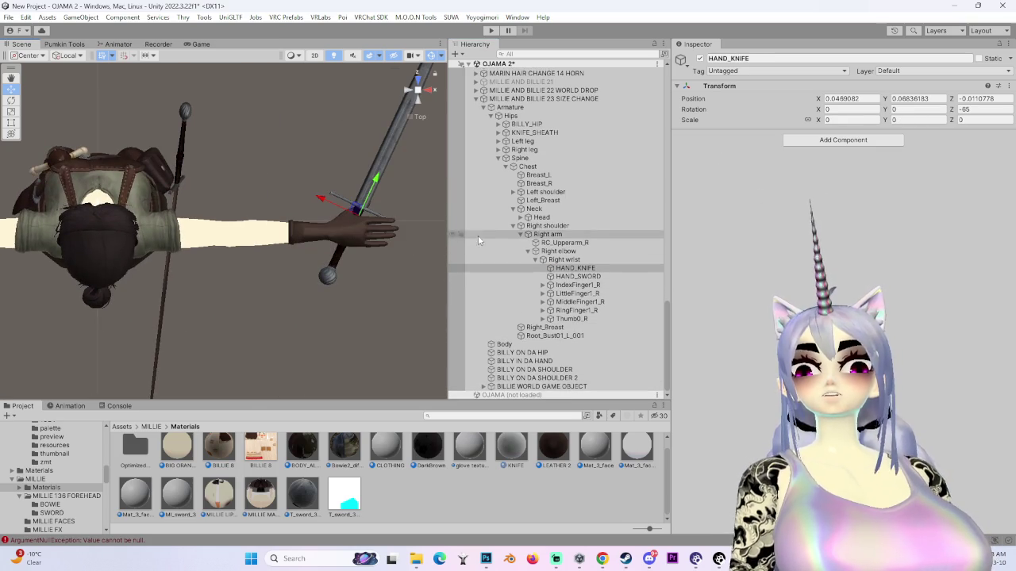
left_click(597, 277)
left_click(849, 119)
key("BackSpace")
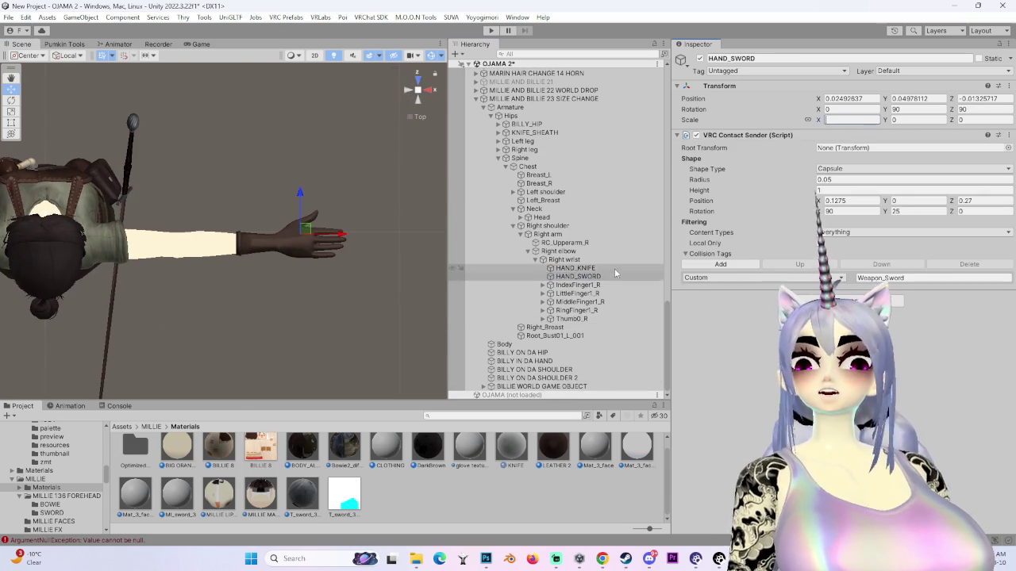
left_click(614, 268)
left_click(850, 119)
type("1")
scroll(268, 238, "up", 2)
scroll(267, 242, "down", 2)
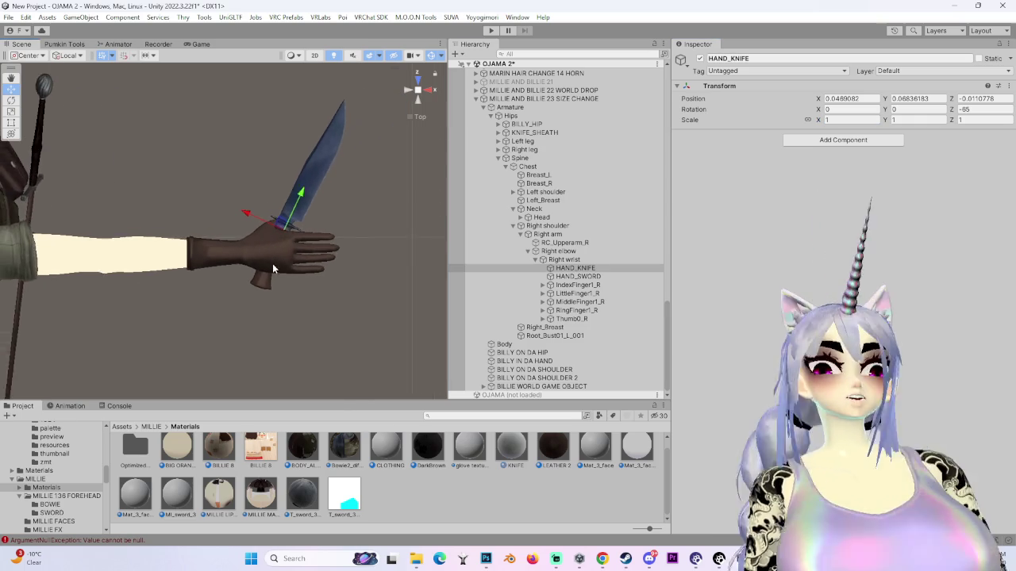
left_click(873, 141)
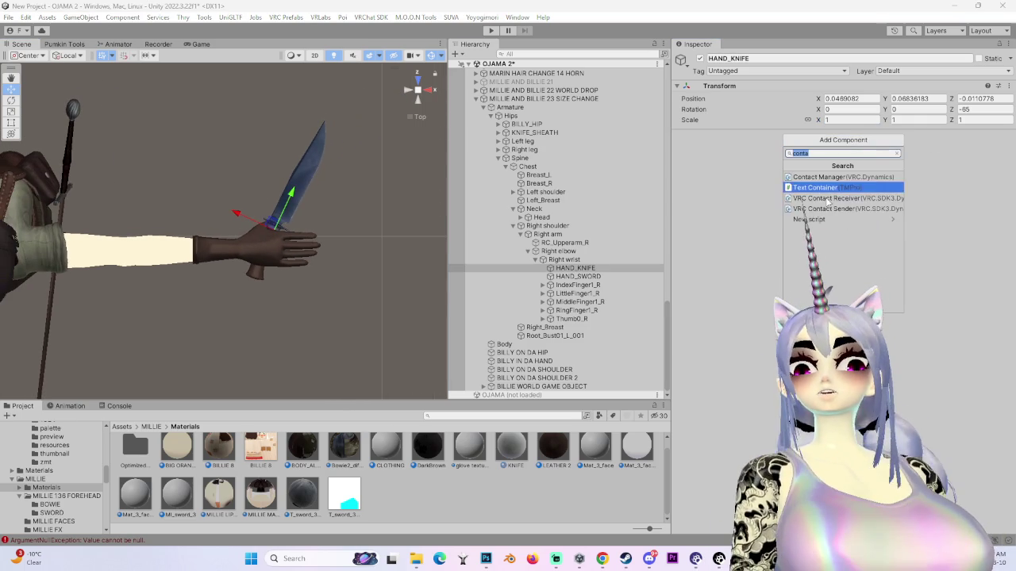
key("Escape")
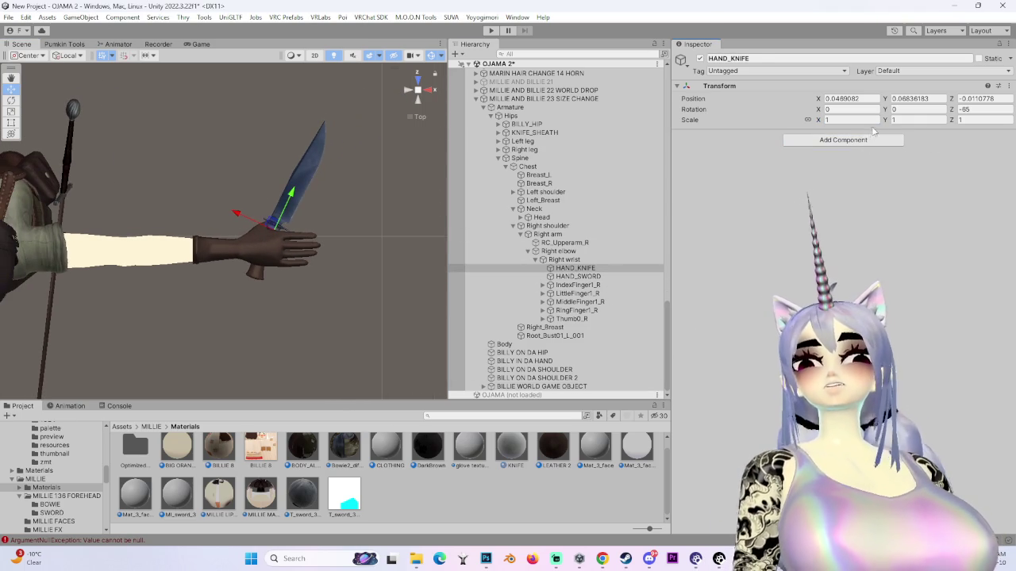
- Create an empty child under HAND_KNIFE, duplicate it, and move both empties to the scene root
right_click(560, 269)
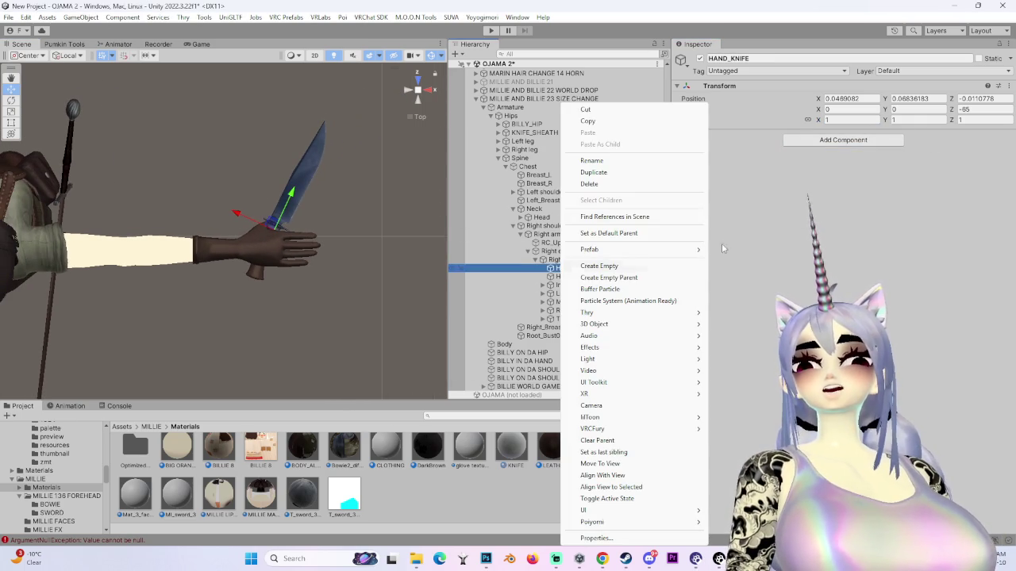
left_click(611, 267)
key("Return")
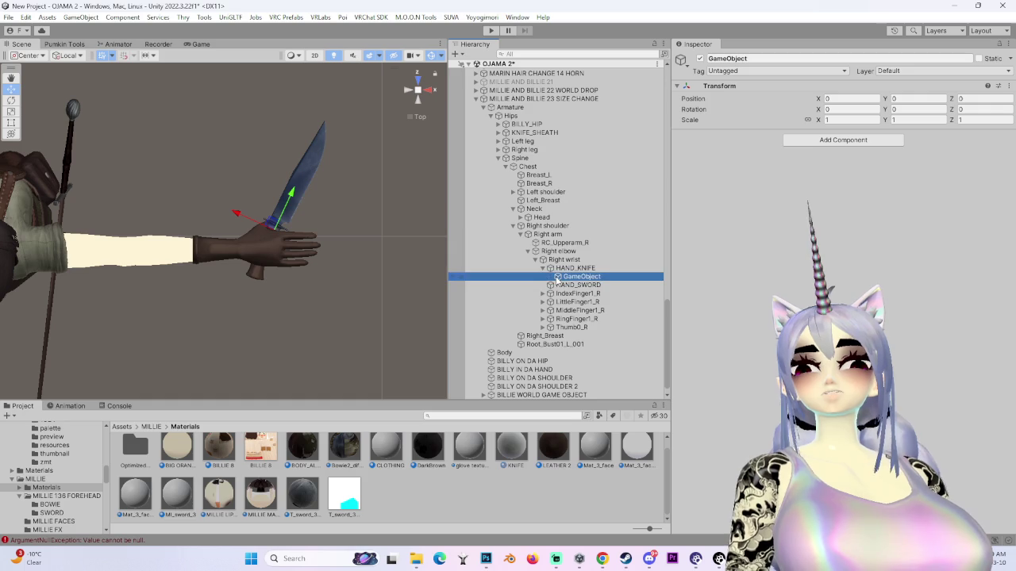
key("ctrl+d")
left_click(579, 278, "shift")
left_click_drag(556, 139, 556, 396)
- Rename the two root empties KNIFE IN RIGHT and KNIFE IN LEFT
left_click(516, 378)
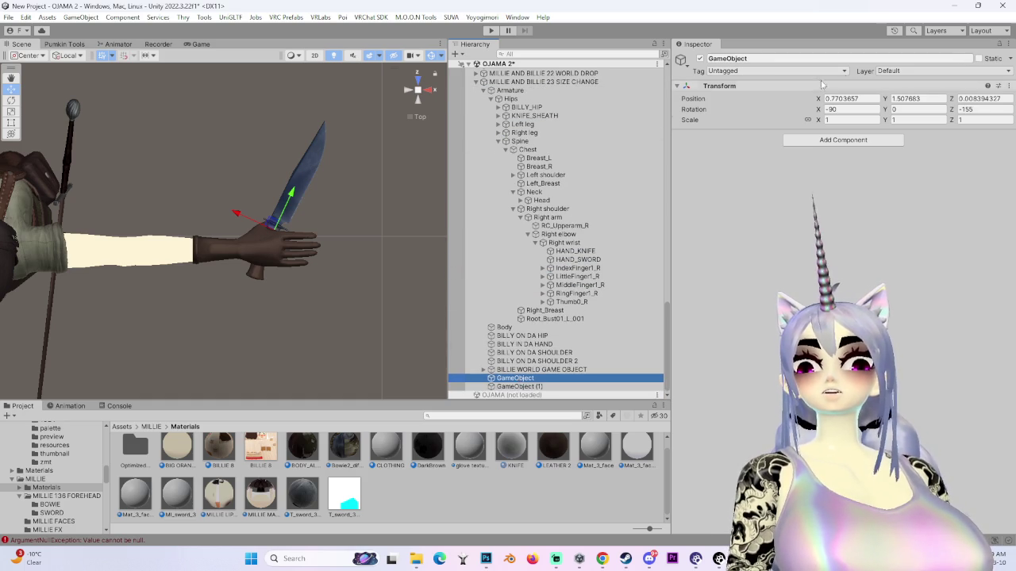
left_click(746, 57)
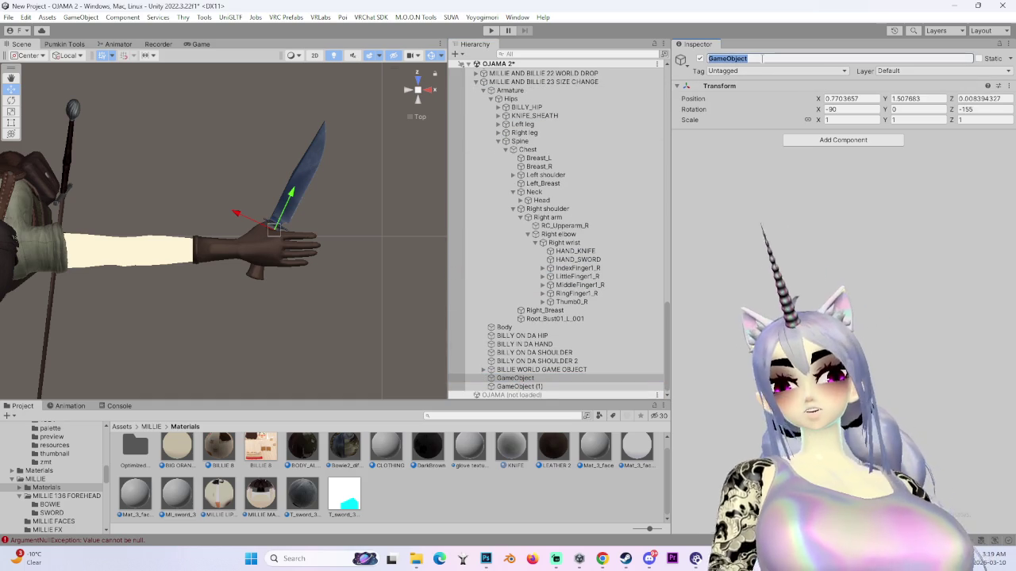
type("KNIFE IN RIGHT")
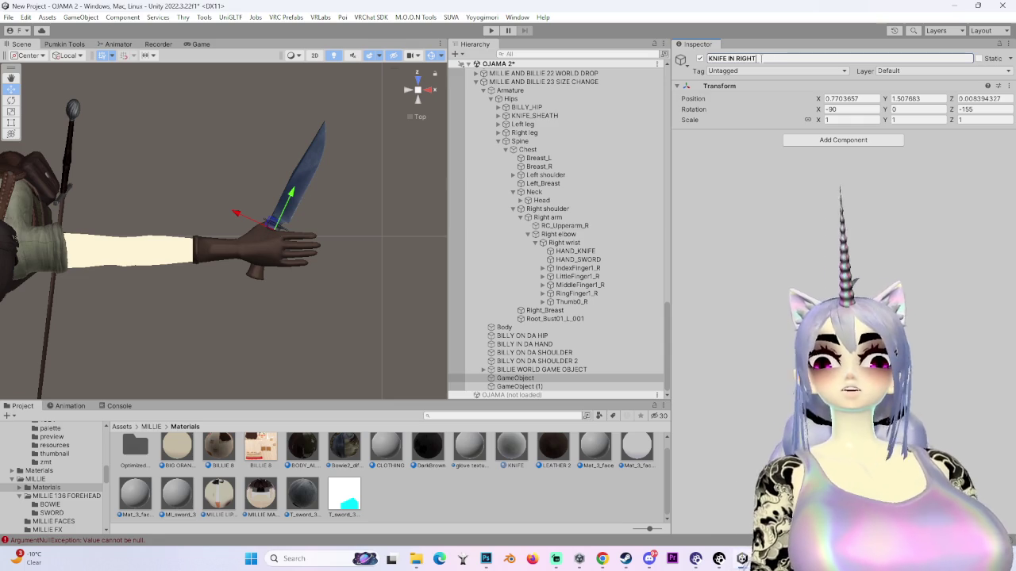
key("Return")
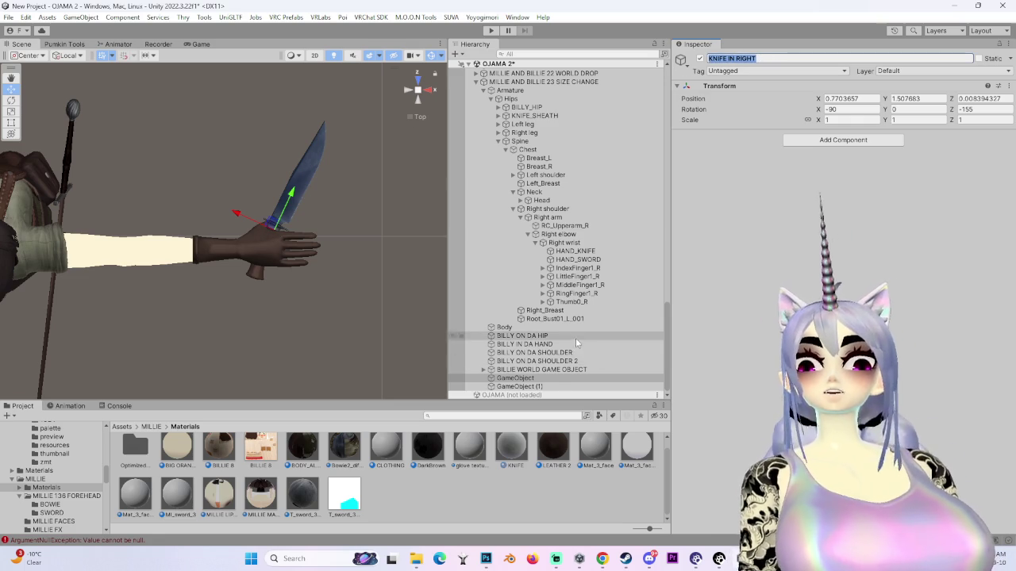
left_click(520, 386)
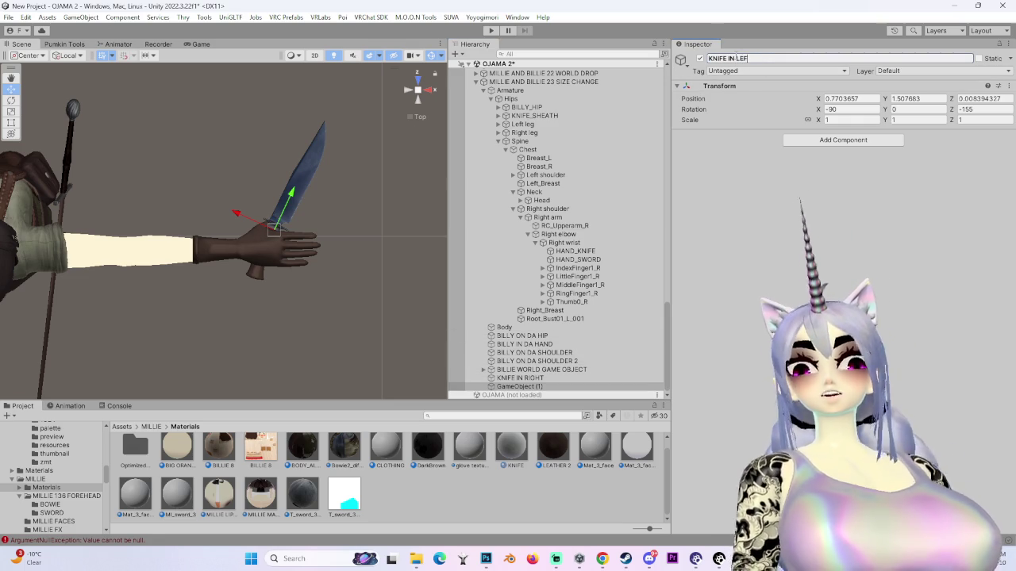
key("Return")
left_click(548, 378)
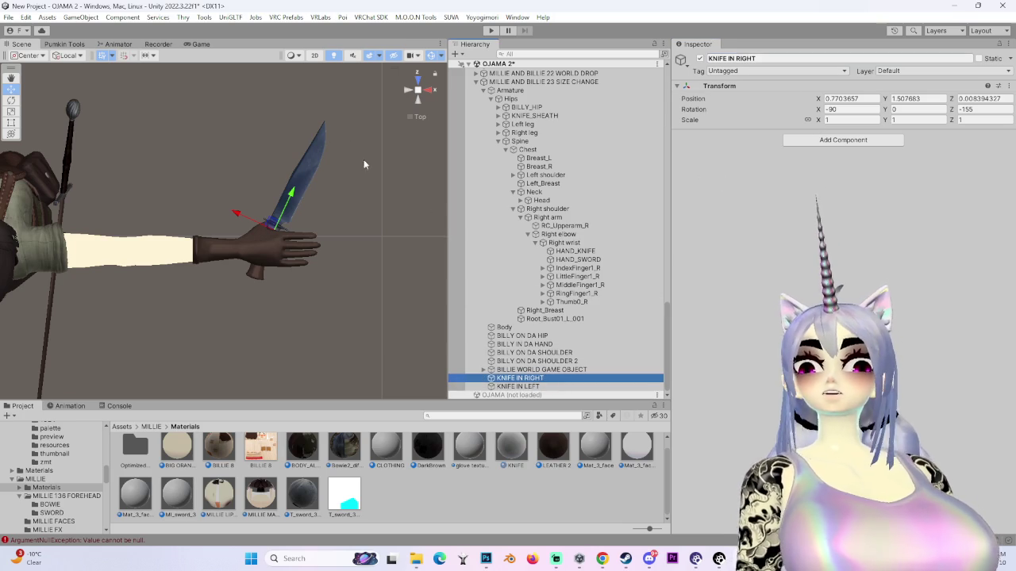
left_click(806, 140)
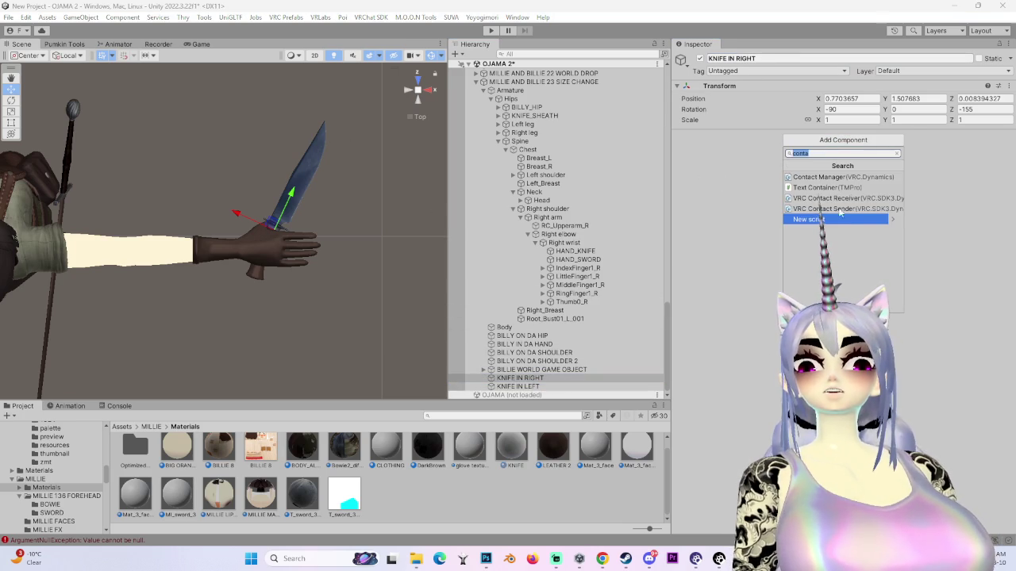
- Give KNIFE IN RIGHT a Parent Constraint with Right wrist as its source
type("parent")
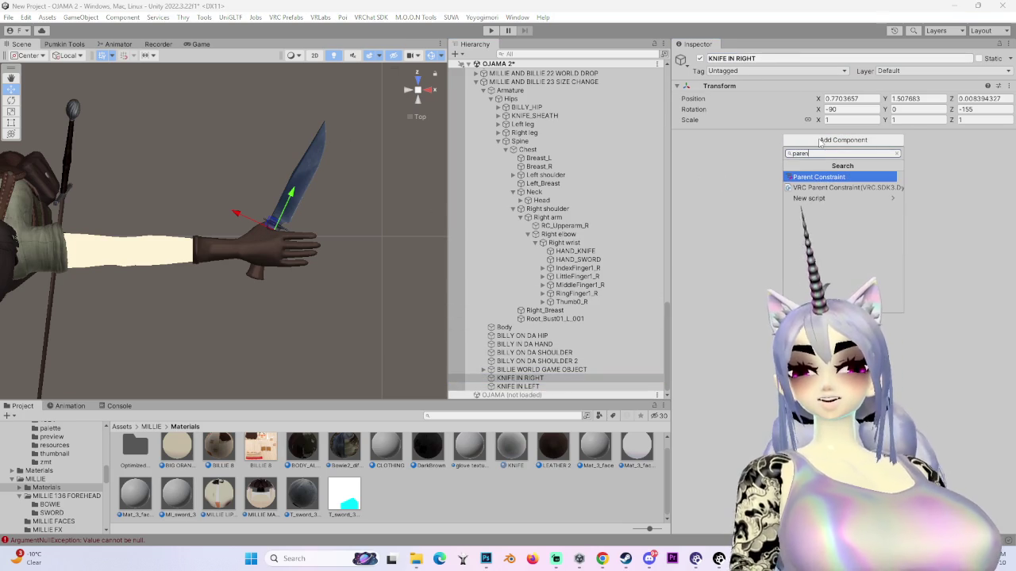
key("Return")
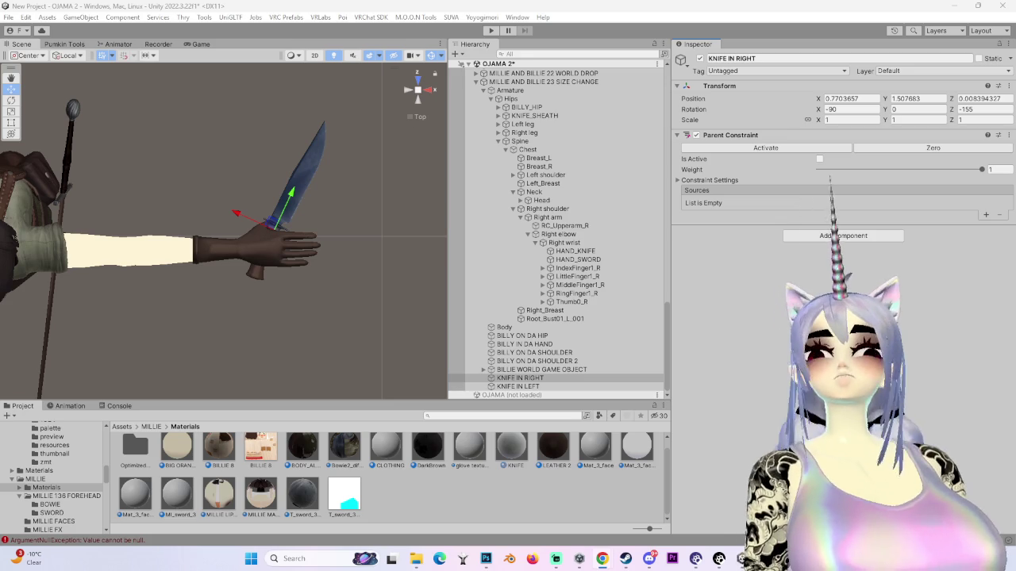
left_click(724, 181)
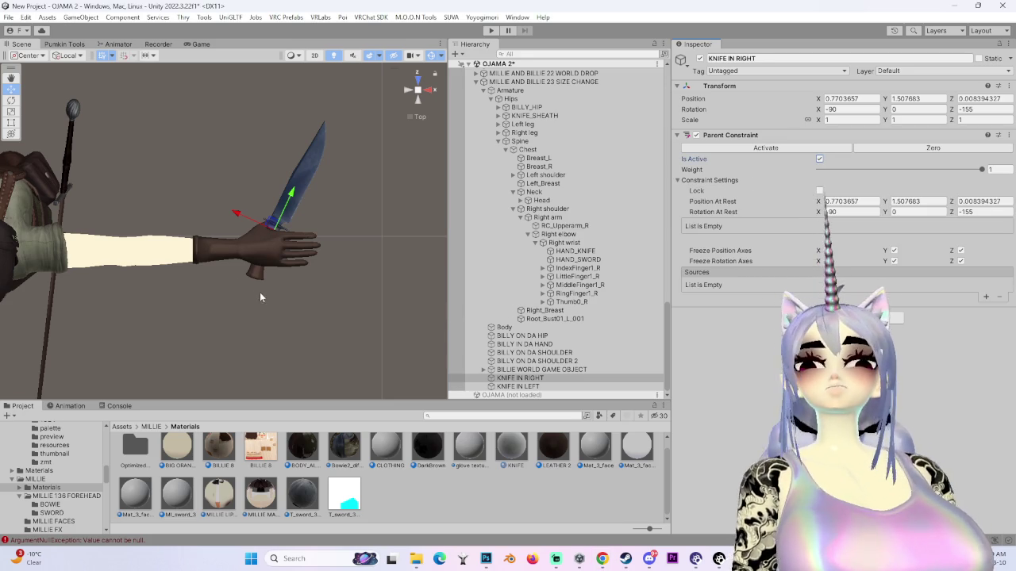
left_click_drag(329, 276, 289, 276)
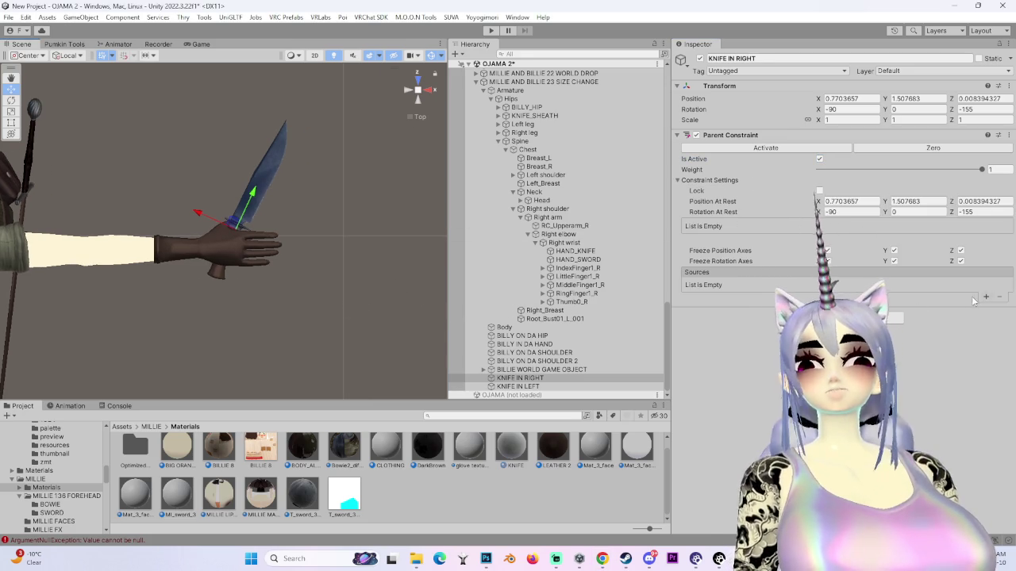
left_click(985, 297)
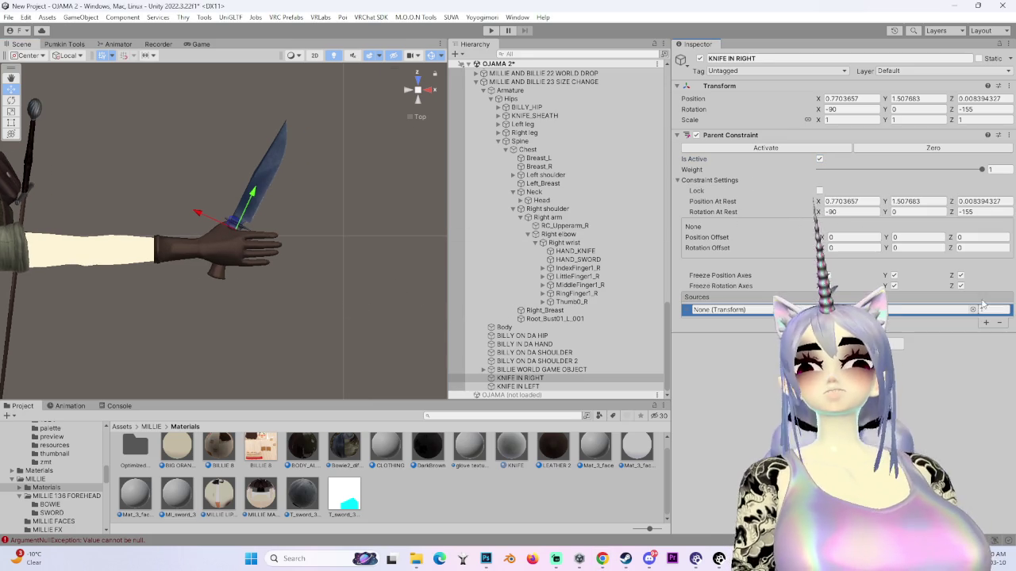
left_click(577, 236)
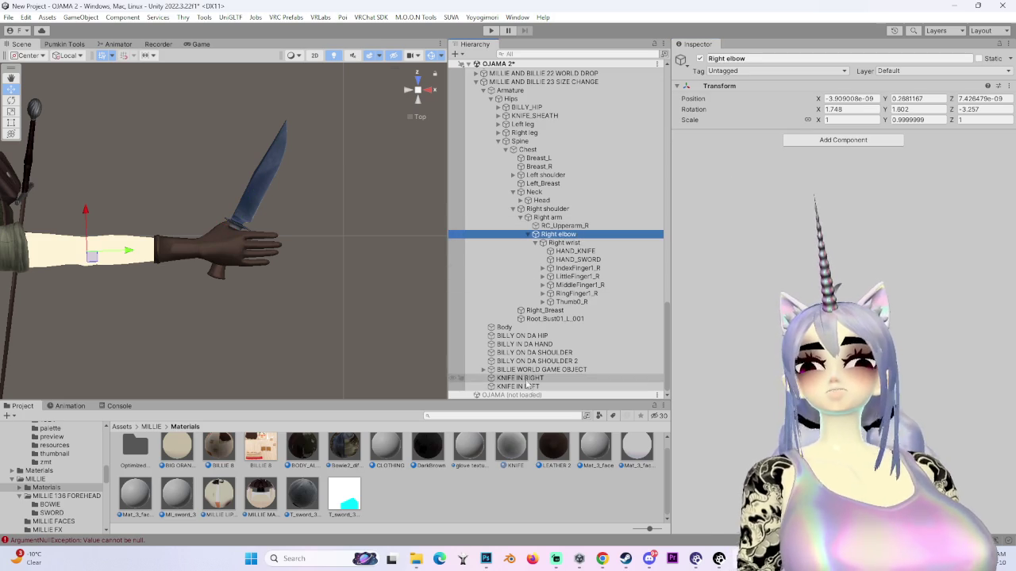
left_click(539, 378)
mouse_move(568, 242)
left_mouse_down()
mouse_move(588, 251)
mouse_move(754, 203)
left_mouse_up()
left_click(679, 180)
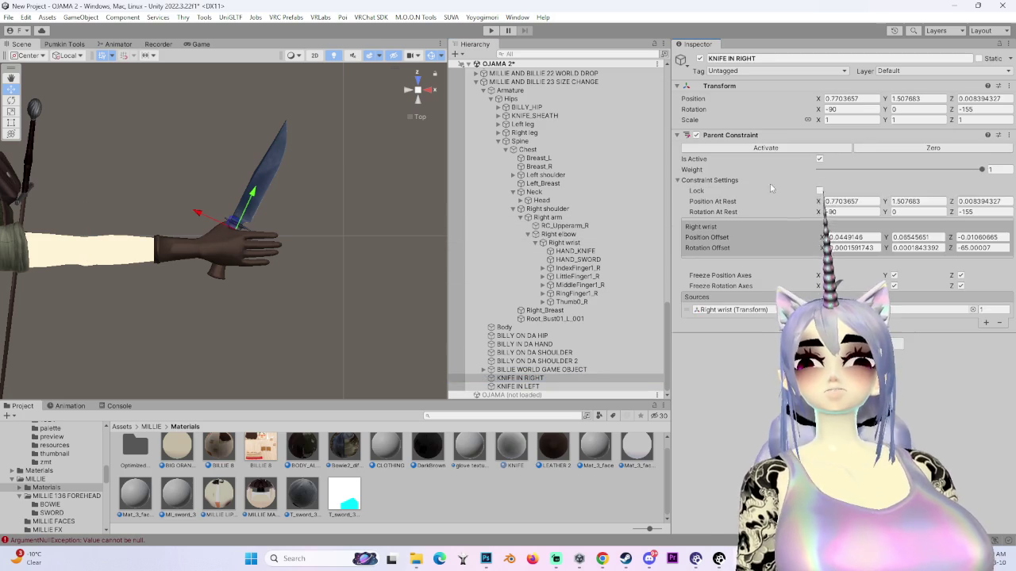
- Add an active Parent Constraint to HAND_KNIFE with two empty source slots
left_click(575, 251)
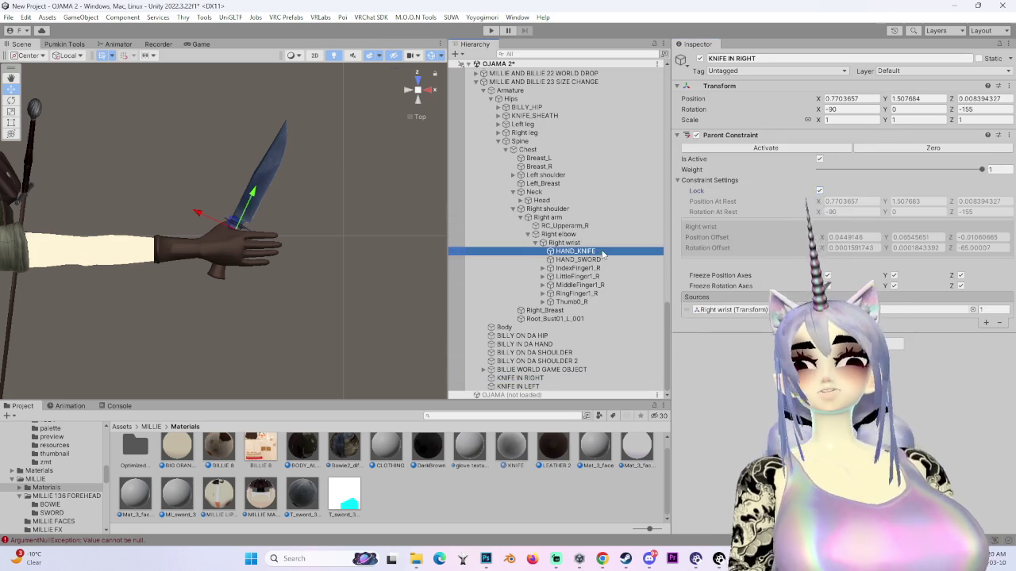
left_click(843, 140)
type("parent")
left_click(829, 180)
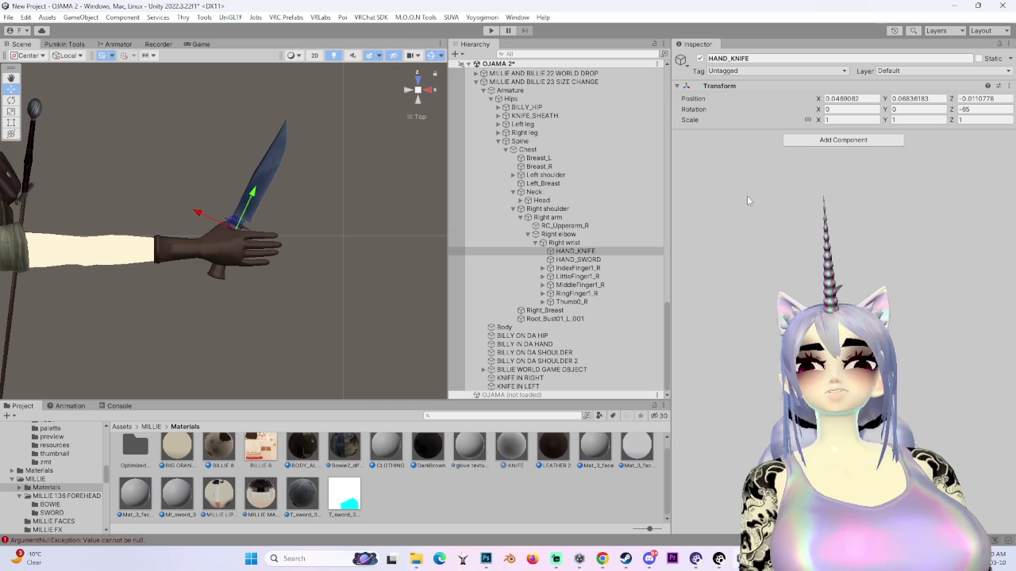
left_click(719, 181)
left_click(819, 159)
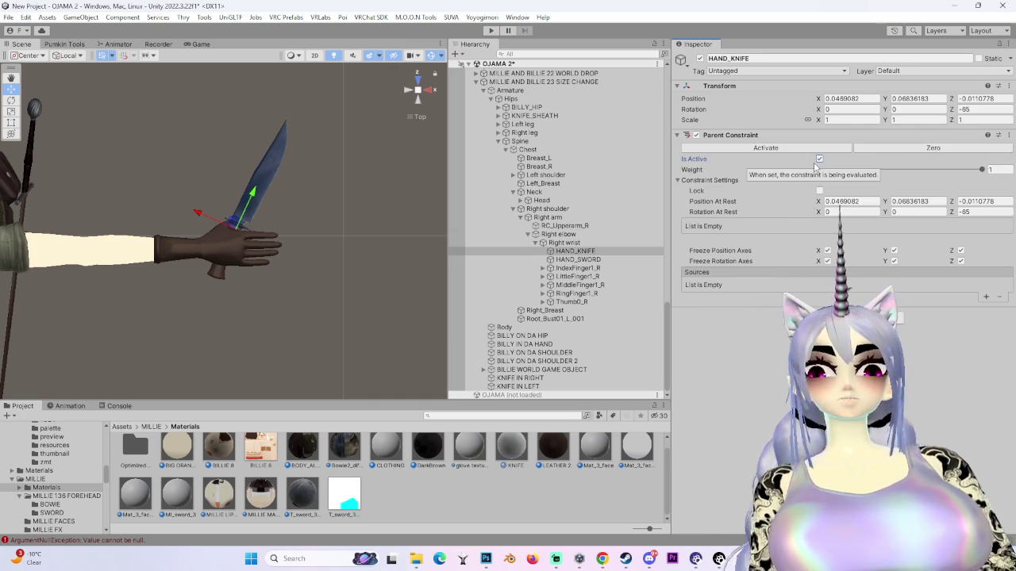
scroll(335, 286, "down", 1)
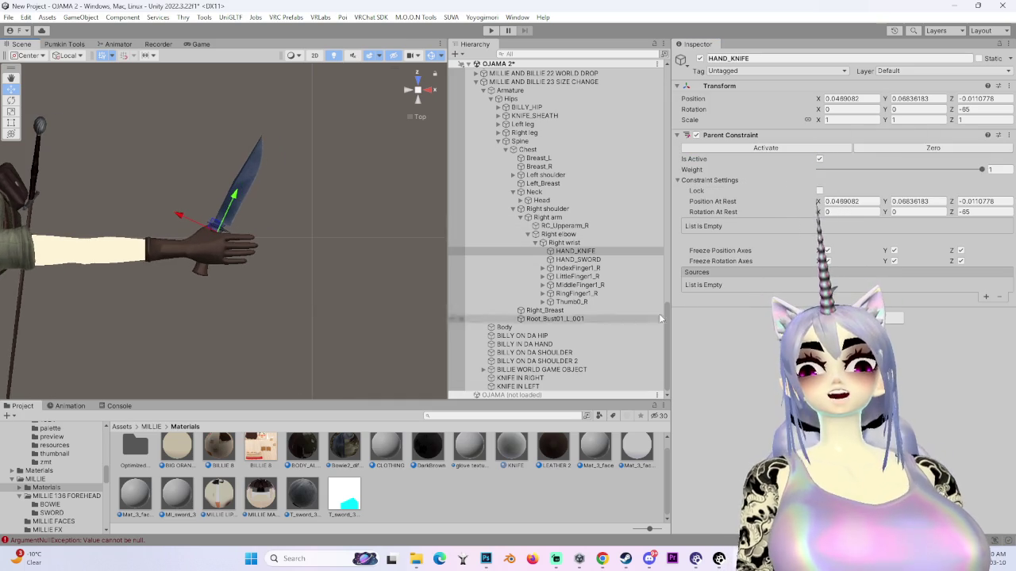
left_click(986, 296)
left_click(986, 323)
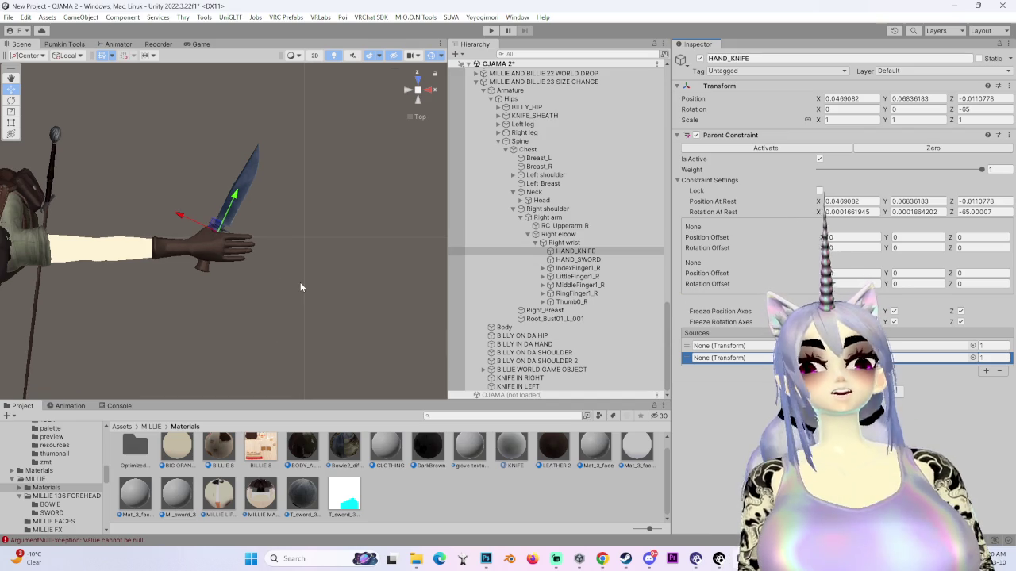
left_click_drag(300, 287, 270, 231)
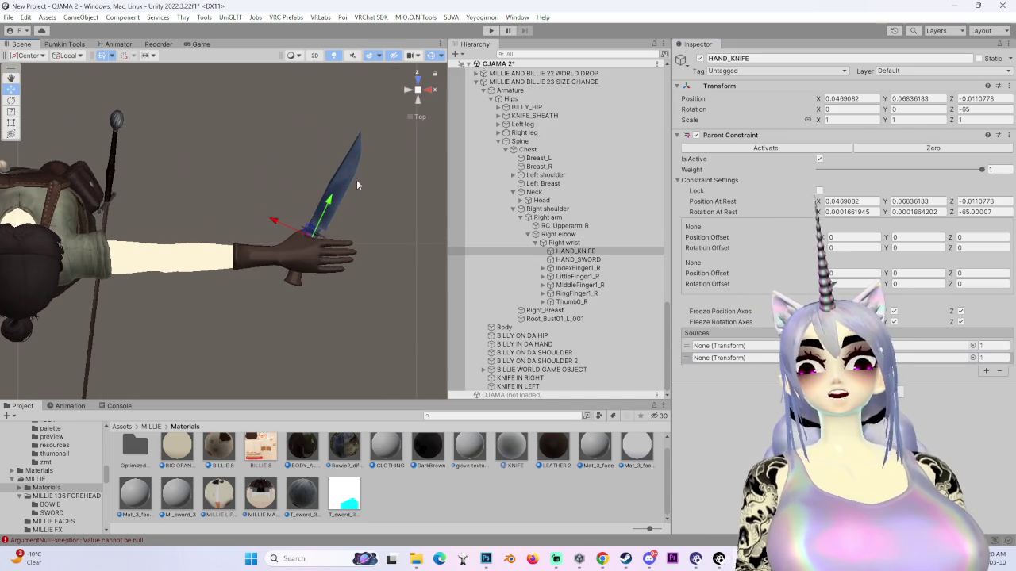
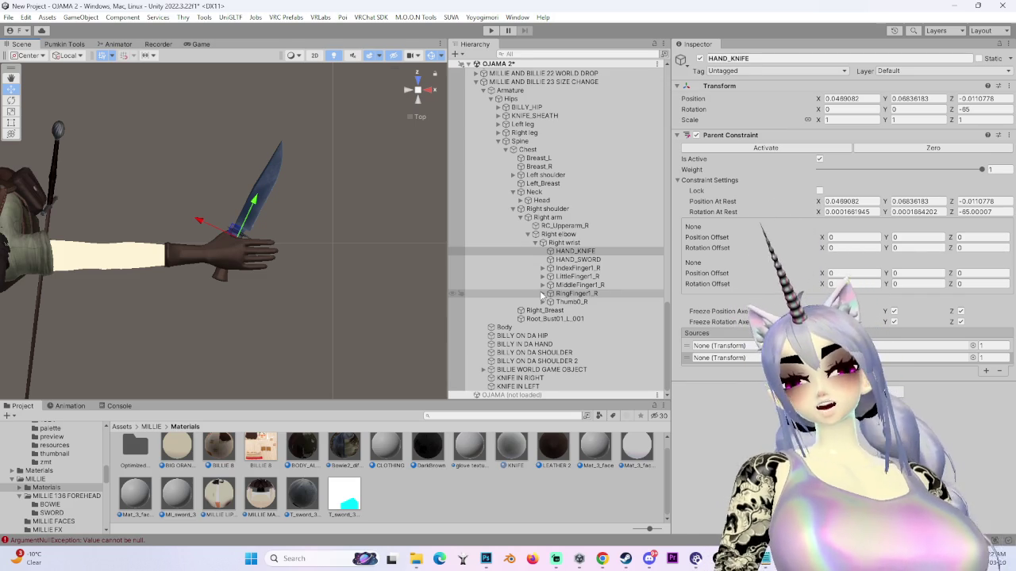
- Assign KNIFE IN RIGHT and KNIFE IN LEFT to HAND_KNIFE's two empty Parent Constraint source slots
mouse_move(6, 266)
left_mouse_down()
mouse_move(181, 252)
mouse_move(117, 248)
left_mouse_up()
left_click(760, 353)
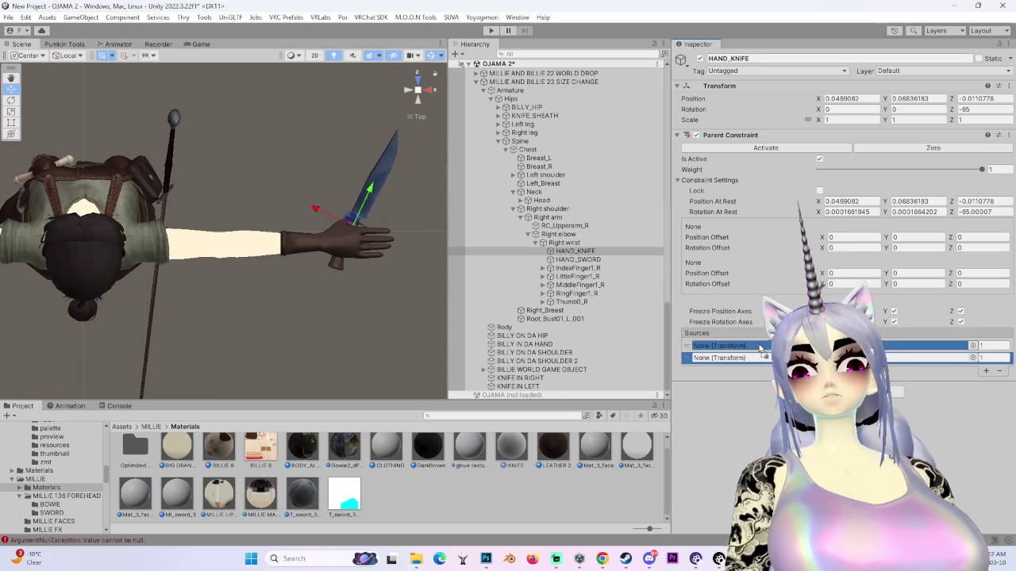
left_click_drag(520, 383, 731, 362)
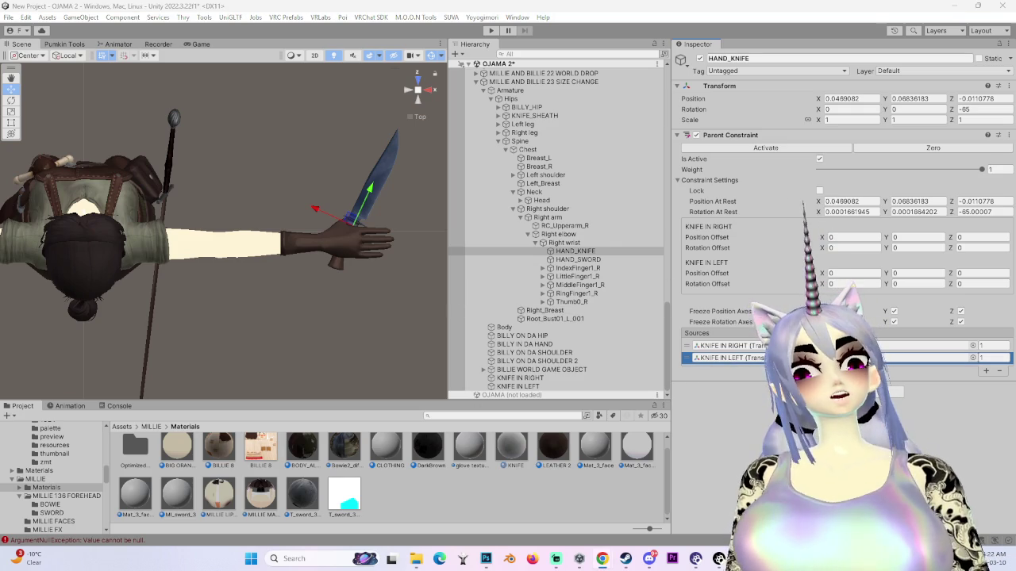
- Look down on the hand from above and focus the view on KNIFE IN RIGHT
scroll(312, 233, "down", 2)
mouse_move(312, 233)
left_mouse_down()
mouse_move(295, 231)
mouse_move(426, 152)
mouse_move(426, 96)
mouse_move(396, 158)
mouse_move(357, 198)
mouse_move(428, 84)
mouse_move(421, 86)
left_mouse_up()
left_click(420, 86)
scroll(269, 261, "up", 5)
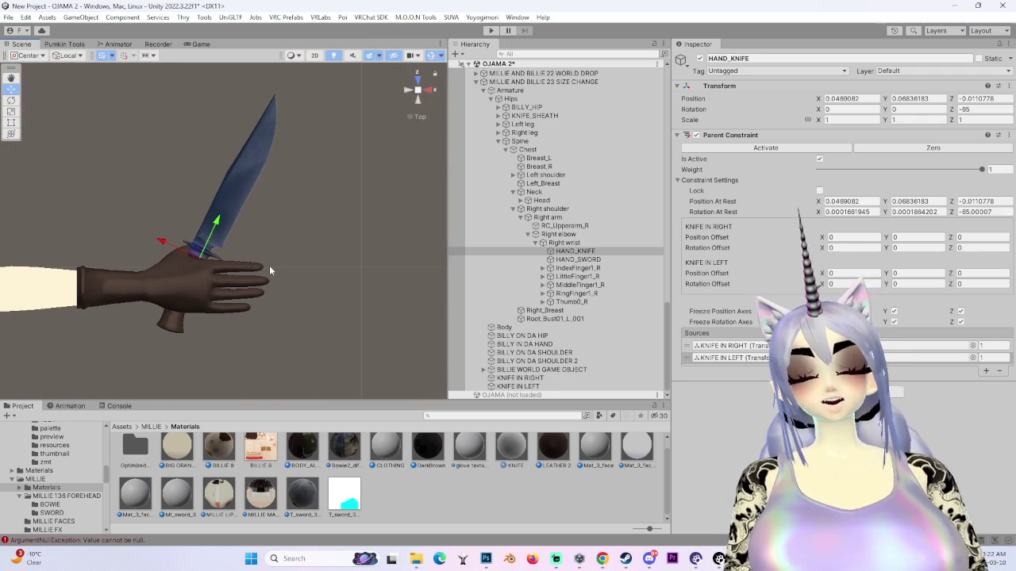
scroll(269, 271, "down", 10)
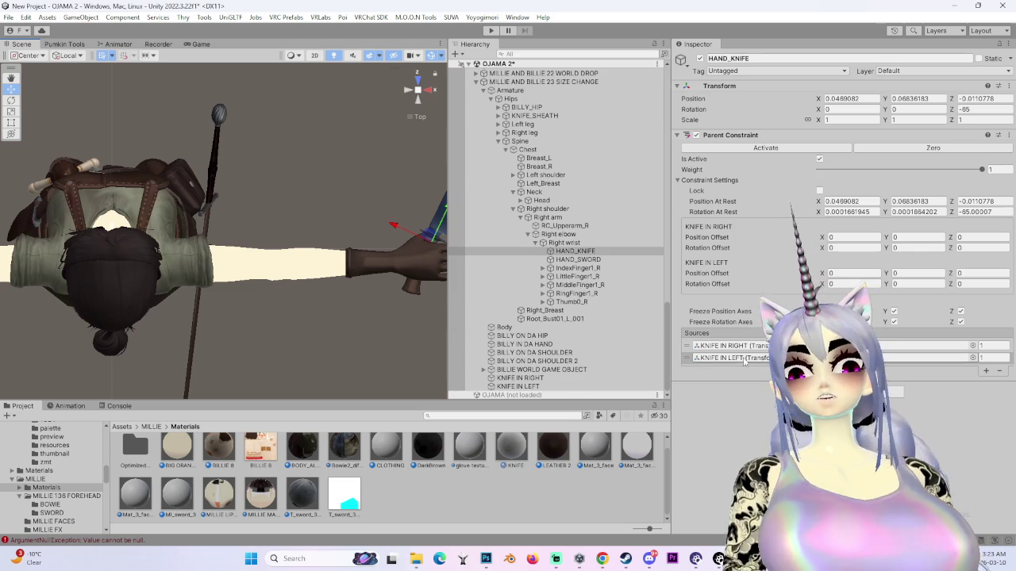
double_click(528, 377)
- Inspect HAND_KNIFE's constraint and KNIFE IN LEFT, checking the Game and Animator views
left_click(575, 251)
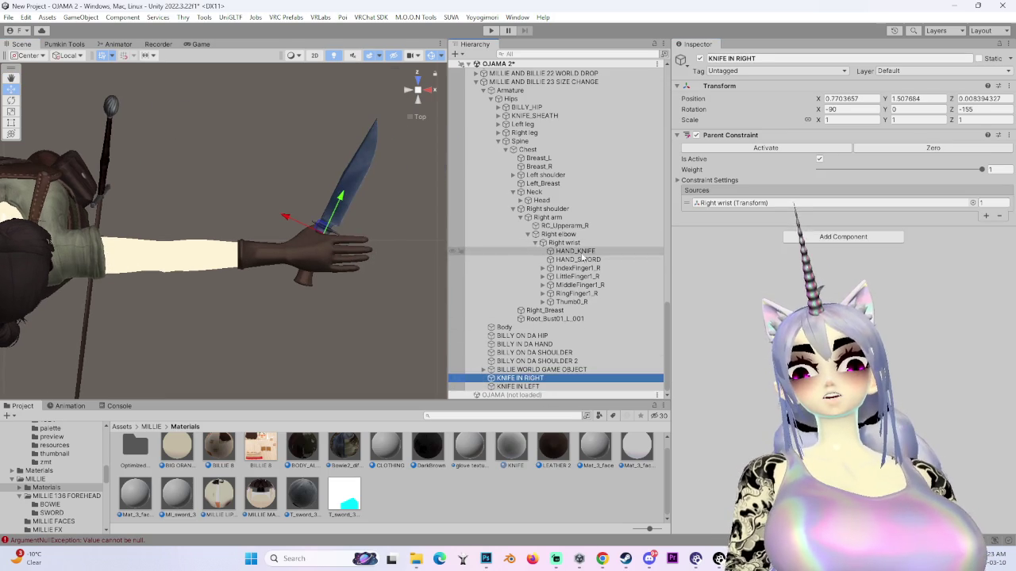
scroll(285, 327, "down", 2)
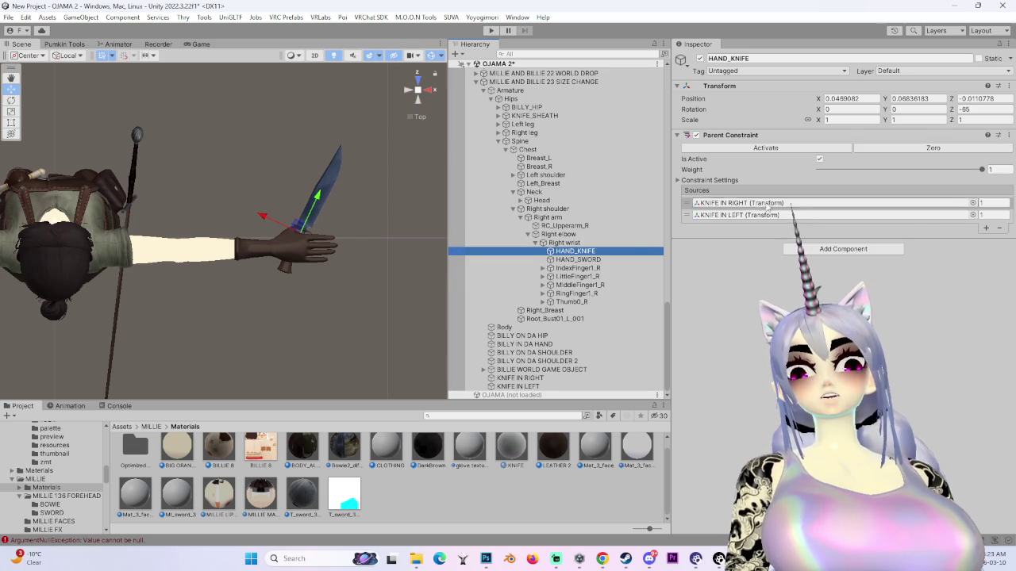
left_click(517, 386)
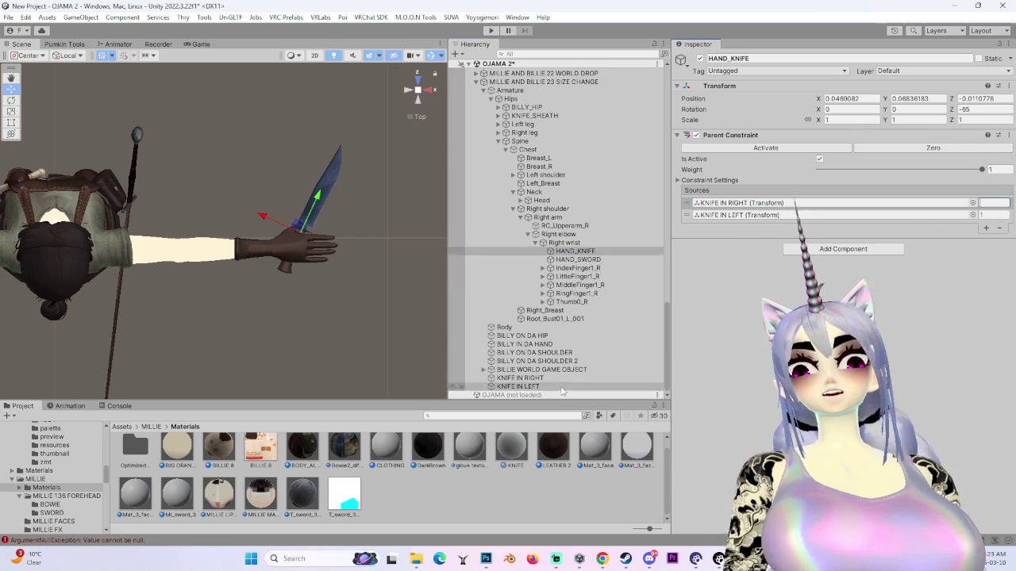
mouse_move(357, 305)
left_mouse_down()
mouse_move(284, 270)
mouse_move(398, 259)
mouse_move(381, 198)
left_mouse_up()
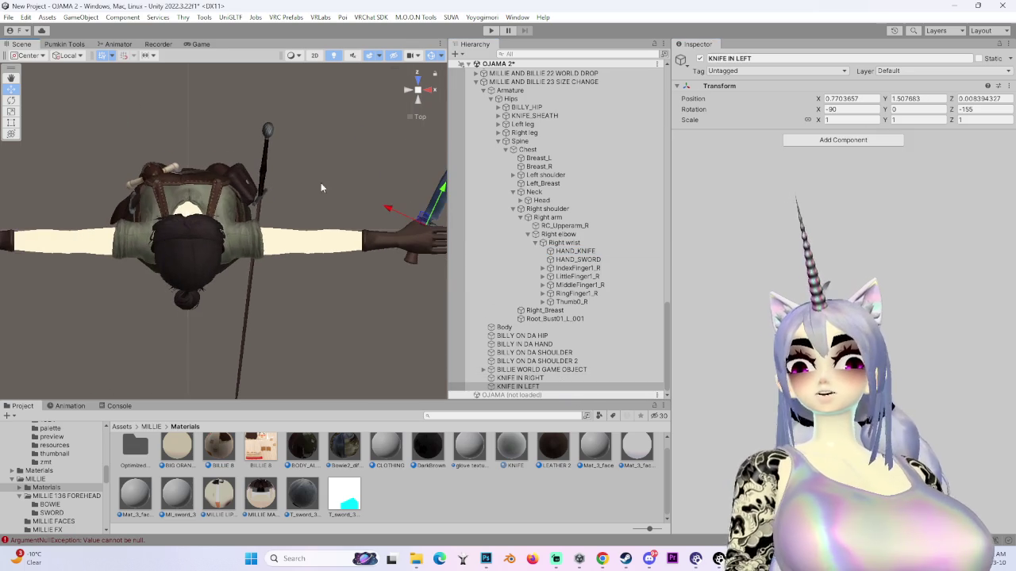
left_click(200, 43)
left_click(118, 43)
left_click(18, 44)
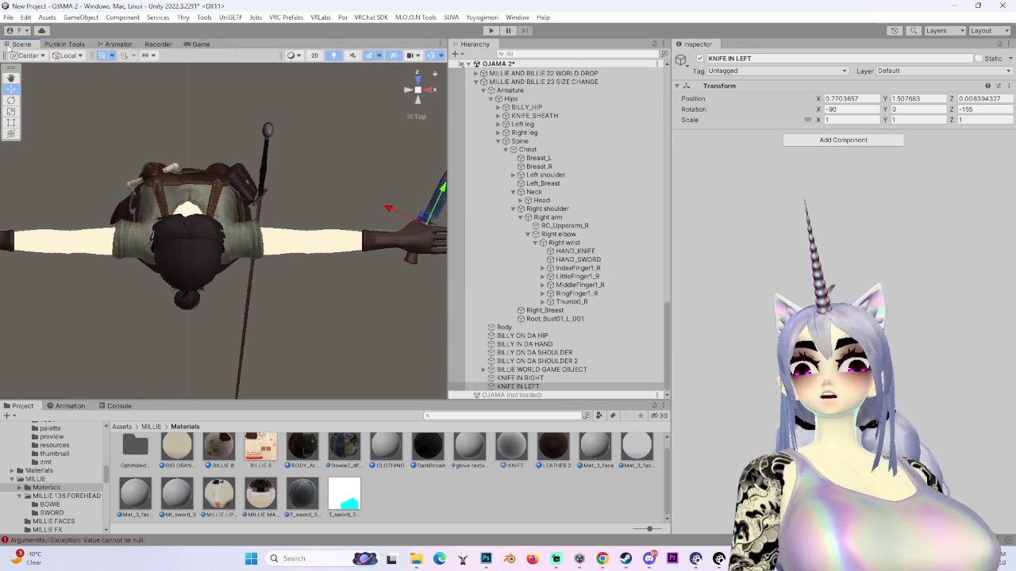
- Switch transform handles to Global orientation and frame the hand and knife
left_click(69, 56)
left_click(98, 75)
key("f")
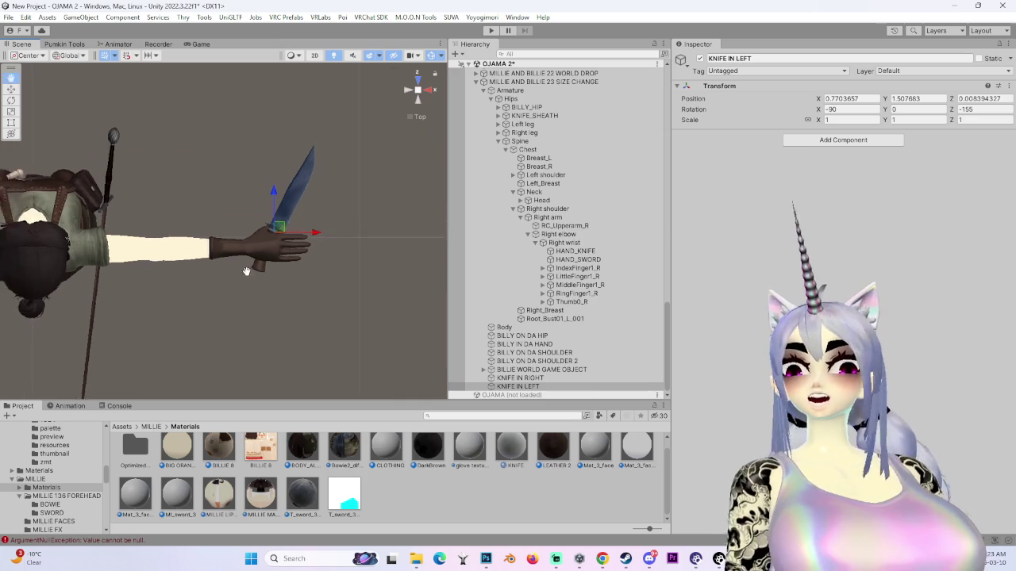
- Expand HAND_KNIFE's Constraint Settings and tick Lock to fix the current offsets
left_click(586, 252)
left_click(724, 181)
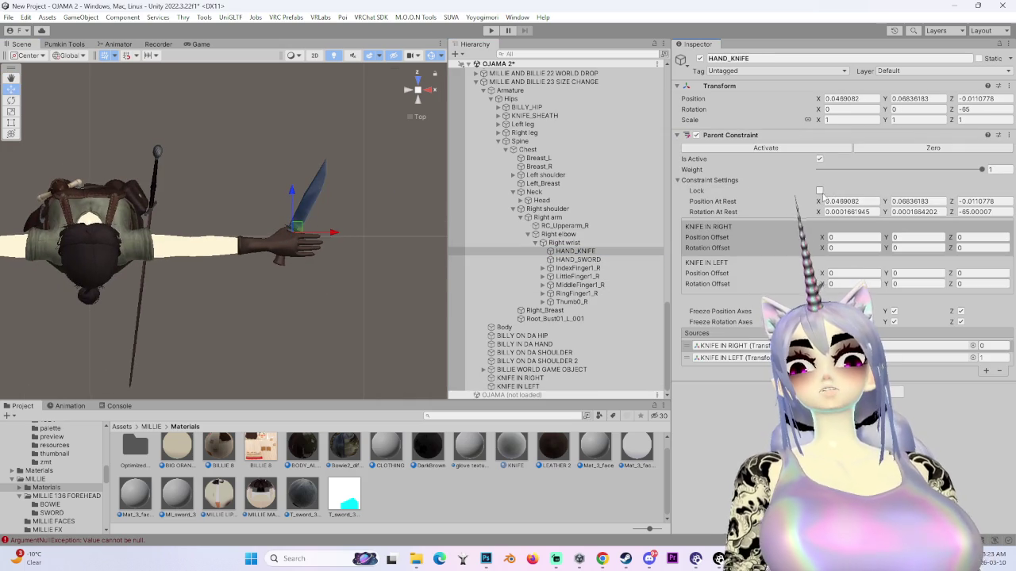
left_click(820, 191)
left_click(734, 358)
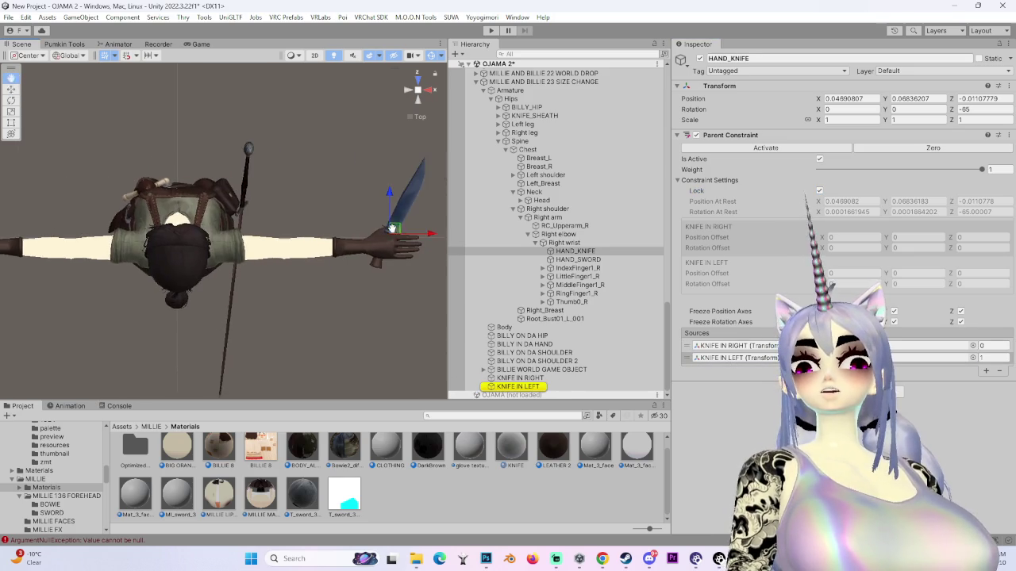
left_click(546, 388)
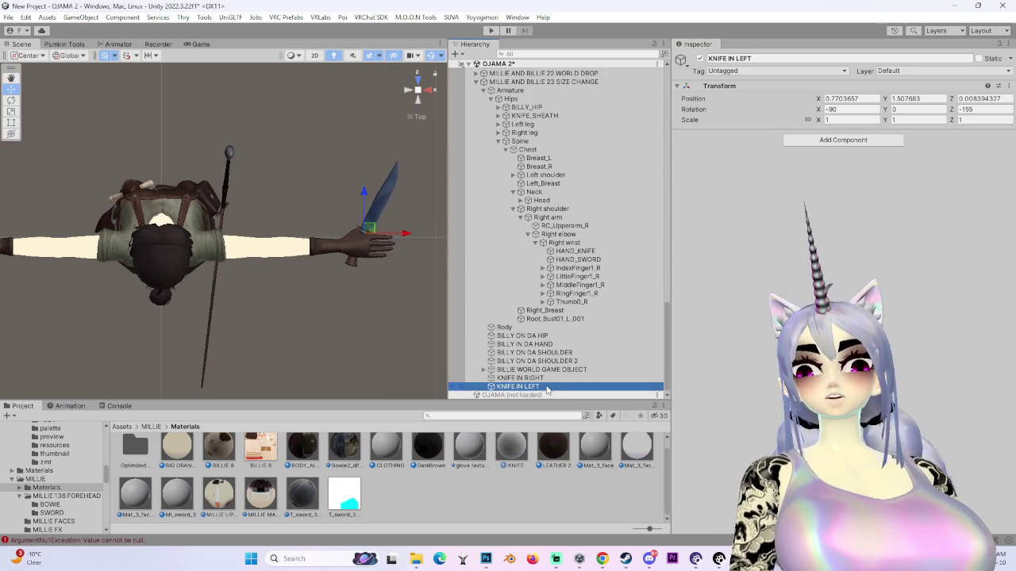
- Slide the KNIFE IN LEFT target over to the left hand and rotate the blade
left_click_drag(392, 236, 185, 237)
left_click_drag(355, 248, 152, 248)
key("e")
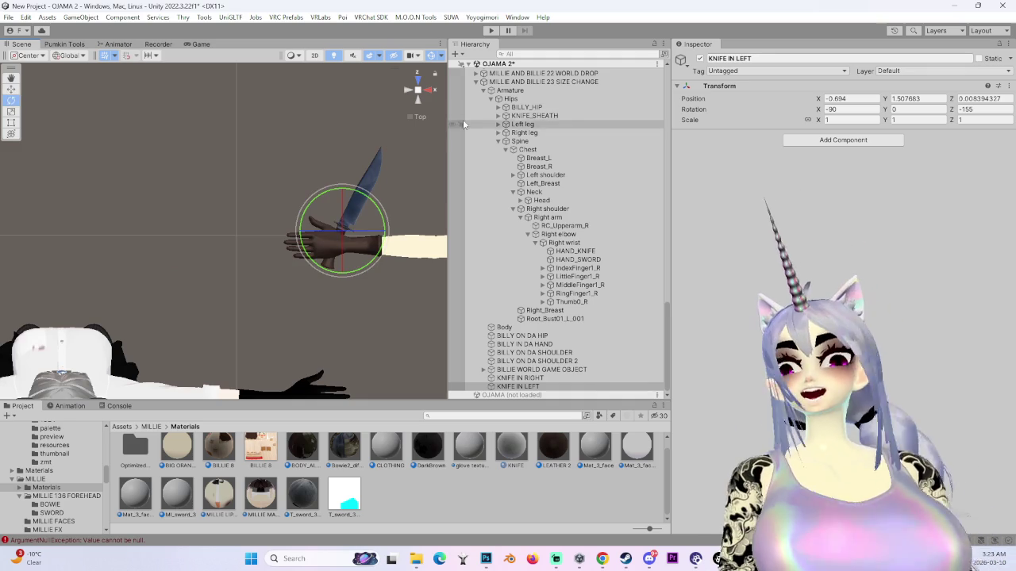
left_click_drag(440, 118, 244, 138)
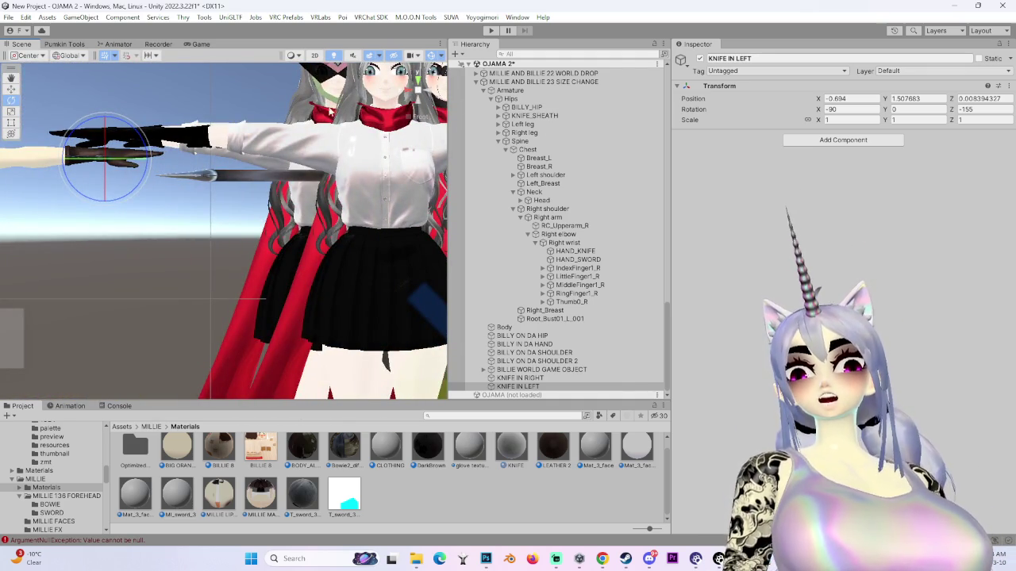
left_click(424, 83)
key("f")
mouse_move(185, 229)
left_mouse_down()
mouse_move(64, 225)
mouse_move(76, 219)
left_mouse_up()
- Nudge the knife target slightly along X and Z, checking from front and back
left_click(417, 74)
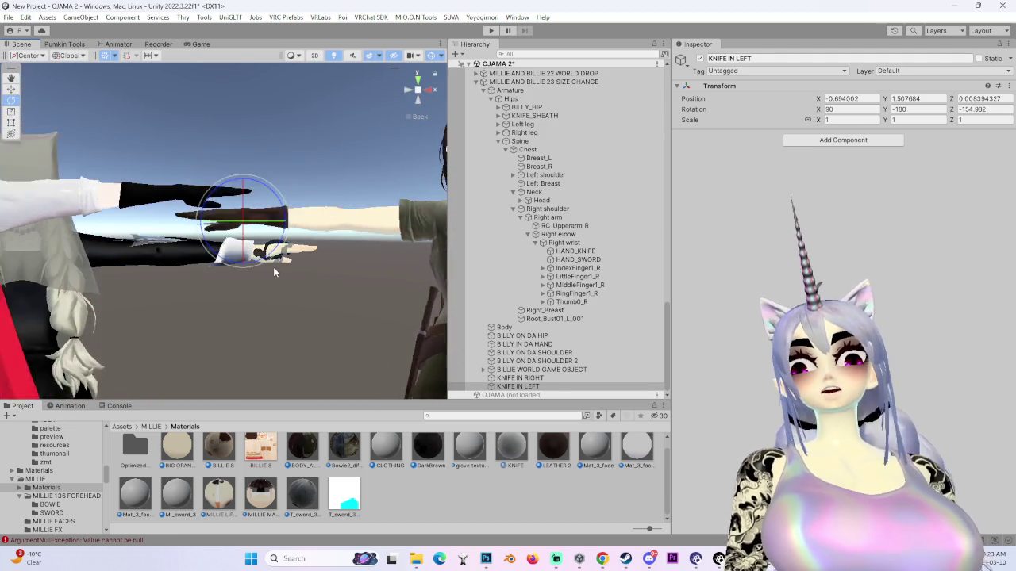
left_click(408, 90)
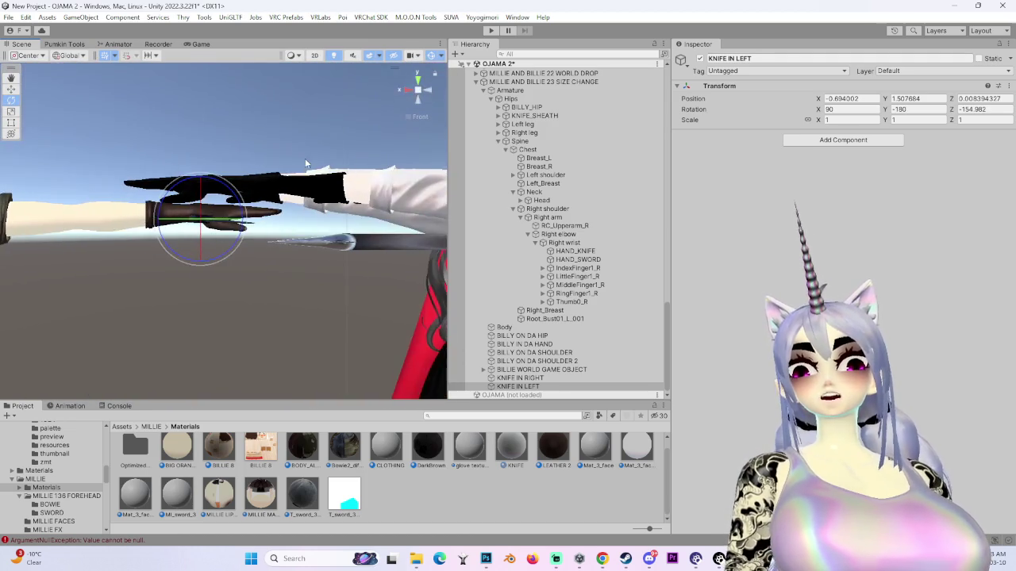
scroll(370, 146, "up", 5)
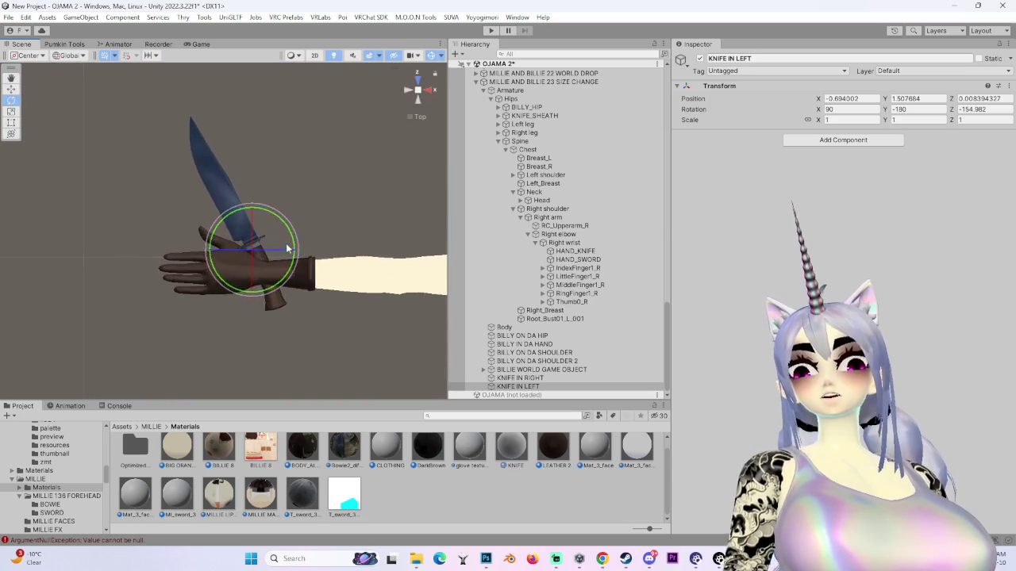
key("w")
left_click_drag(330, 204, 311, 208)
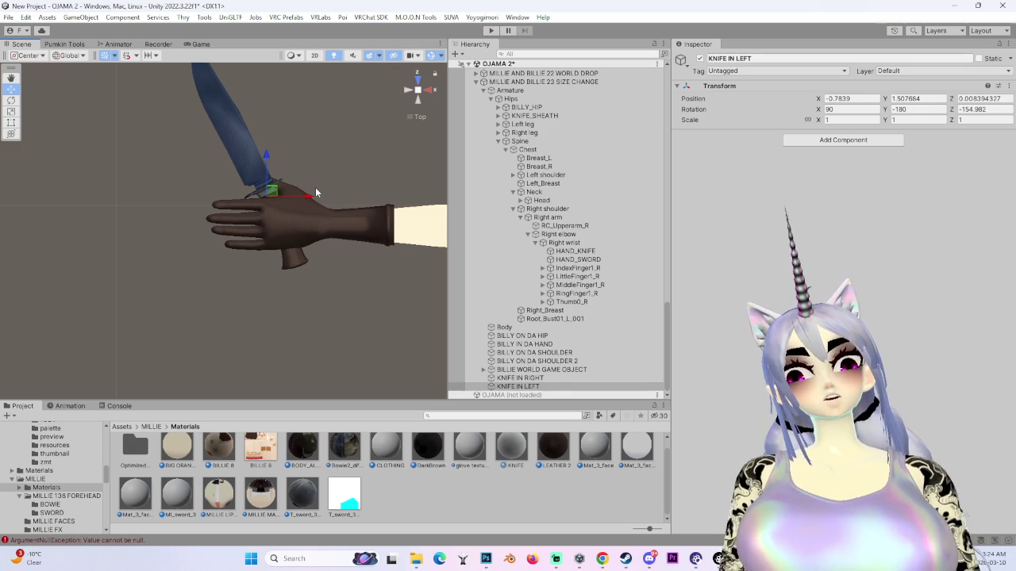
left_click_drag(267, 155, 270, 151)
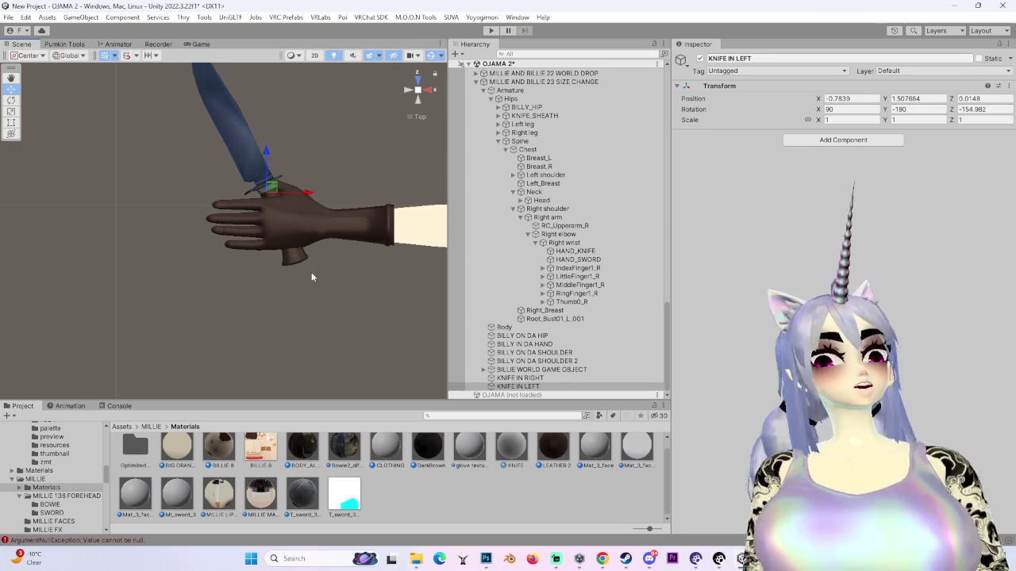
- Push the knife along X into the palm, checking the hand from several sides
left_click(419, 101)
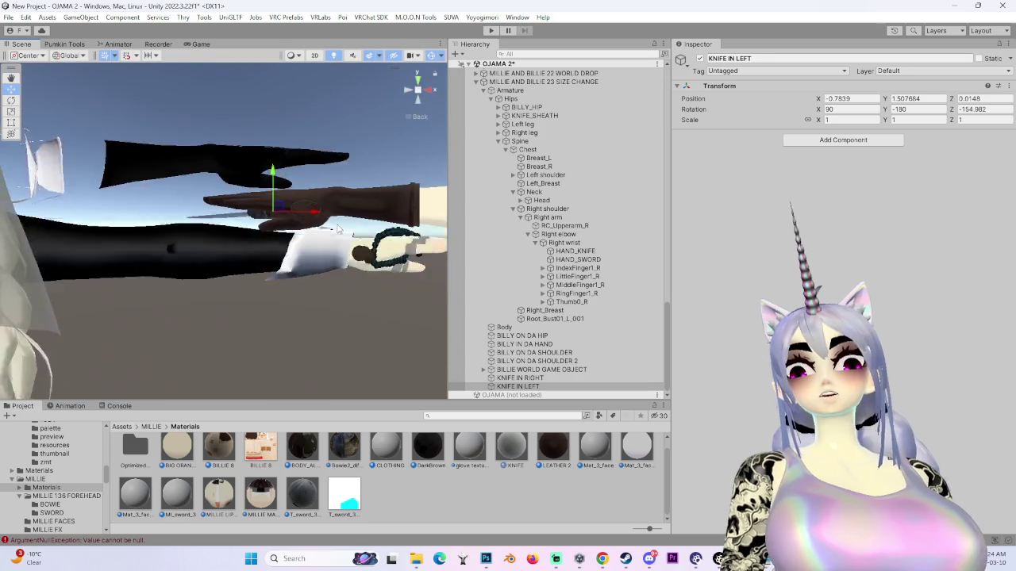
left_click(431, 93)
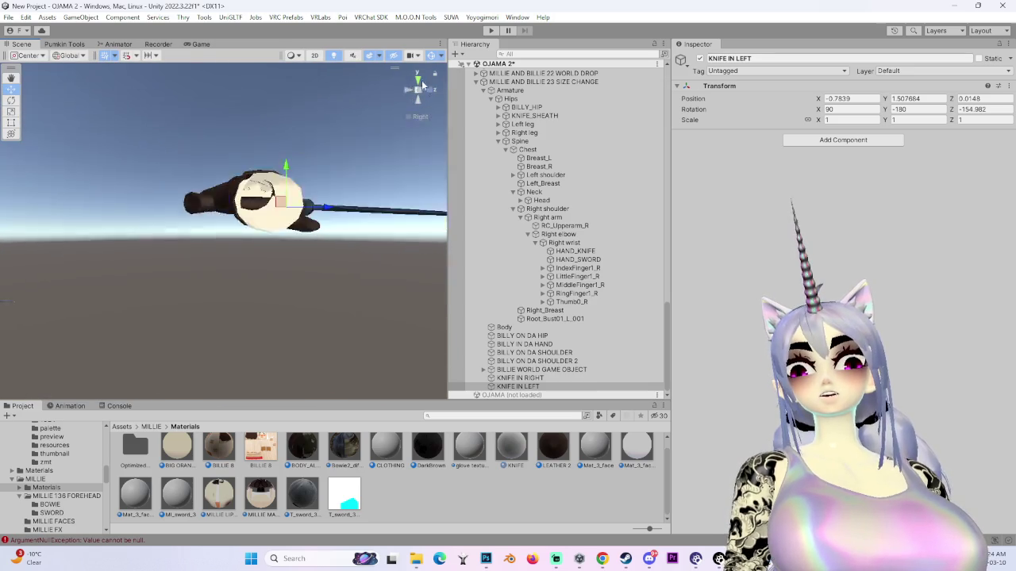
key("f")
left_click(418, 102)
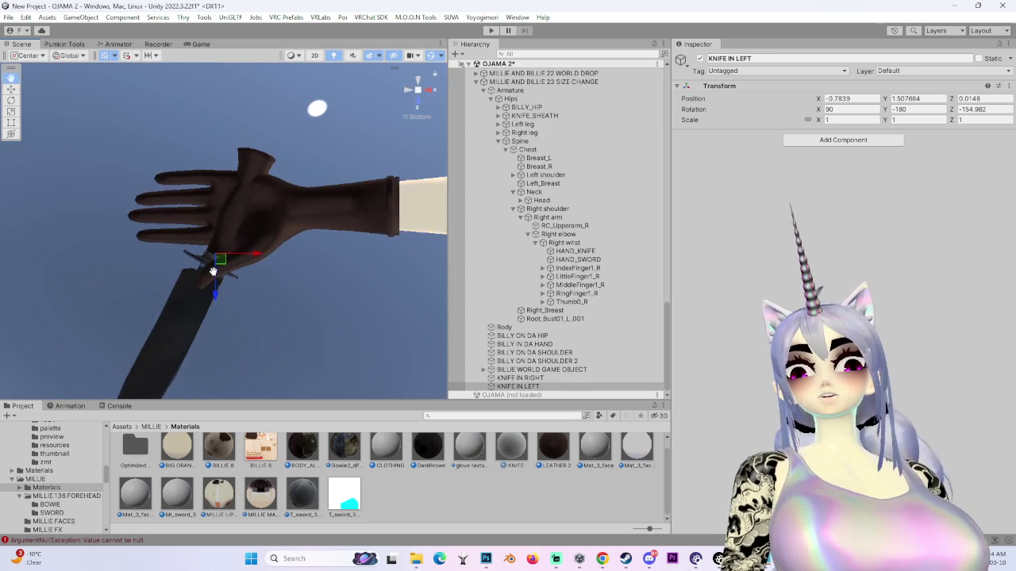
mouse_move(253, 262)
left_mouse_down()
mouse_move(261, 265)
mouse_move(267, 193)
mouse_move(177, 274)
mouse_move(262, 397)
left_mouse_up()
left_click(431, 89)
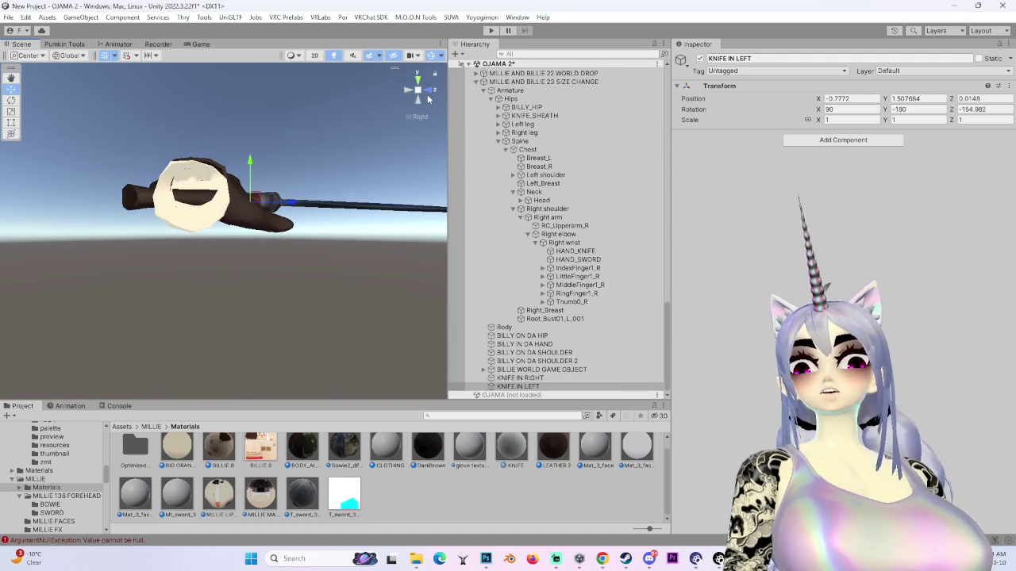
left_click(421, 98)
scroll(222, 230, "down", 5)
scroll(222, 230, "up", 5)
mouse_move(222, 231)
left_mouse_down()
mouse_move(271, 256)
mouse_move(249, 181)
left_mouse_up()
- With Local handles, angle the knife across the hand, ending at rotation 87.088, -115.15, -90.151
key("e")
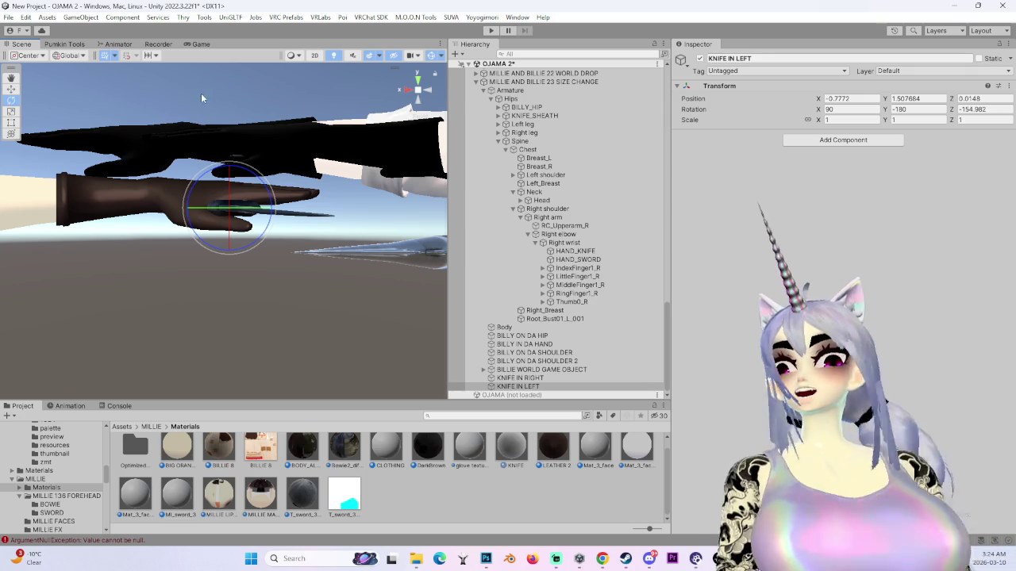
left_click(79, 56)
left_click(77, 80)
left_click_drag(210, 174, 195, 204)
left_click(419, 79)
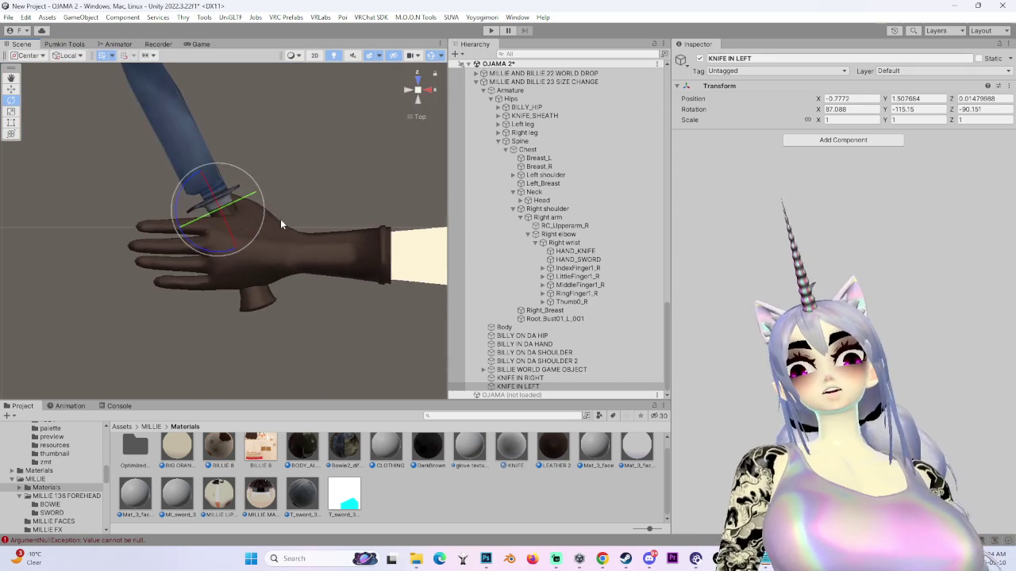
left_click(425, 101)
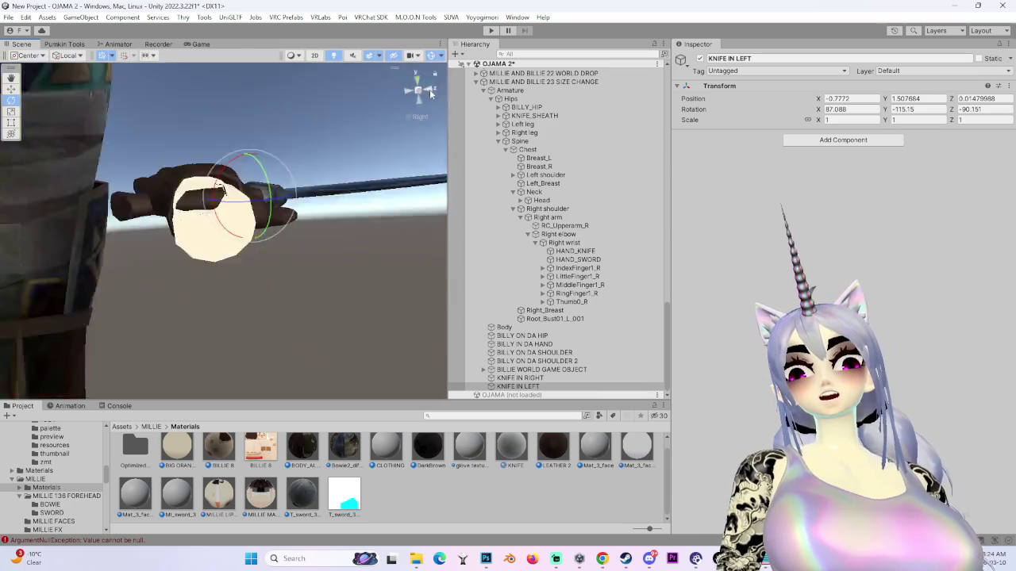
left_click(419, 79)
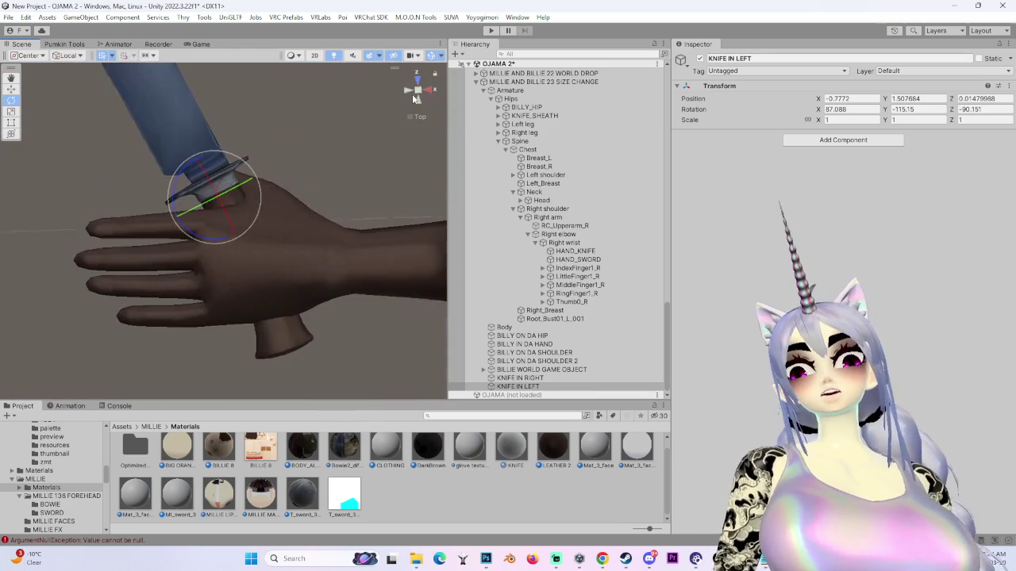
key("w")
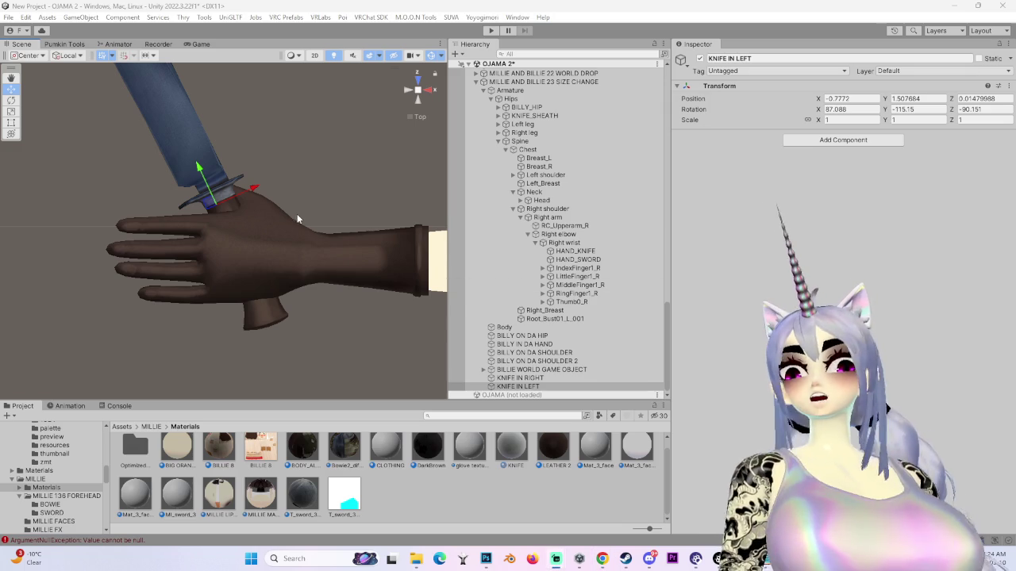
mouse_move(312, 249)
left_mouse_down()
mouse_move(281, 246)
mouse_move(359, 268)
left_mouse_up()
- Add a Parent Constraint to KNIFE IN LEFT with one empty source slot
left_click(843, 140)
type("parent")
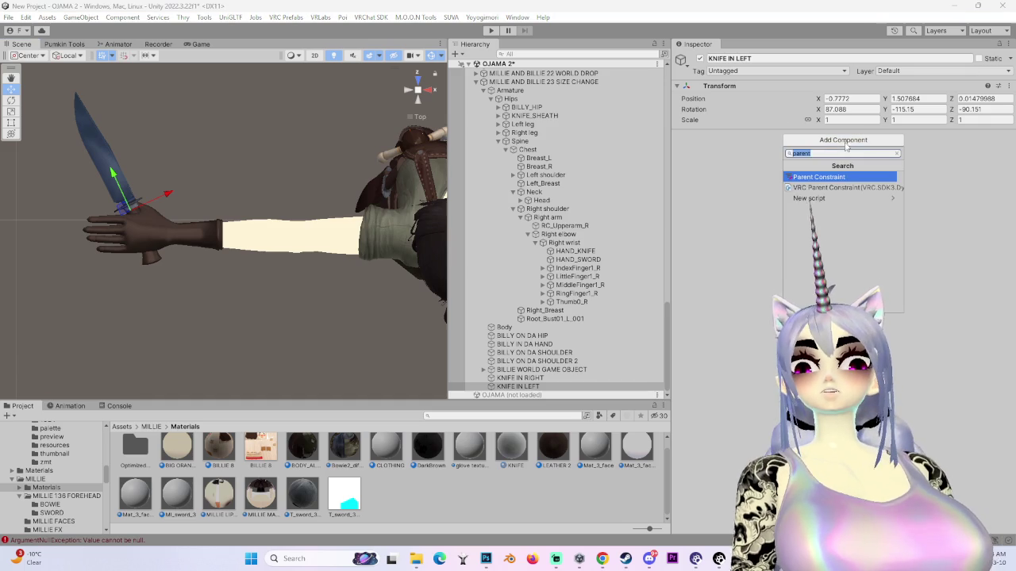
key("Return")
left_click(710, 181)
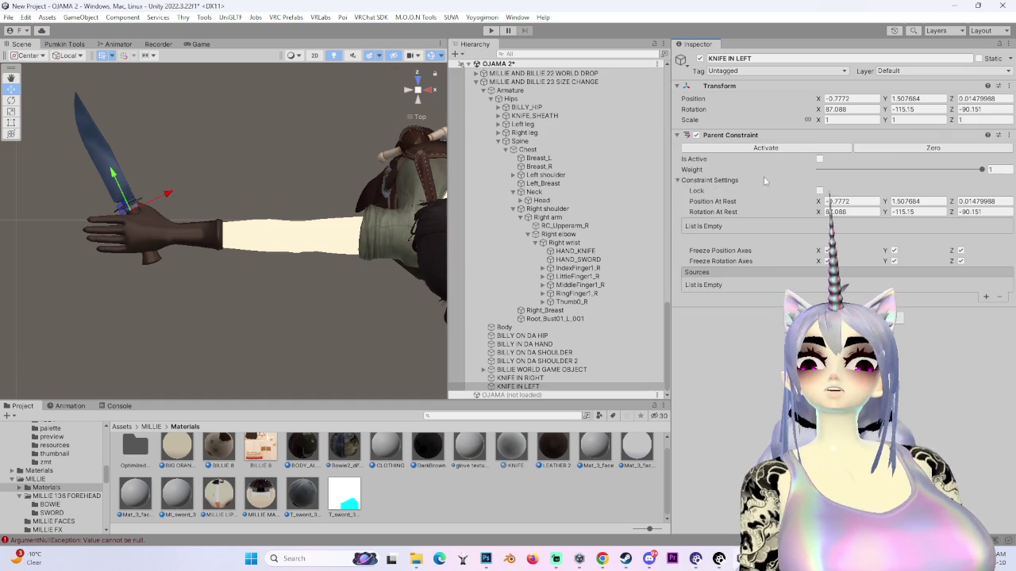
left_click(986, 321)
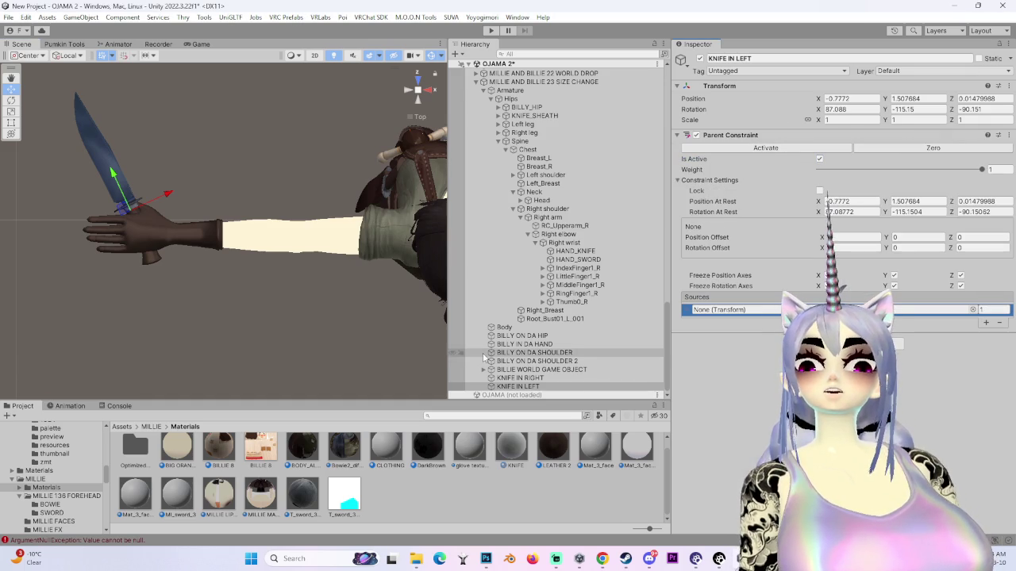
scroll(515, 357, "up", 3)
- Make the Left wrist bone the constraint's source and tick Lock
left_click(514, 239)
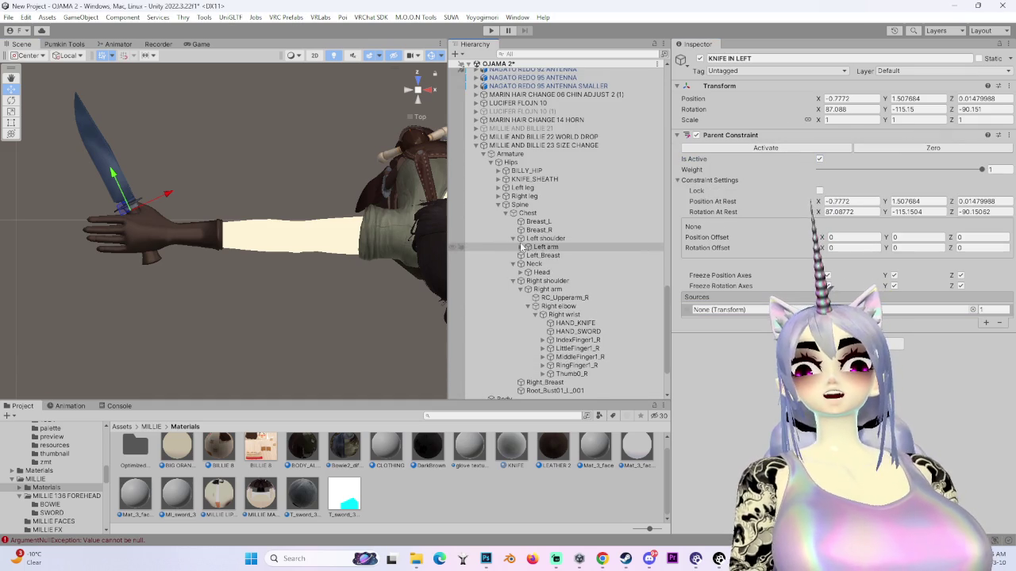
left_click(521, 247)
left_click(528, 256)
left_click_drag(568, 267, 719, 310)
left_click(819, 190)
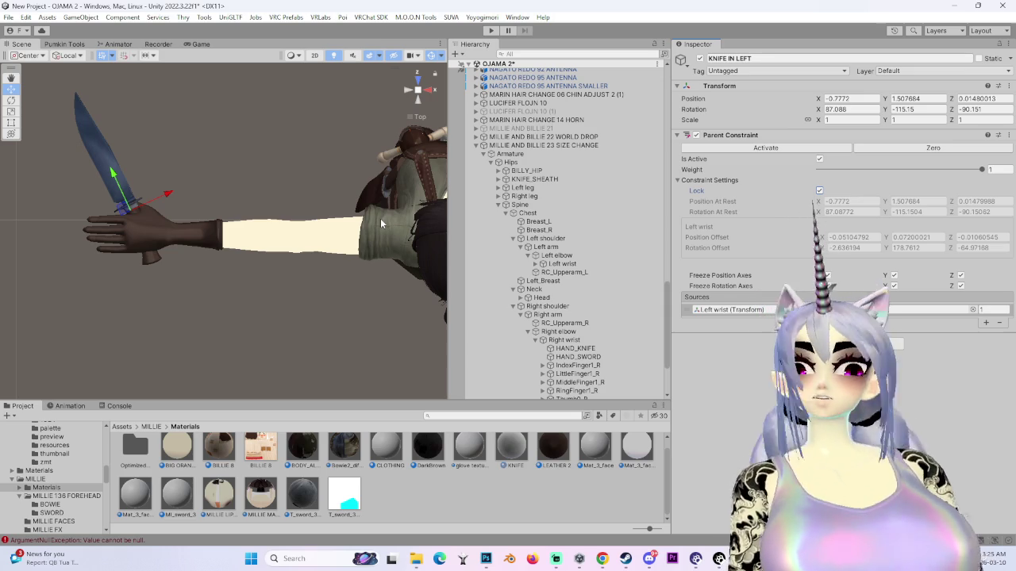
left_click_drag(308, 208, 351, 140)
left_click(421, 99)
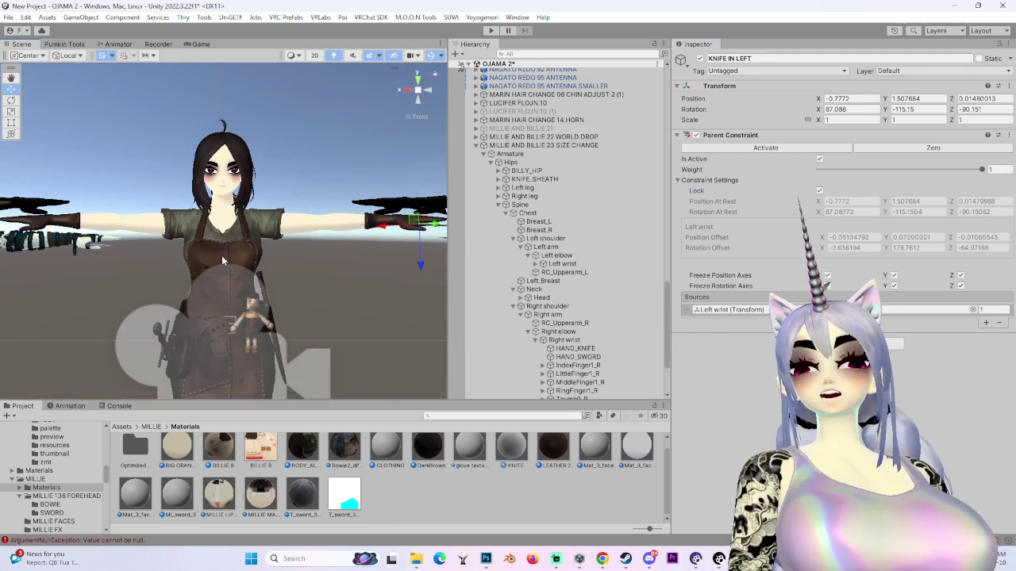
left_click(261, 292)
left_click_drag(220, 244, 264, 147)
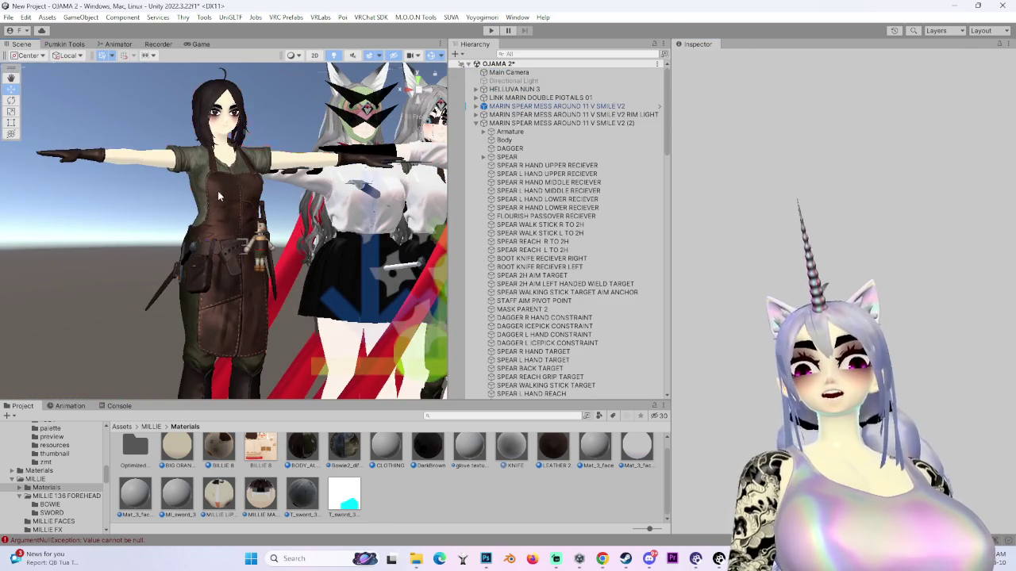
left_click(217, 191)
key("f")
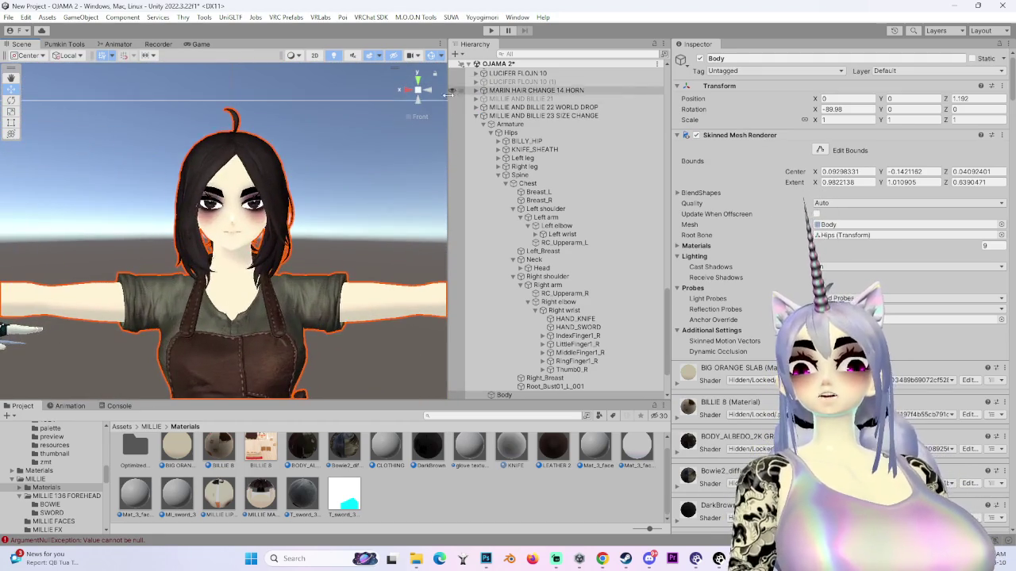
left_click(429, 92)
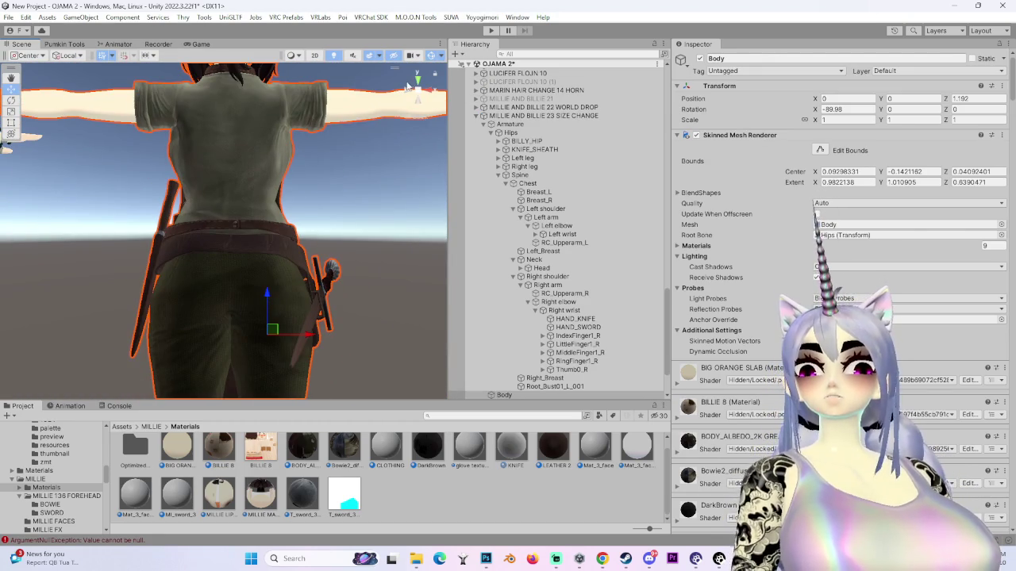
left_click(409, 84)
scroll(221, 209, "up", 3)
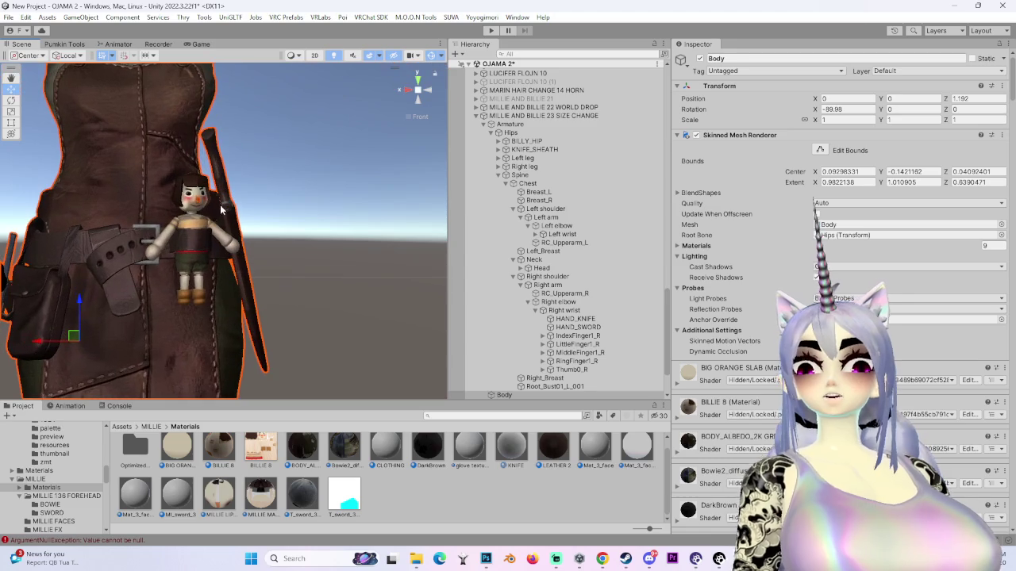
left_click(431, 93)
left_click(406, 88)
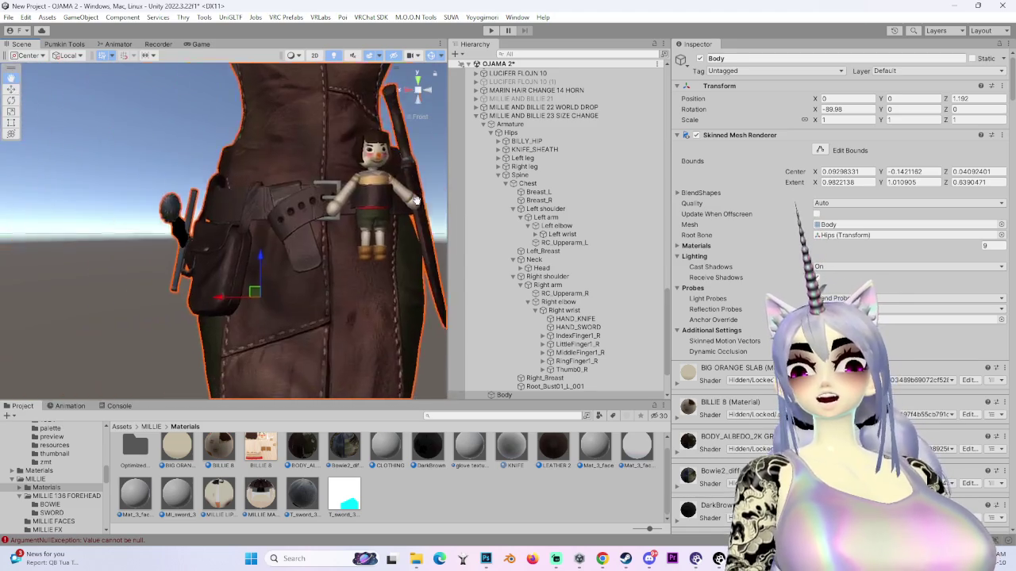
mouse_move(424, 245)
left_mouse_down()
mouse_move(343, 260)
mouse_move(347, 324)
mouse_move(412, 95)
left_mouse_up()
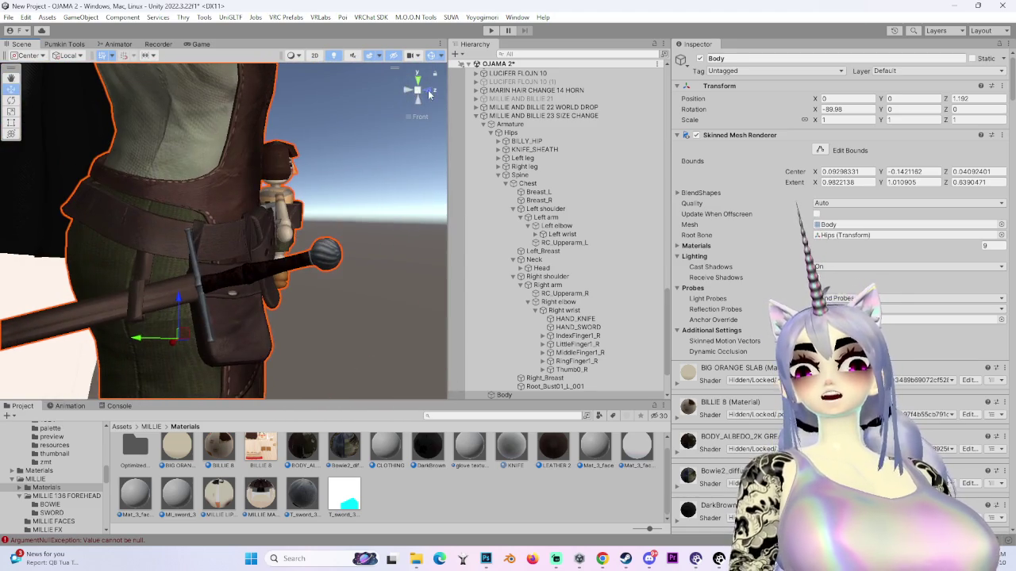
left_click(413, 94)
left_click(430, 93)
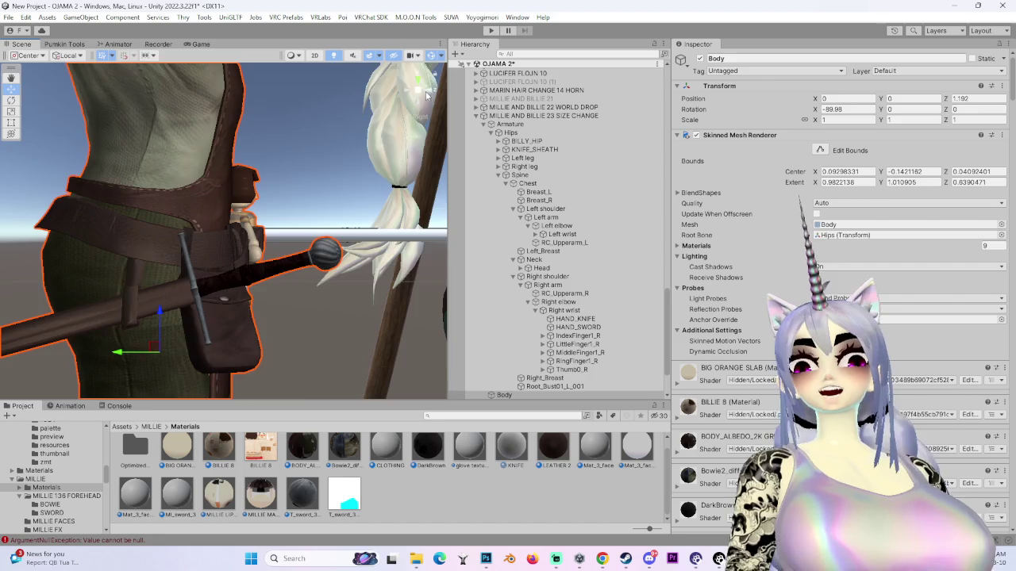
left_click(428, 92)
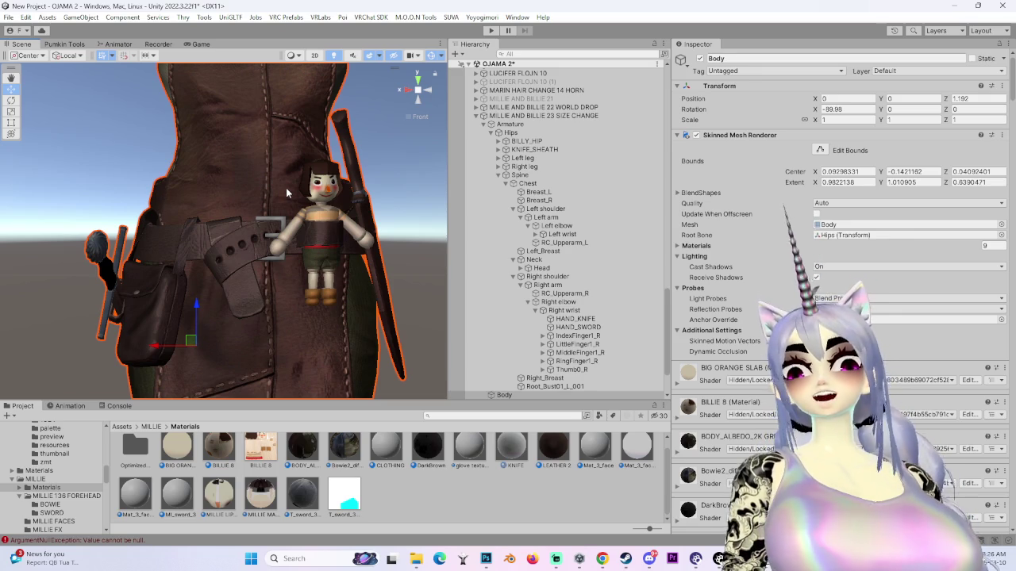
scroll(278, 225, "down", 5)
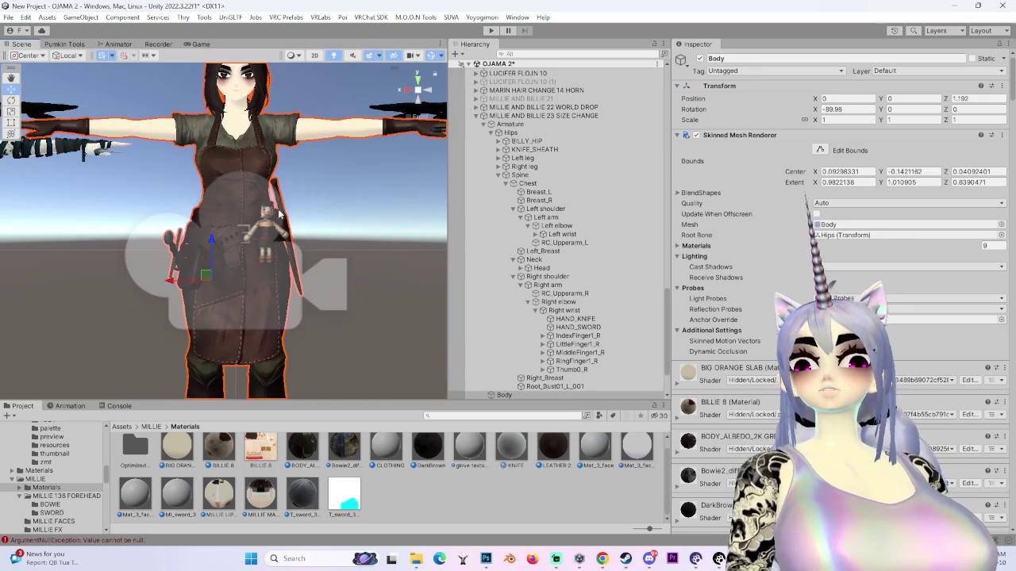
left_click(418, 79)
scroll(66, 315, "up", 5)
scroll(256, 287, "down", 3)
left_click(574, 318)
- Set HAND_KNIFE's source weights to 1 for KNIFE IN RIGHT and 0 for KNIFE IN LEFT
left_click(992, 202)
type("1")
left_click(992, 215)
type("0")
mouse_move(444, 236)
left_mouse_down()
mouse_move(241, 243)
mouse_move(204, 208)
left_mouse_up()
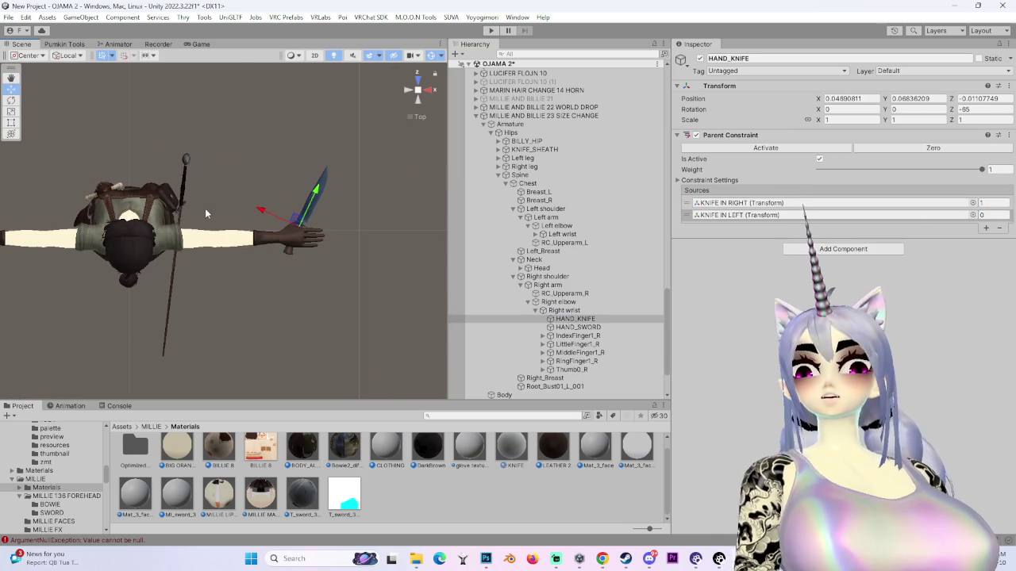
scroll(206, 213, "up", 4)
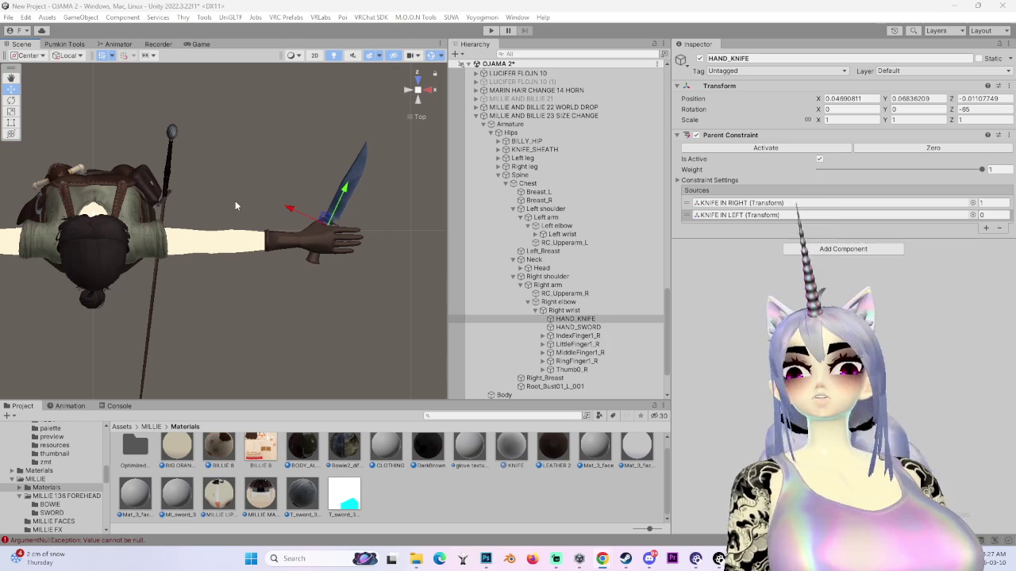
mouse_move(419, 111)
left_mouse_down()
mouse_move(294, 136)
mouse_move(321, 318)
left_mouse_up()
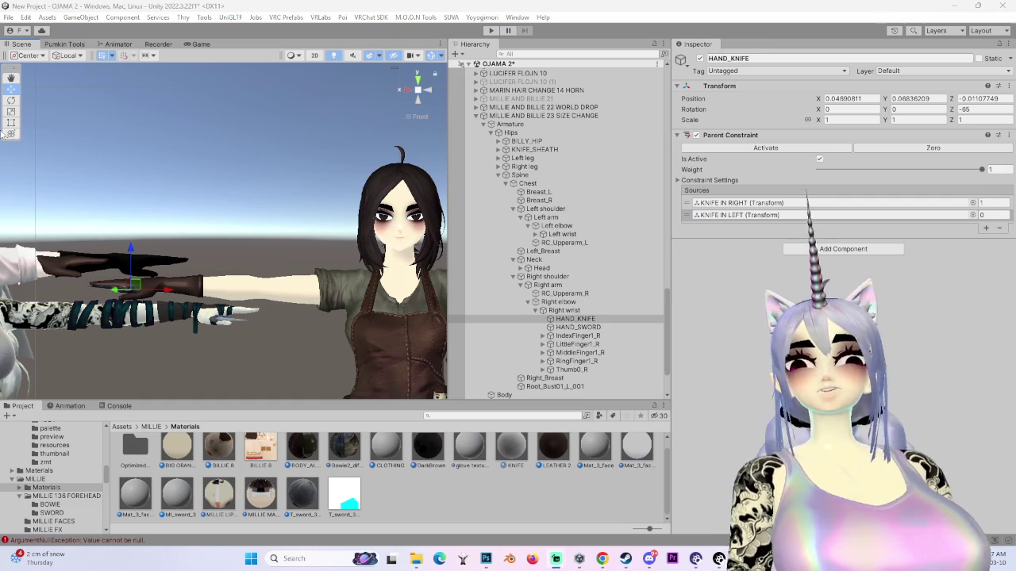
scroll(204, 242, "down", 5)
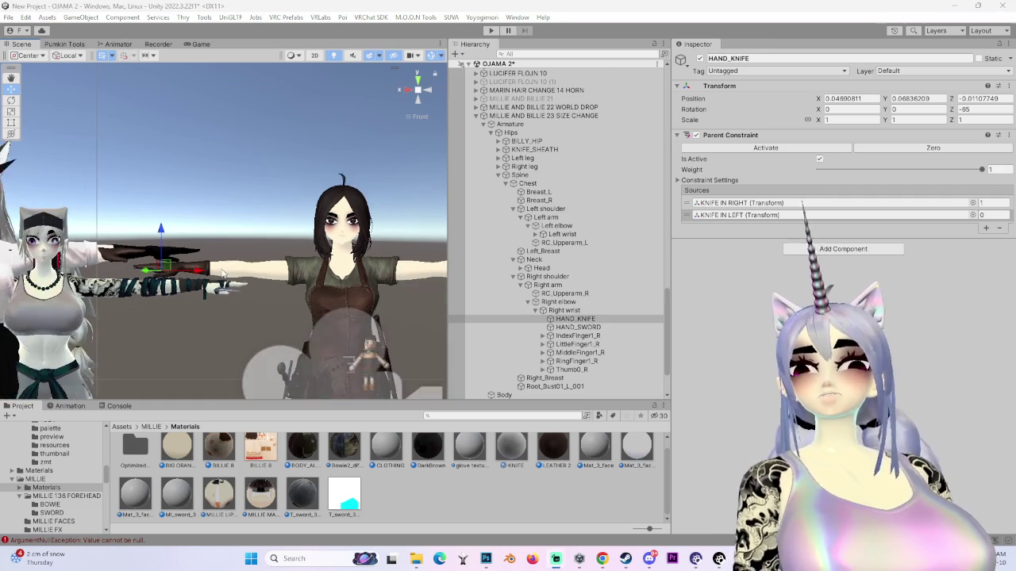
- Select the spear avatar MARIN SPEAR MESS AROUND 11 V SMILE V2 (2) and frame it
left_click(205, 242)
key("f")
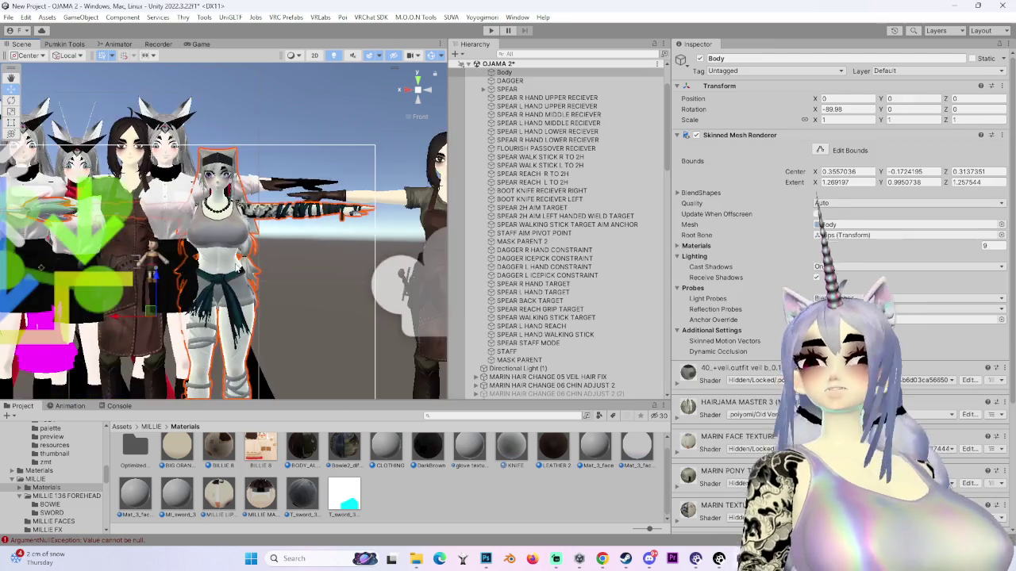
scroll(556, 238, "up", 3)
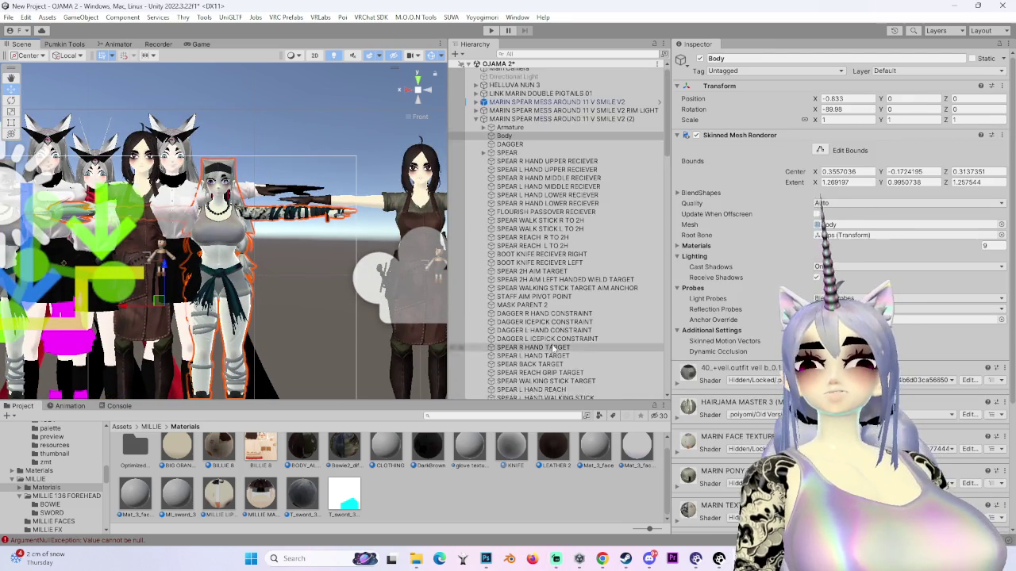
left_click(550, 125)
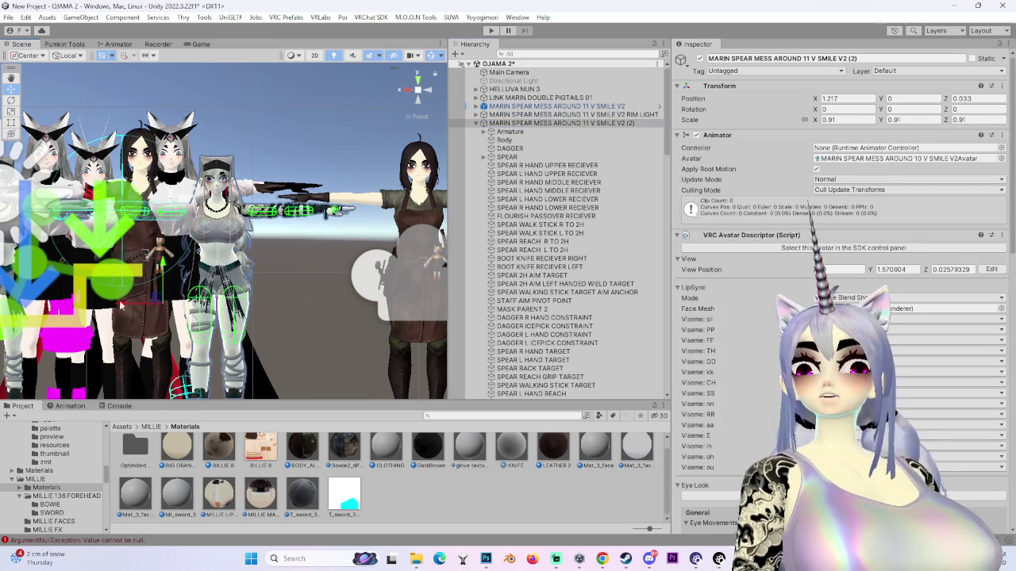
key("f")
mouse_move(175, 362)
left_mouse_down()
mouse_move(168, 266)
mouse_move(341, 318)
mouse_move(241, 300)
mouse_move(424, 295)
mouse_move(412, 238)
mouse_move(381, 262)
mouse_move(280, 285)
mouse_move(427, 302)
mouse_move(381, 310)
left_mouse_up()
- Move the spear avatar left, forward and slightly up to about 1.077, 0, 1.152
key("e")
key("w")
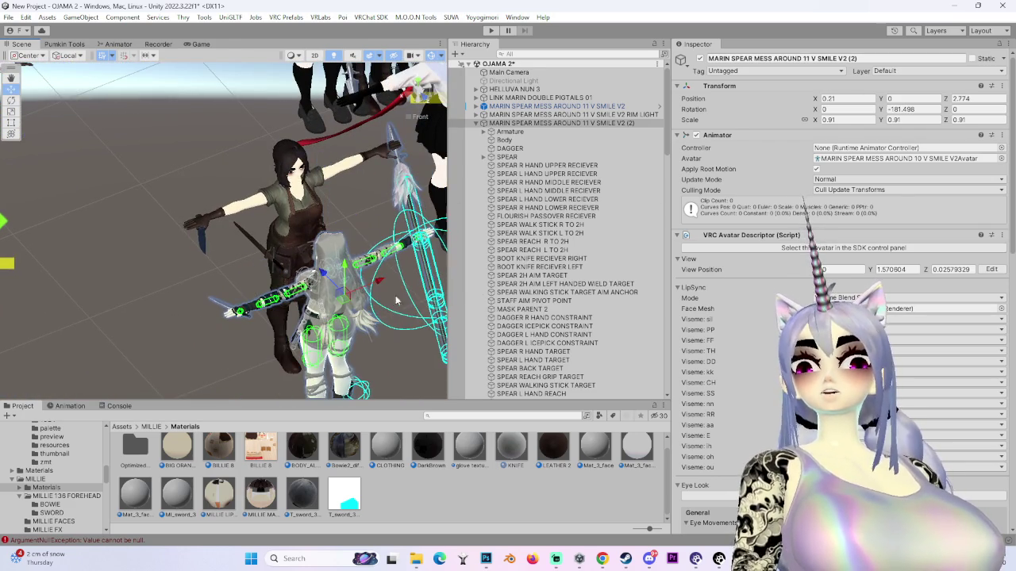
left_click(419, 93)
left_click_drag(379, 355, 359, 347)
key("f")
left_click(419, 101)
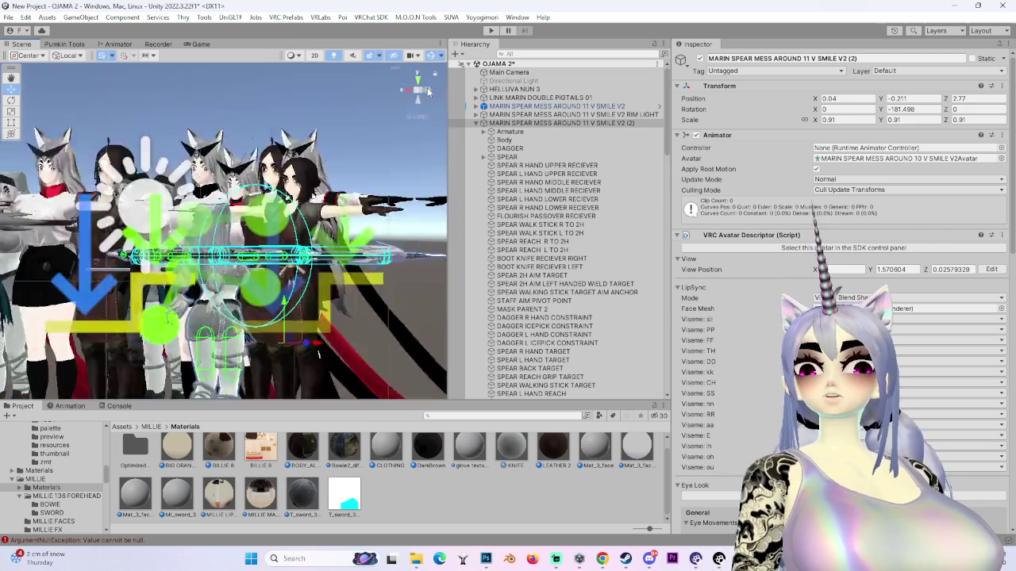
left_click_drag(286, 360, 376, 359)
left_click_drag(334, 325, 300, 280)
- Turn the spear avatar around its vertical axis to face forward, undoing the last change
key("e")
mouse_move(296, 343)
left_mouse_down()
mouse_move(285, 361)
mouse_move(319, 365)
mouse_move(294, 403)
mouse_move(326, 388)
mouse_move(304, 388)
mouse_move(294, 395)
mouse_move(309, 406)
mouse_move(276, 415)
mouse_move(315, 412)
left_mouse_up()
mouse_move(365, 324)
left_mouse_down()
mouse_move(361, 283)
mouse_move(408, 245)
mouse_move(274, 232)
mouse_move(262, 262)
mouse_move(298, 322)
mouse_move(161, 339)
mouse_move(329, 270)
mouse_move(301, 238)
mouse_move(358, 182)
left_mouse_up()
key("ctrl+z")
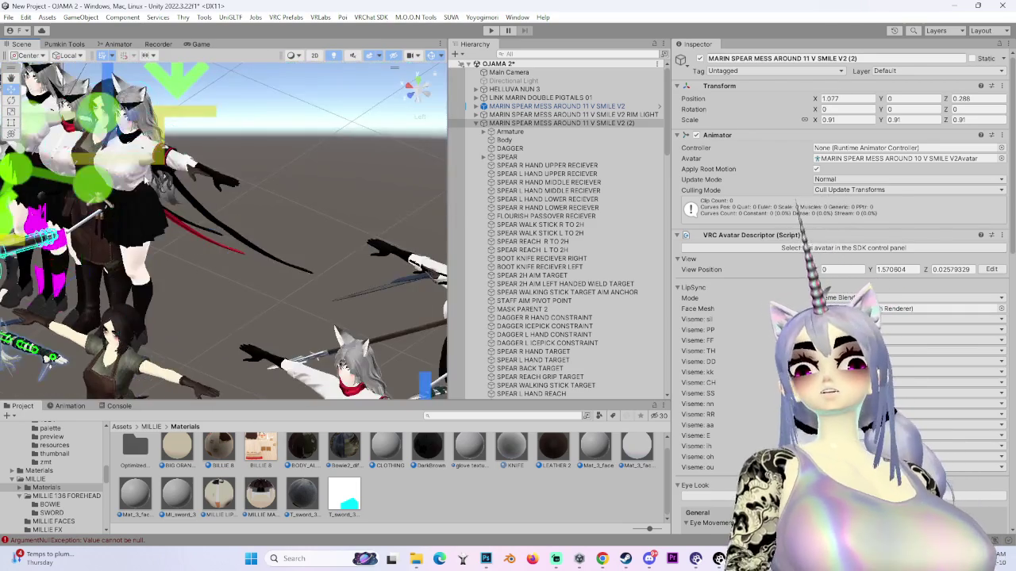
- Orbit around the group of avatars to check the placement, then select the brown-apron avatar
mouse_move(238, 318)
left_mouse_down()
mouse_move(191, 290)
mouse_move(270, 206)
left_mouse_up()
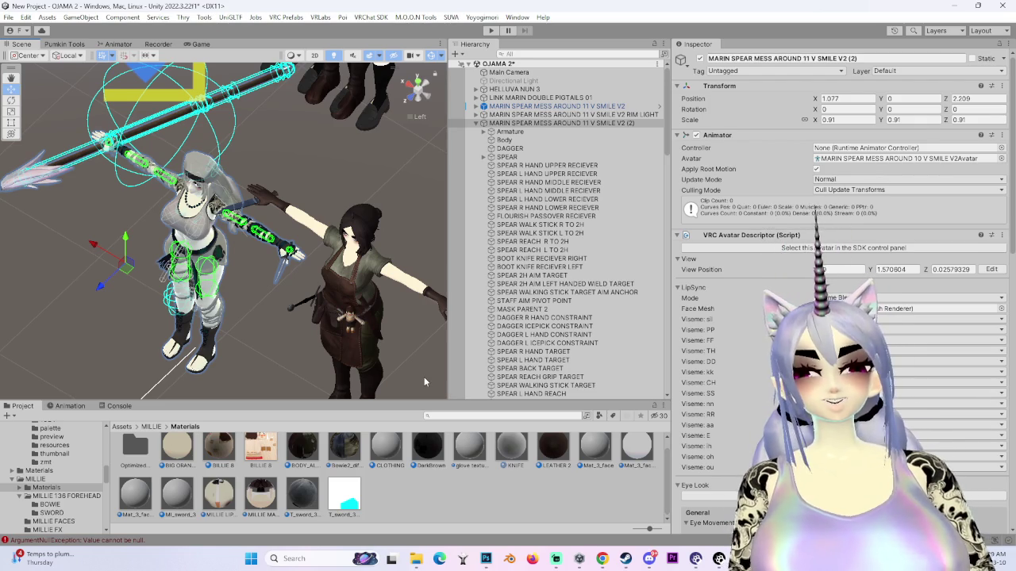
left_click_drag(425, 381, 446, 262)
scroll(265, 277, "up", 5)
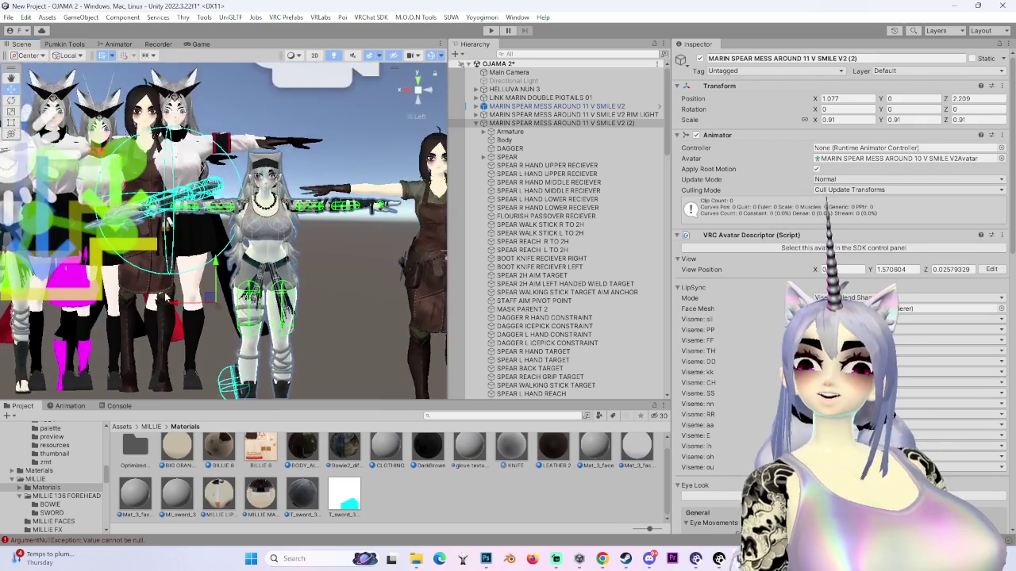
scroll(265, 275, "up", 2)
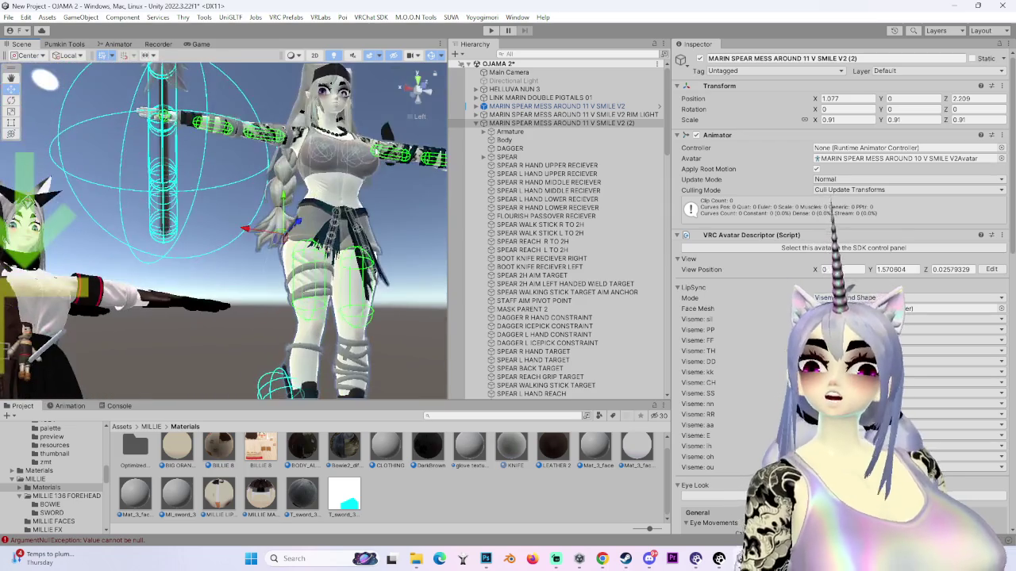
scroll(274, 270, "down", 5)
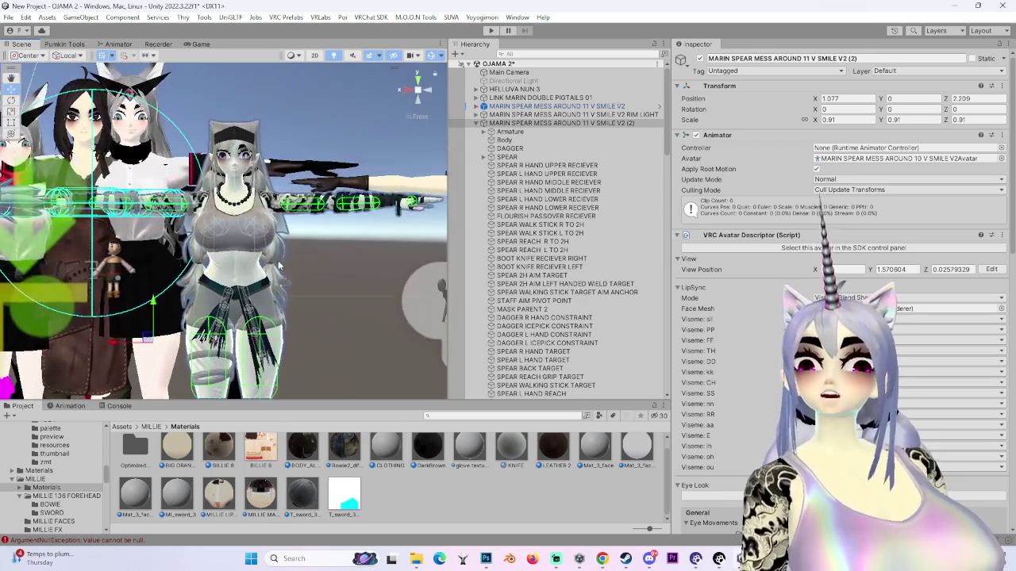
mouse_move(279, 265)
left_mouse_down()
mouse_move(361, 341)
mouse_move(263, 371)
left_mouse_up()
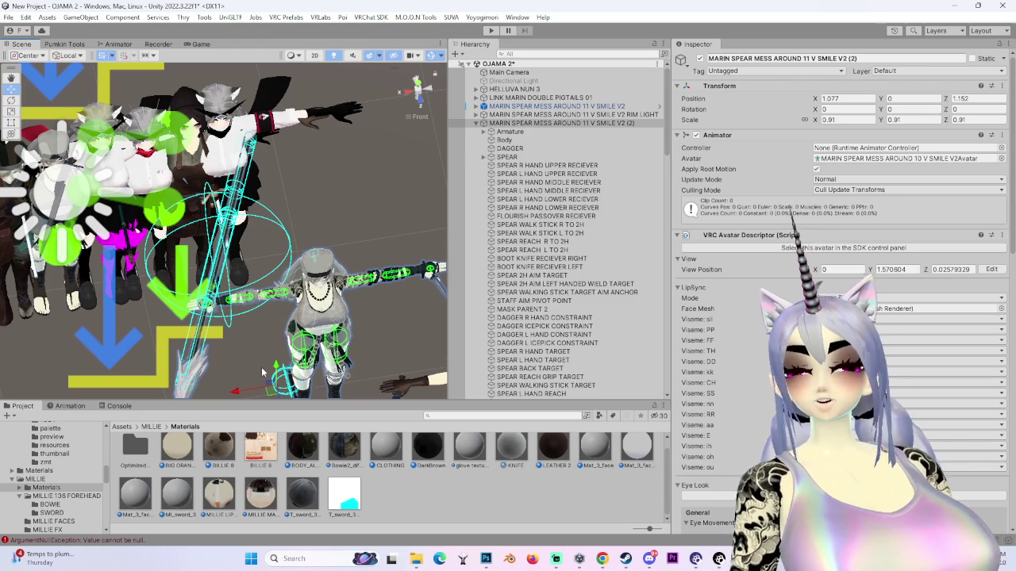
mouse_move(262, 372)
left_mouse_down()
mouse_move(289, 186)
mouse_move(225, 216)
mouse_move(238, 216)
left_mouse_up()
mouse_move(437, 97)
left_mouse_down()
mouse_move(219, 185)
mouse_move(346, 243)
mouse_move(121, 212)
left_mouse_up()
mouse_move(426, 93)
left_mouse_down()
mouse_move(274, 111)
mouse_move(189, 223)
left_mouse_up()
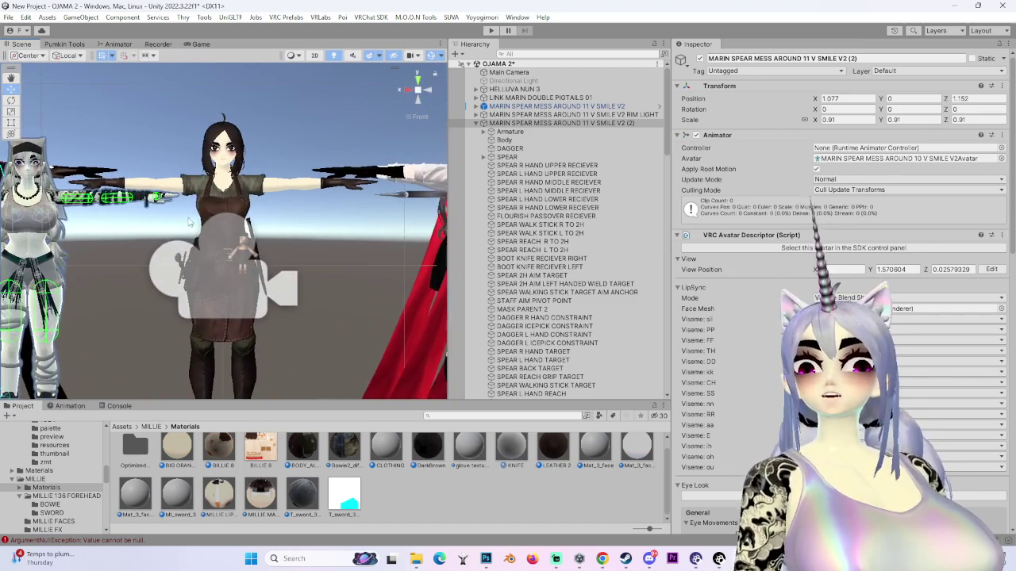
scroll(189, 223, "up", 2)
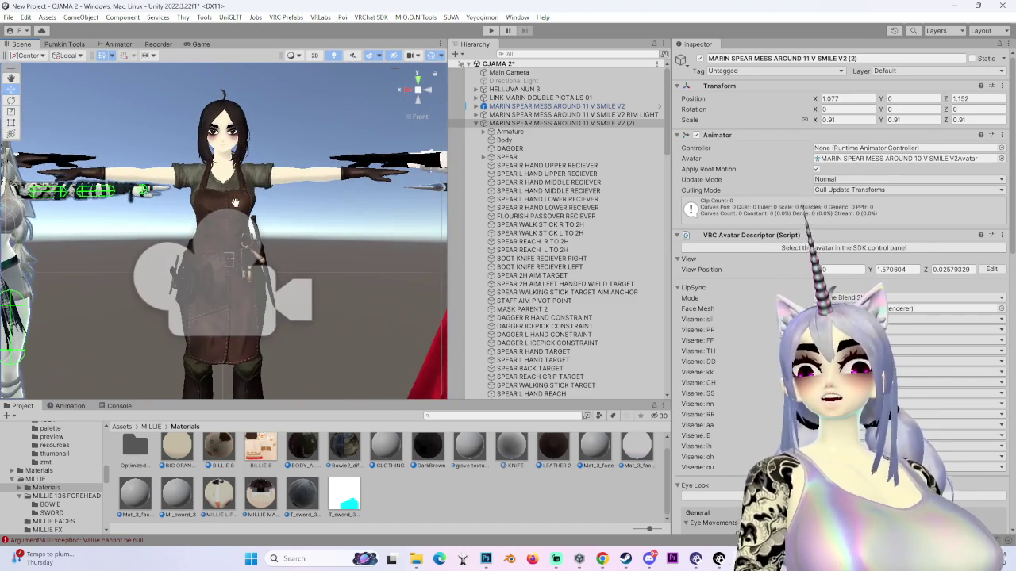
scroll(235, 204, "down", 2)
left_click(235, 203)
- Frame the size-change avatar and zoom in for a close look at it
double_click(544, 116)
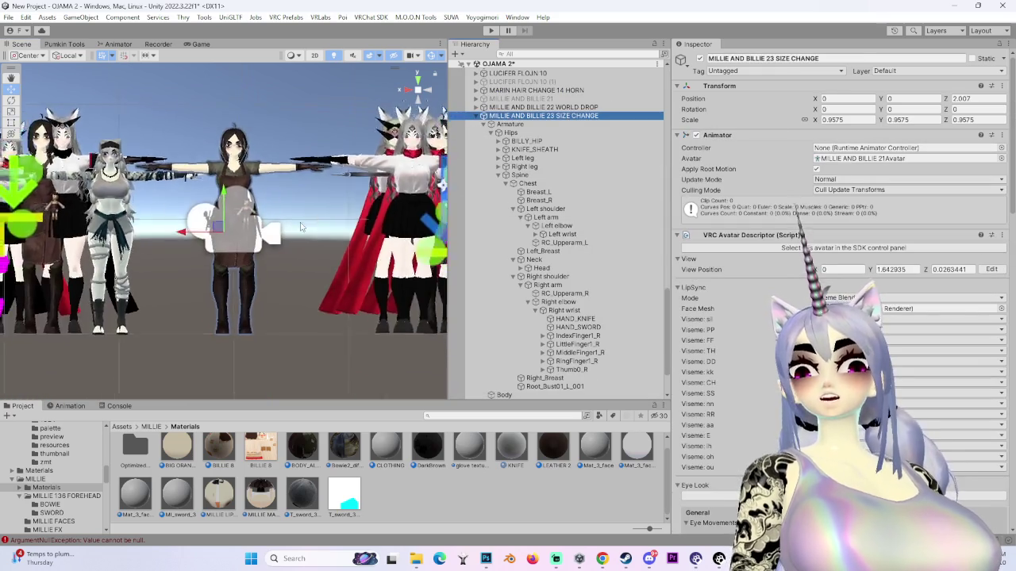
scroll(302, 241, "up", 5)
left_click_drag(302, 241, 288, 376)
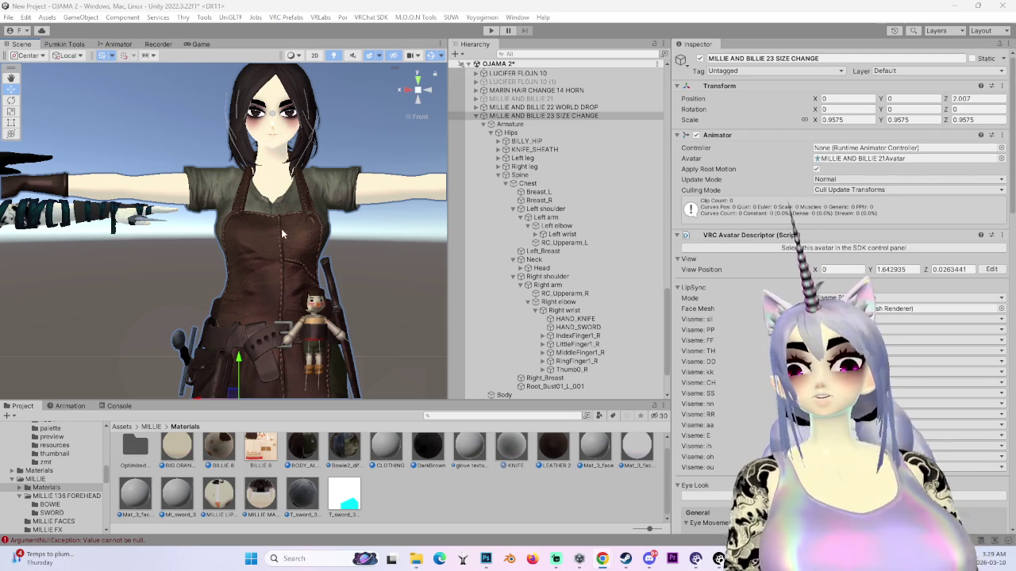
scroll(288, 221, "up", 5)
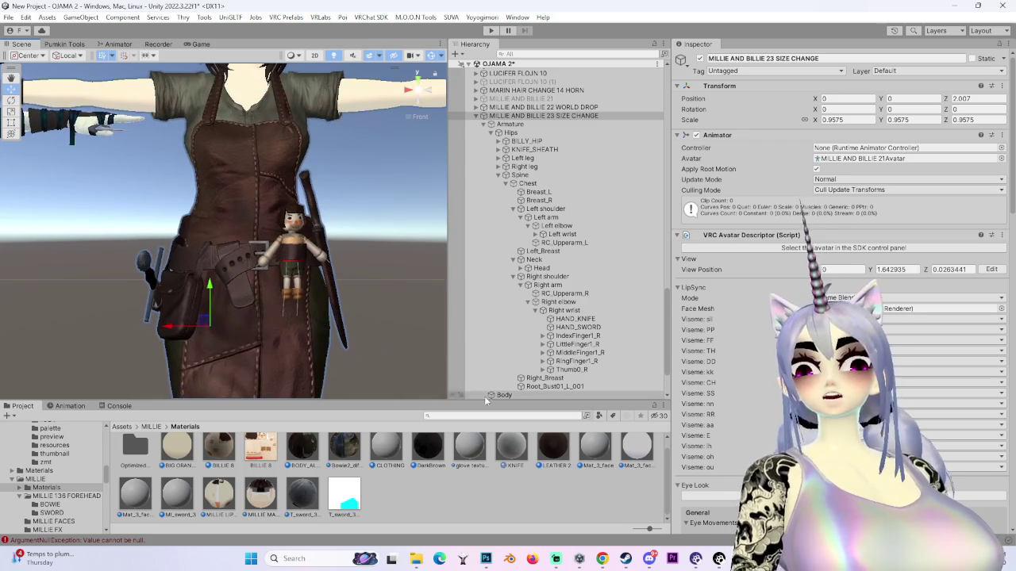
- Check the to-do notes in Notepad, return to the editor, then bring up Discord
mouse_move(603, 561)
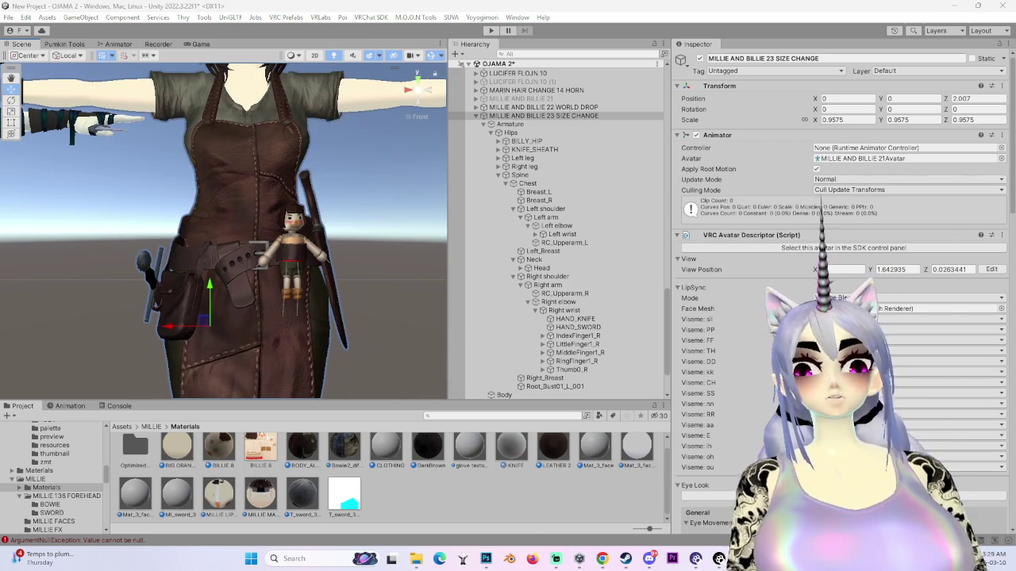
key("alt+Tab")
left_click_drag(746, 119, 767, 127)
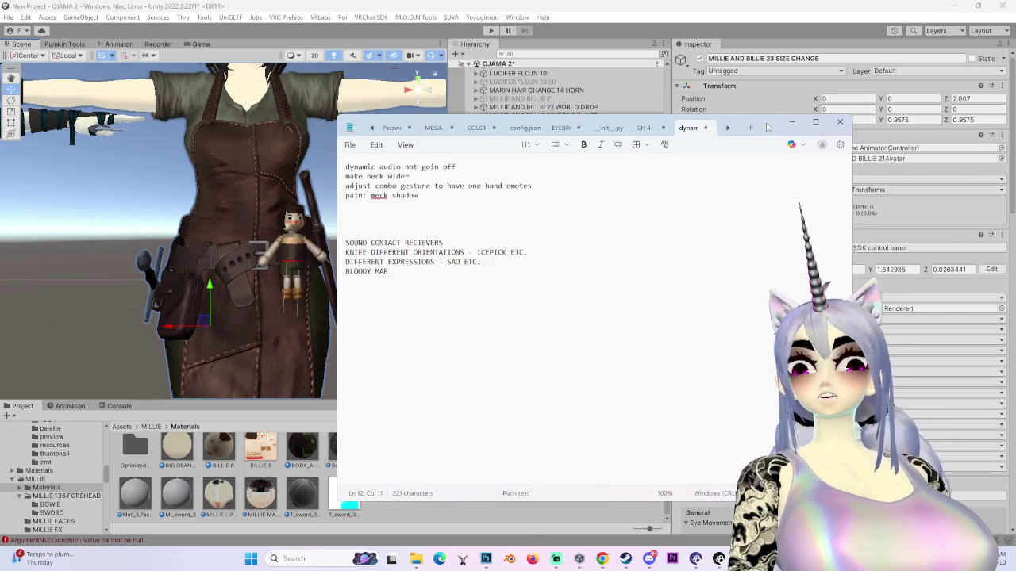
key("alt+Tab")
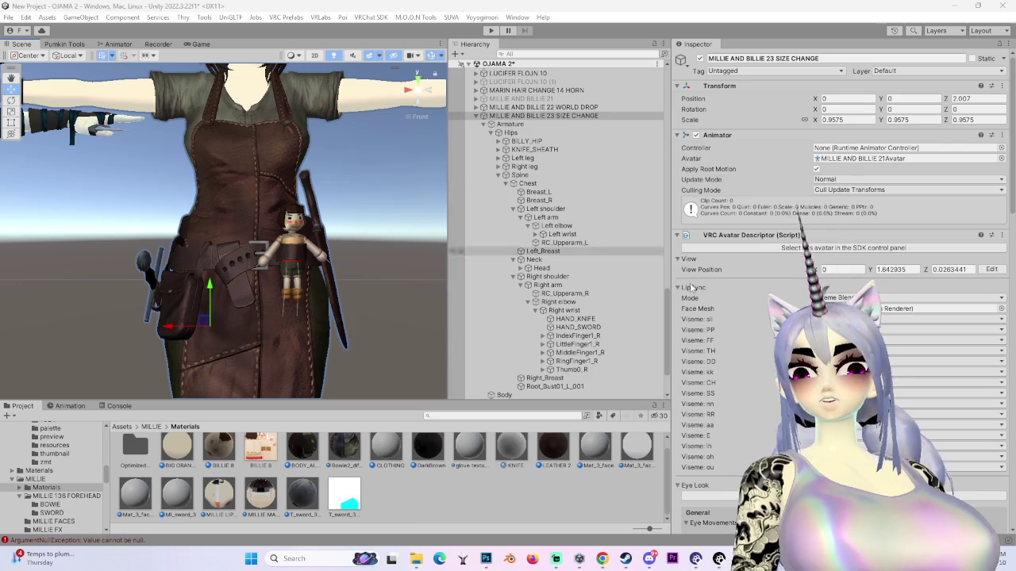
scroll(857, 424, "down", 10)
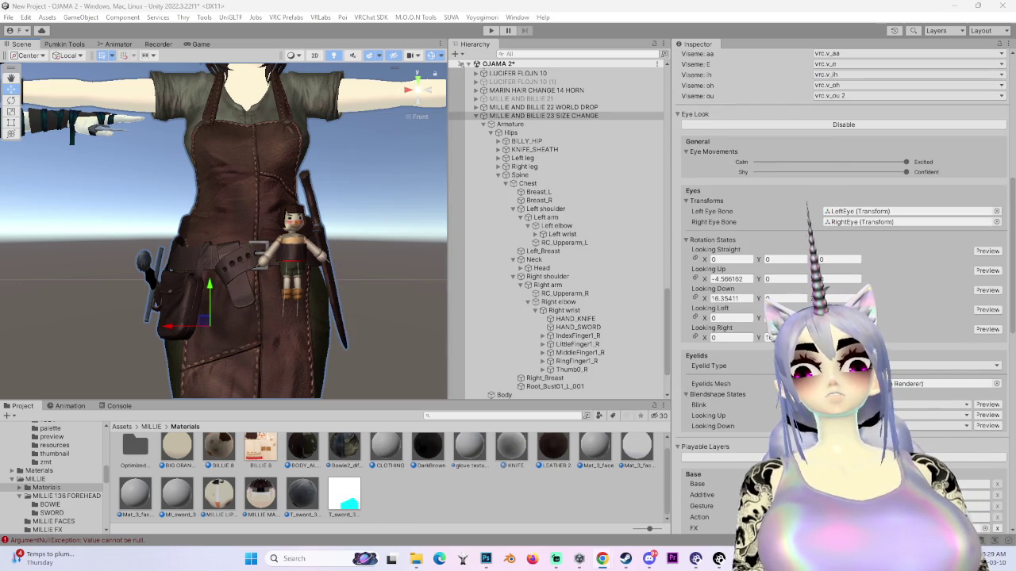
left_click(649, 559)
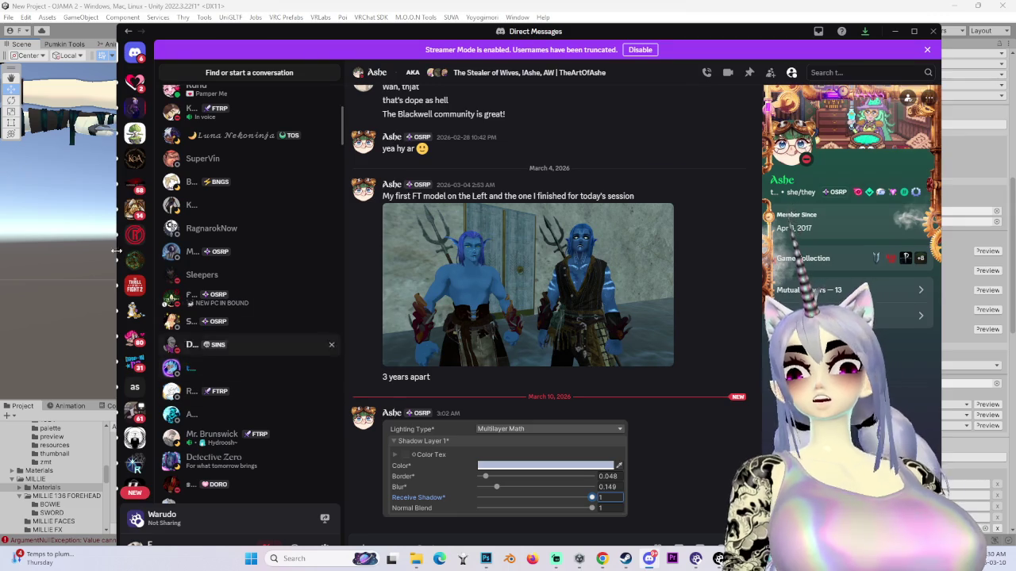
- Scroll the DM and preview the Iron Dorothy fan art full size, then close it
scroll(465, 413, "up", 3)
scroll(464, 413, "up", 15)
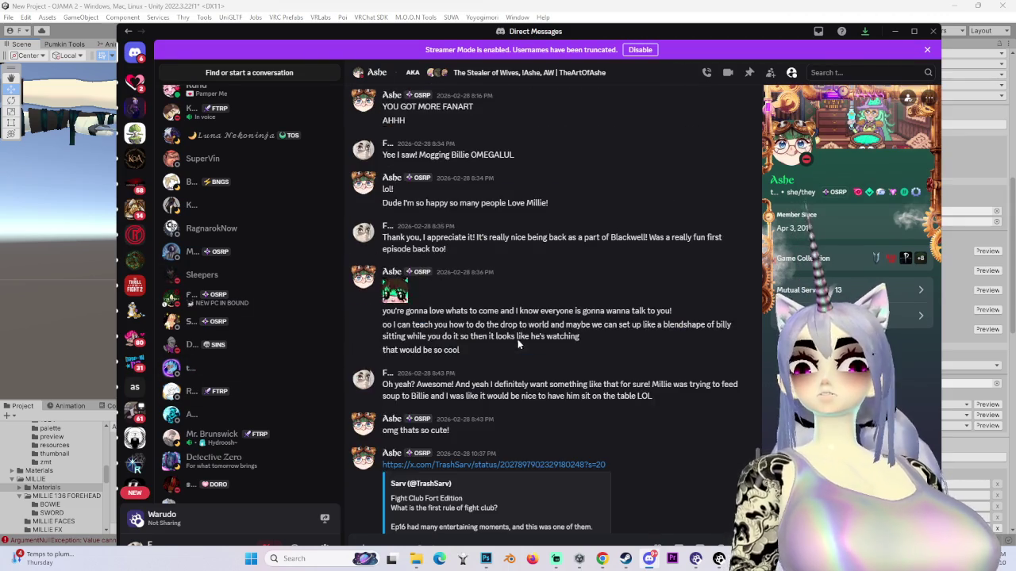
scroll(501, 355, "up", 3)
scroll(476, 341, "down", 5)
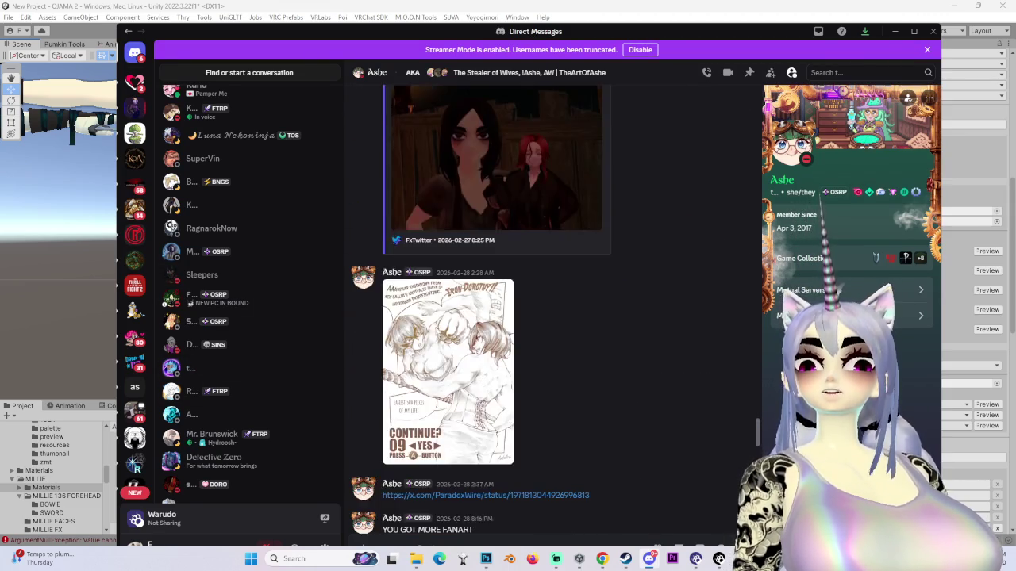
left_click(435, 325)
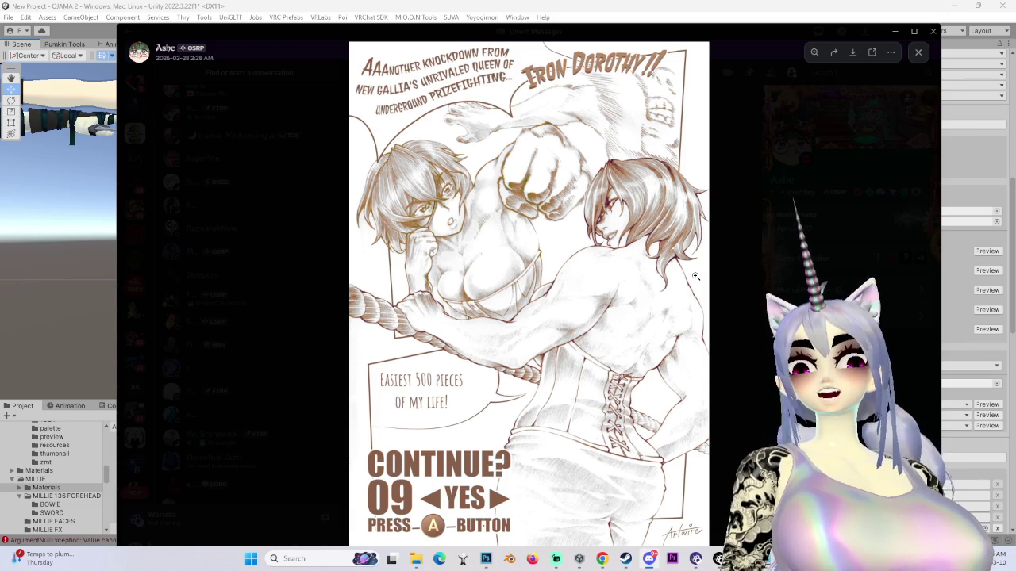
left_click(741, 309)
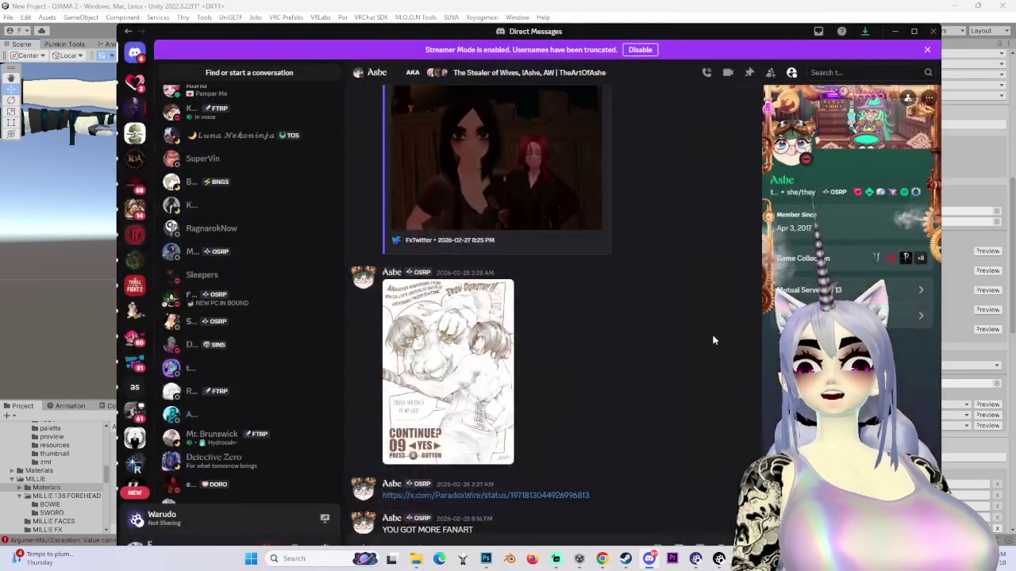
- Scroll up to the forwarded weapon hit sounds instructions and maximize the Discord window
scroll(658, 357, "up", 4)
scroll(687, 388, "up", 15)
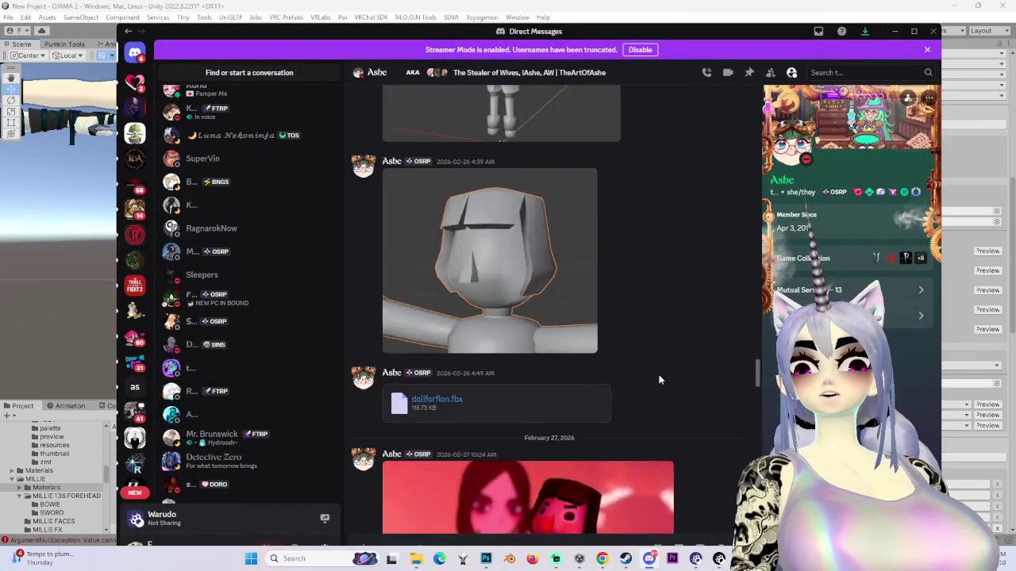
scroll(640, 379, "up", 5)
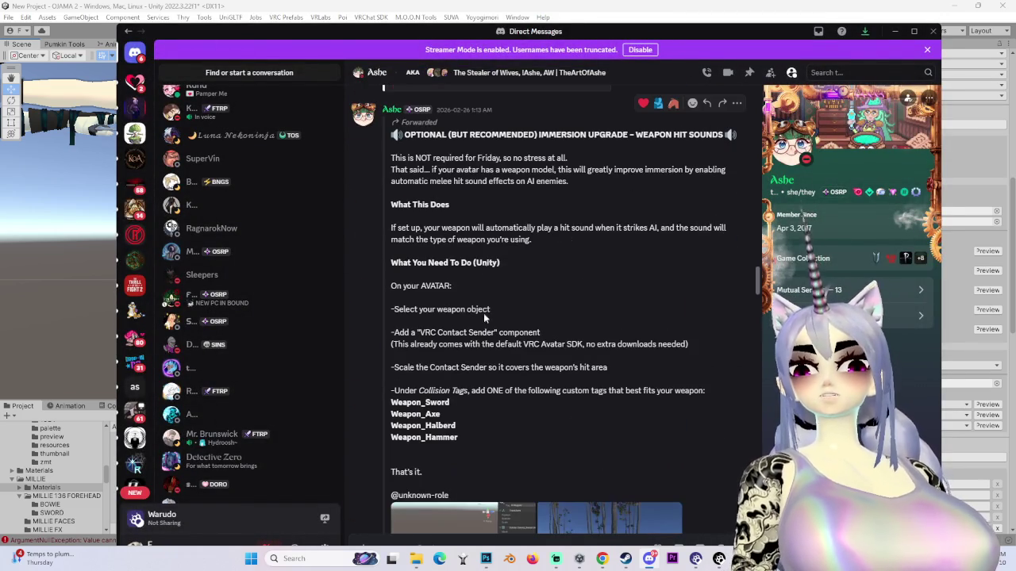
left_click_drag(492, 368, 572, 368)
left_click(492, 358)
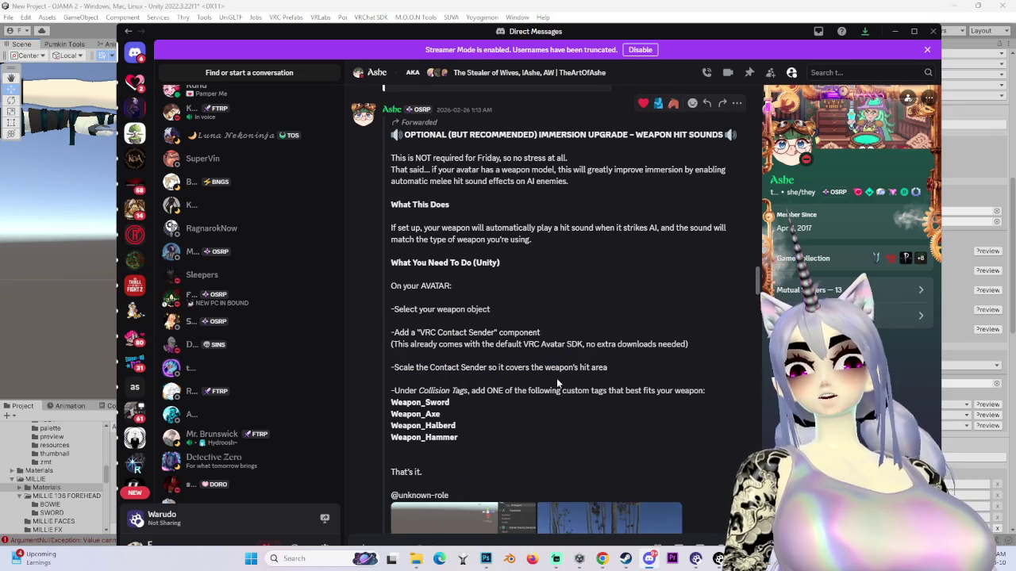
key("super+Up")
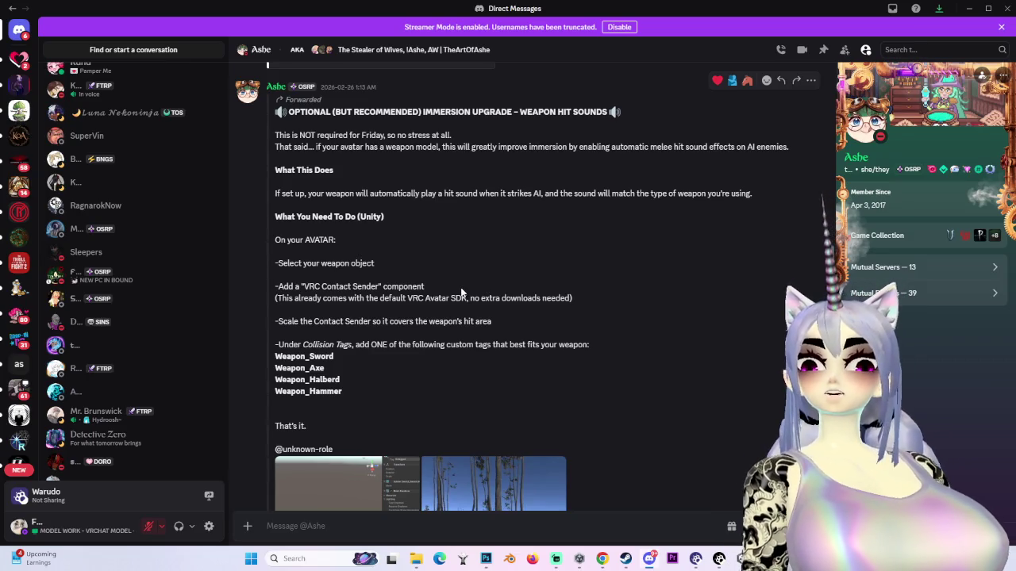
- View the upper puppet image full size in the Discord DM several times
scroll(434, 349, "down", 3)
scroll(434, 350, "down", 10)
scroll(422, 352, "up", 5)
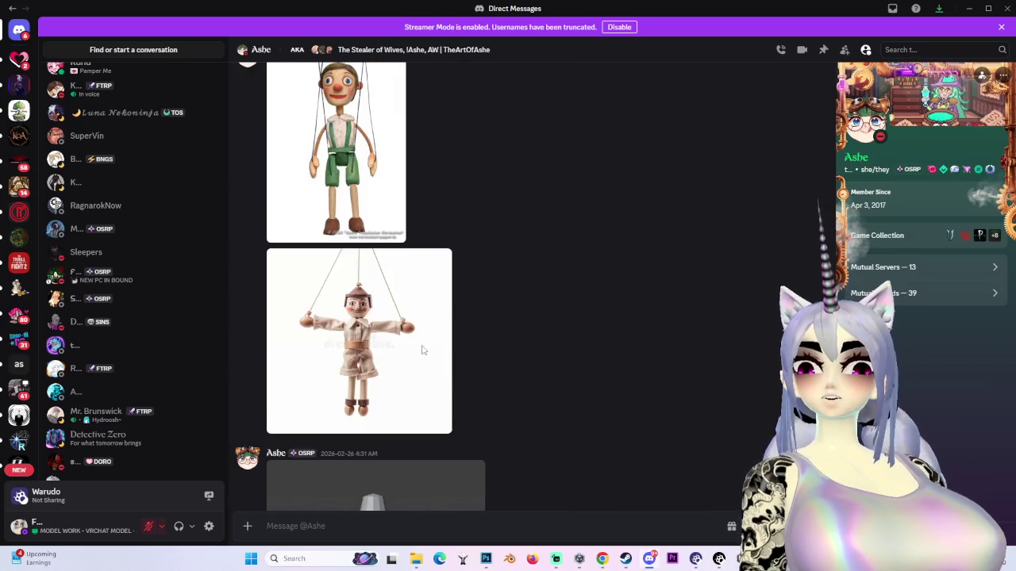
left_click(334, 188)
left_click(697, 212)
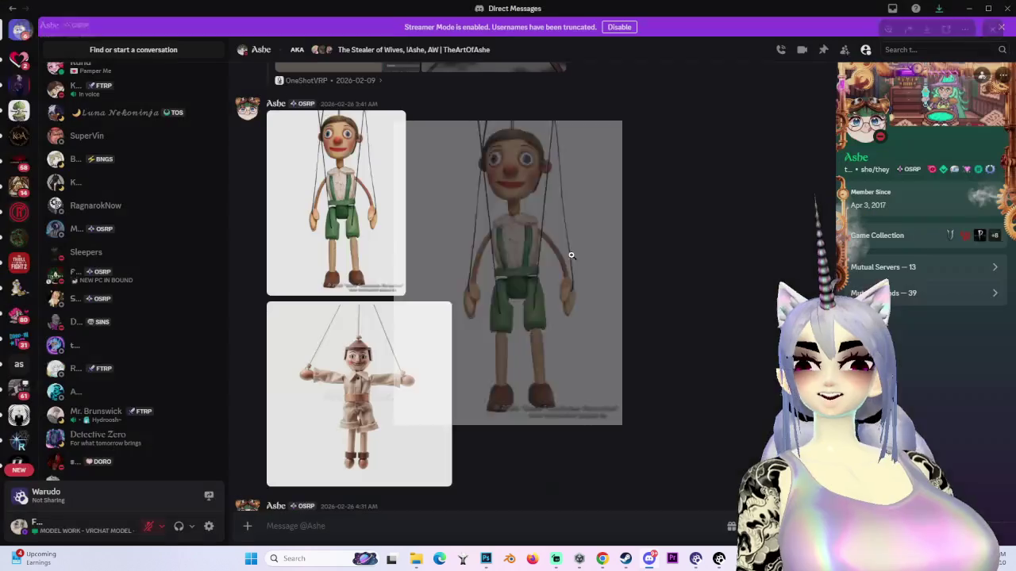
left_click(335, 203)
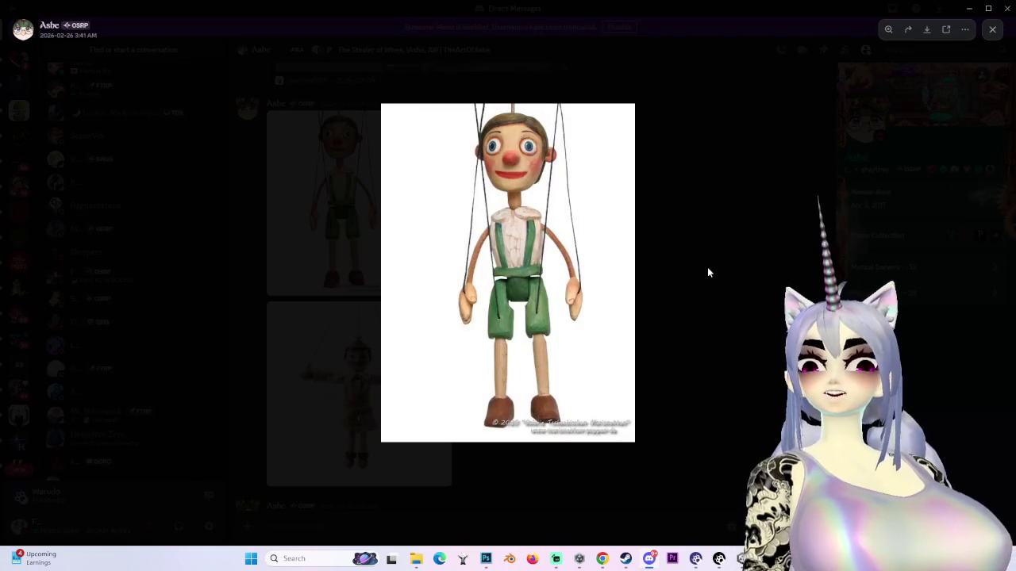
left_click(698, 251)
left_click(387, 210)
left_click(367, 222)
left_click(363, 225)
left_click(505, 357)
- View the Continue? 09 fan art and the green-overall puppet image full size
scroll(504, 361, "down", 8)
scroll(500, 357, "down", 10)
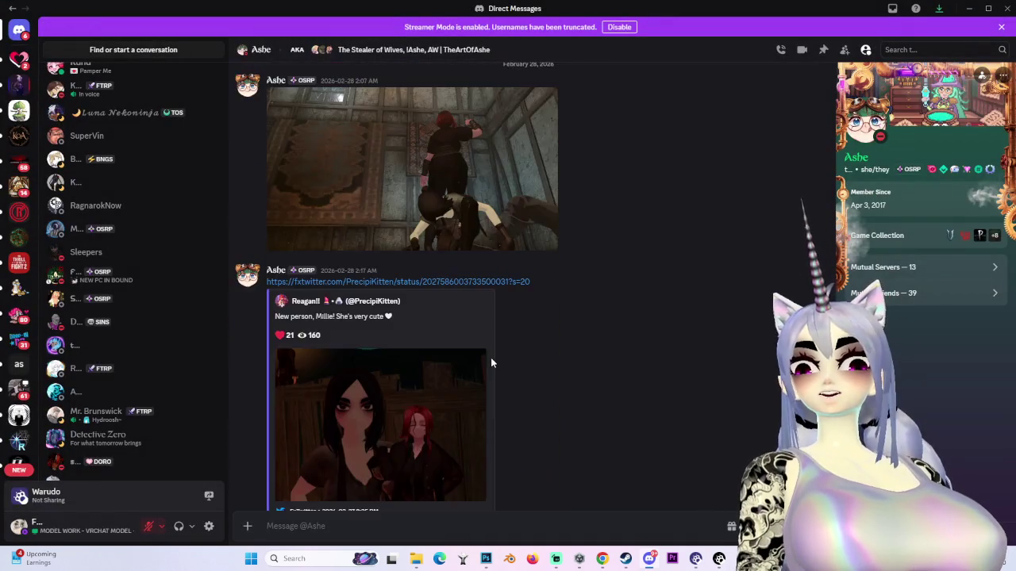
scroll(547, 355, "up", 3)
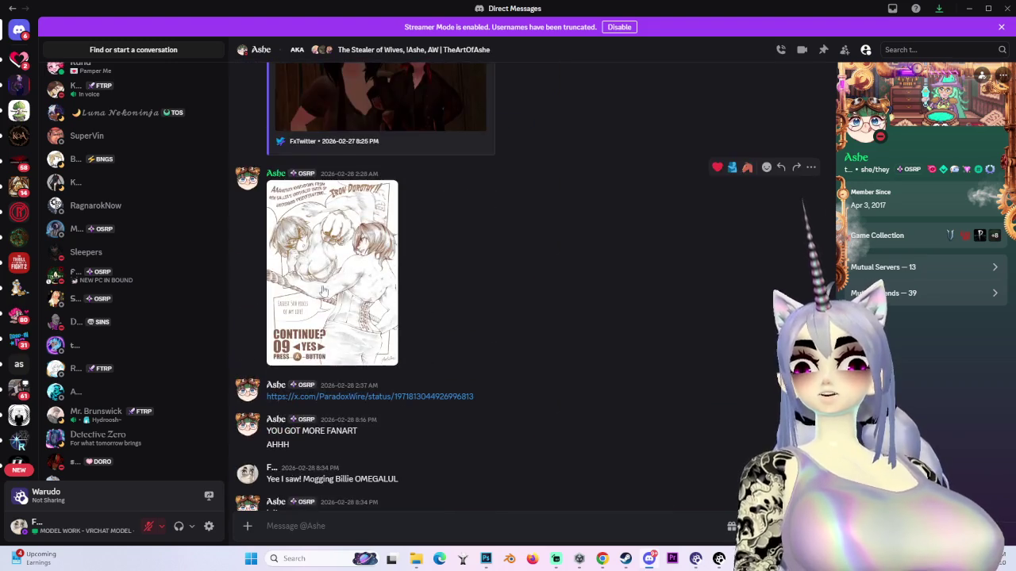
left_click(334, 270)
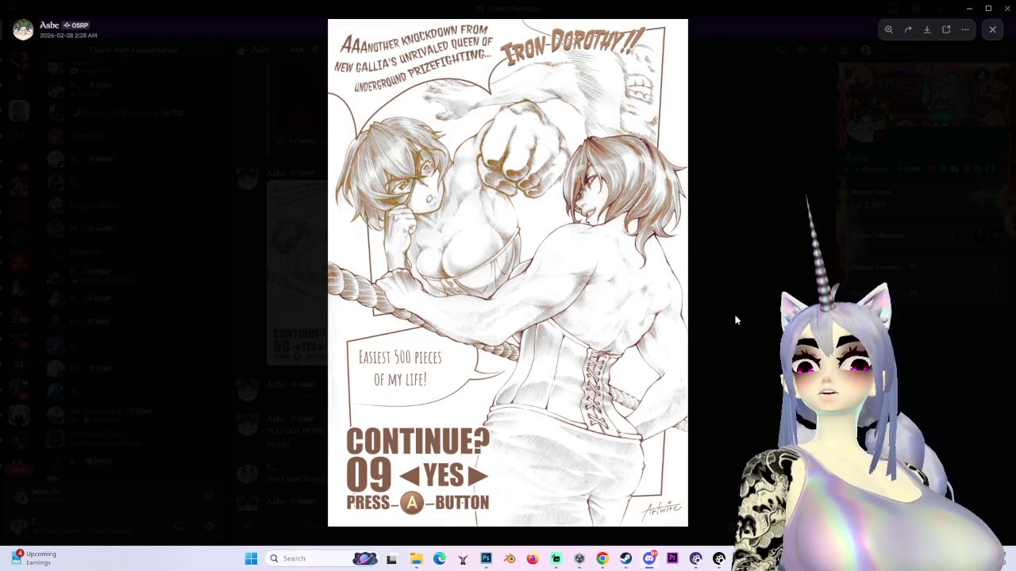
left_click(690, 309)
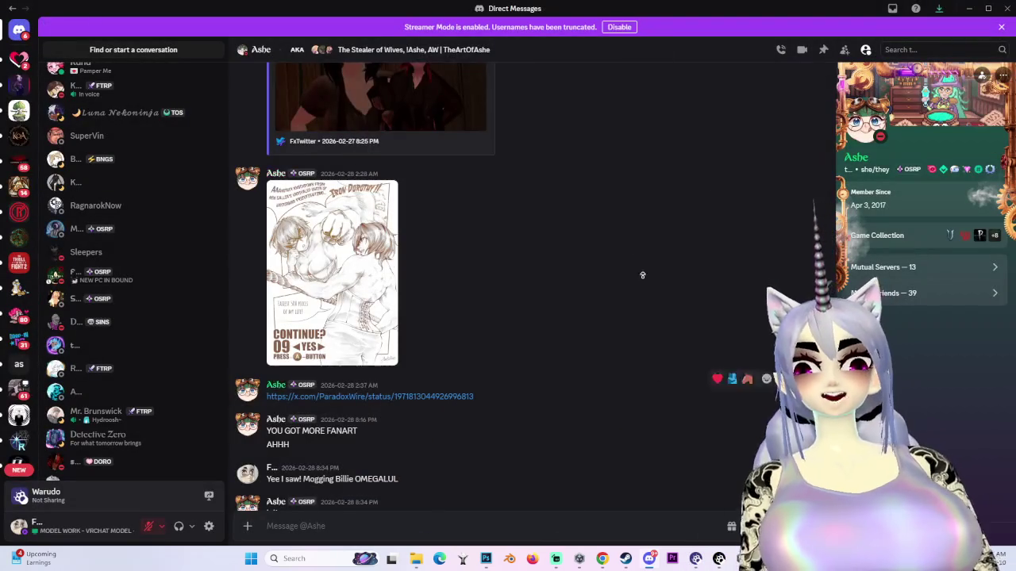
scroll(653, 341, "up", 10)
scroll(551, 215, "up", 3)
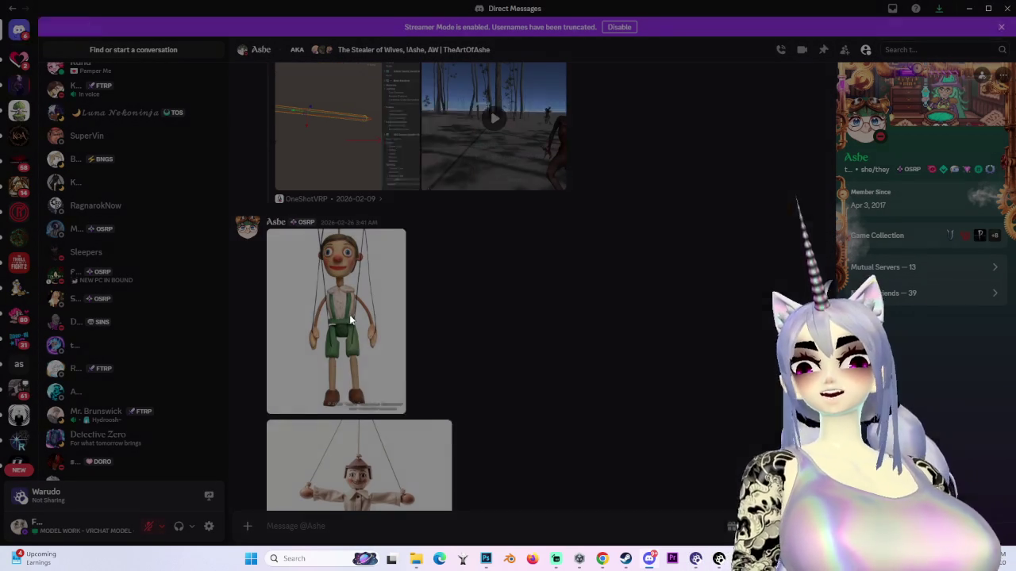
left_click(337, 318)
left_click(709, 355)
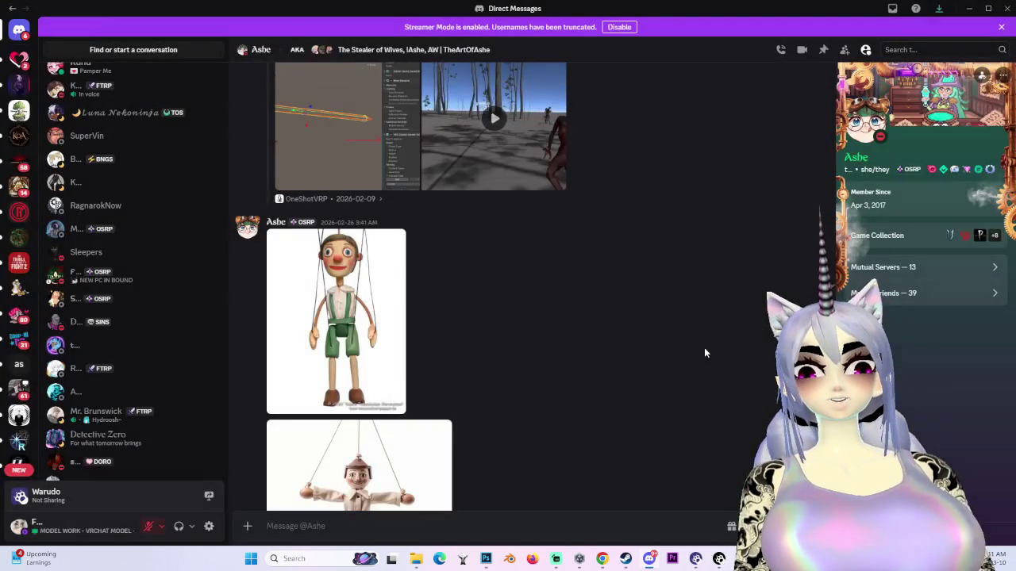
scroll(675, 373, "up", 5)
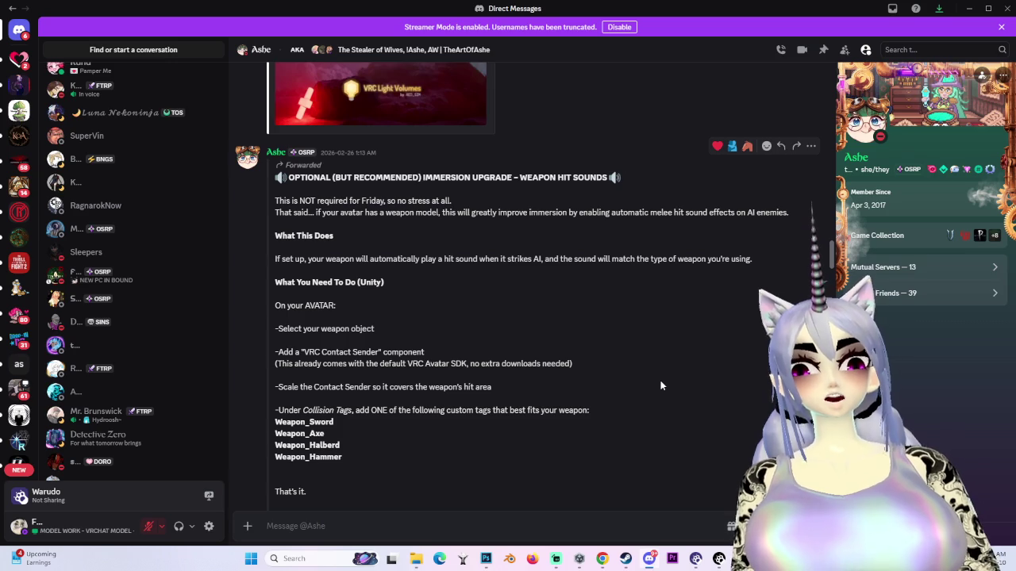
scroll(661, 386, "up", 2)
scroll(662, 386, "up", 15)
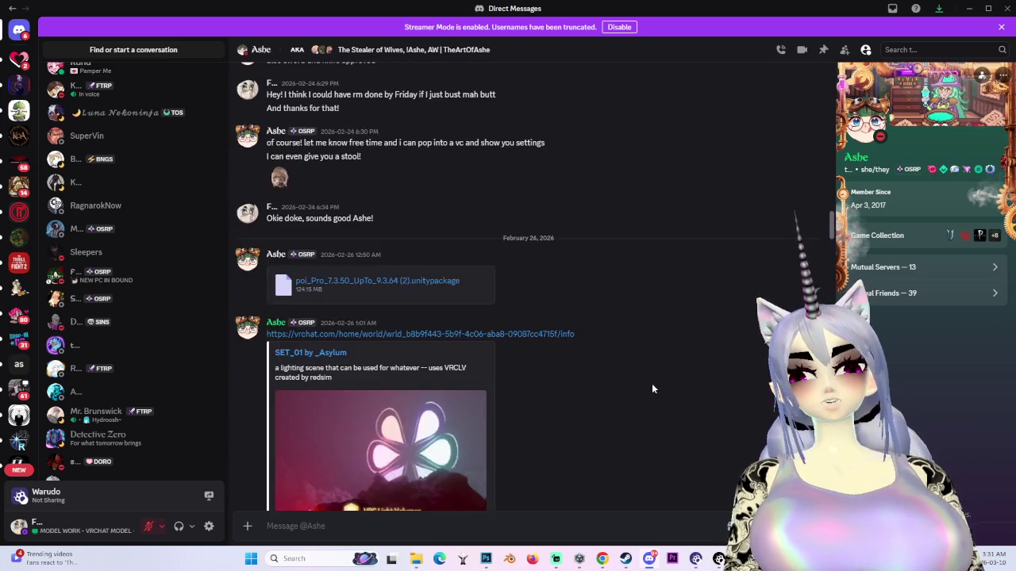
scroll(637, 412, "down", 15)
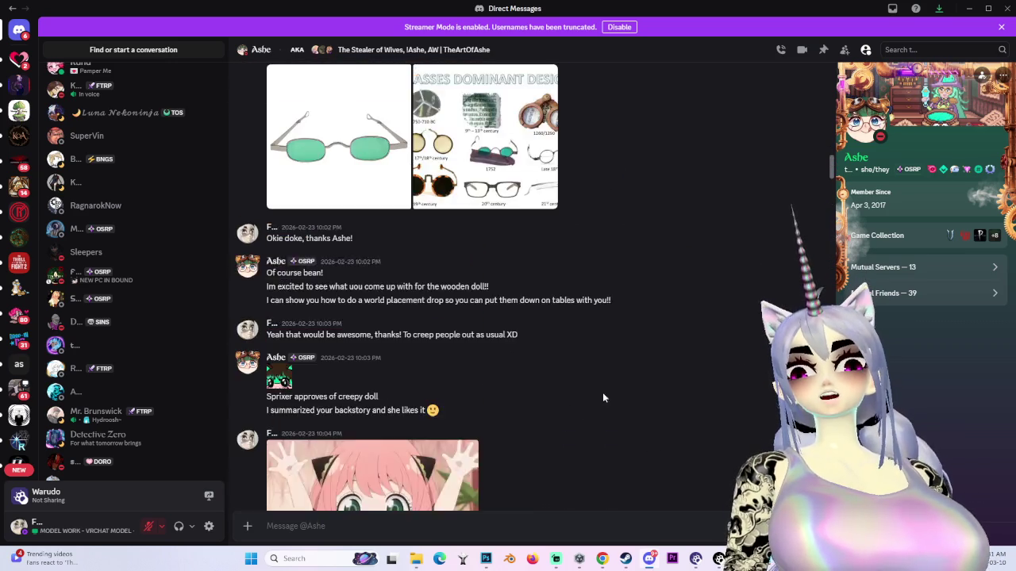
scroll(624, 426, "down", 15)
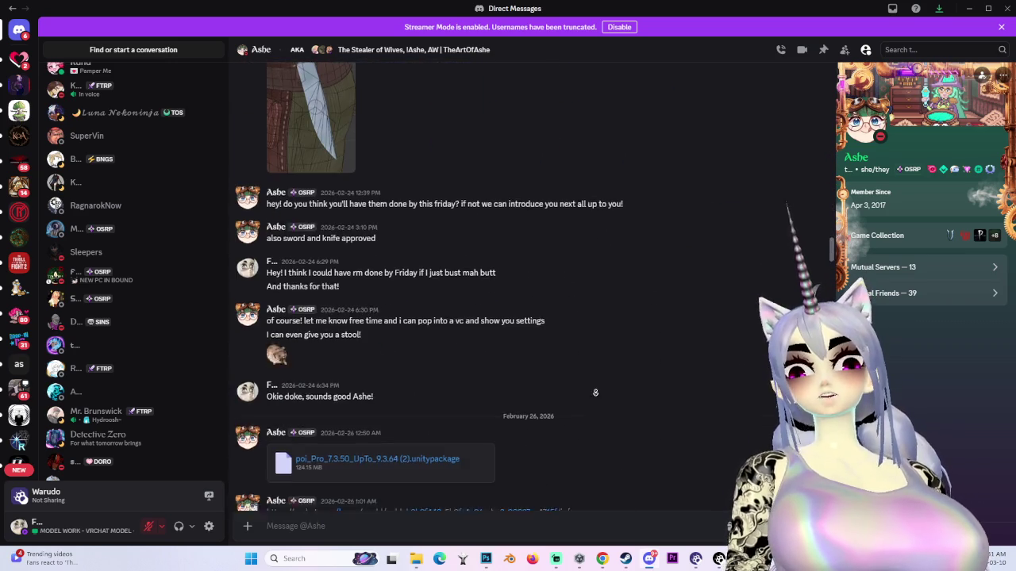
scroll(587, 460, "down", 15)
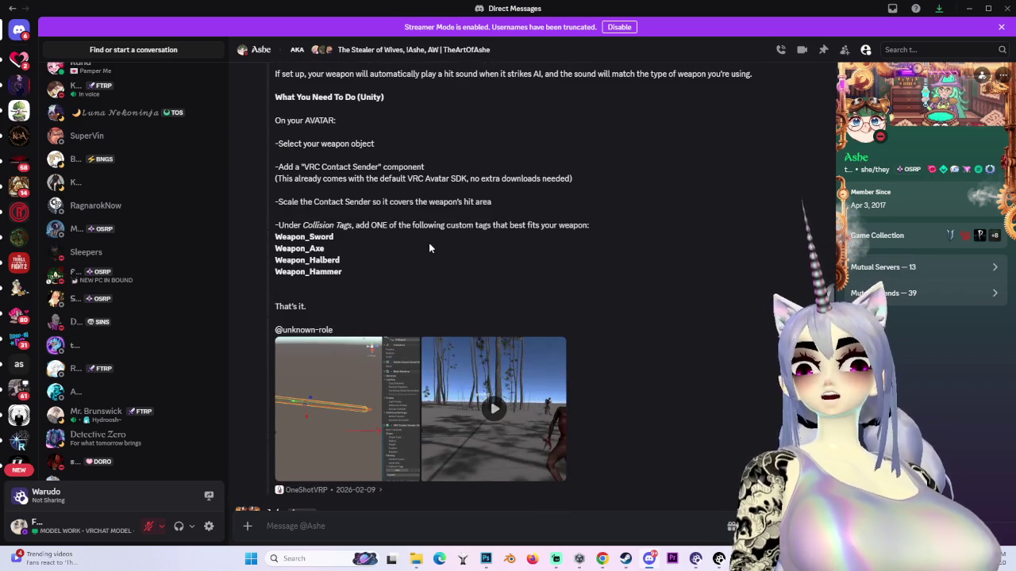
- Highlight the Weapon_Halberd tag text in the weapon hit sound instructions
left_click_drag(341, 261, 311, 259)
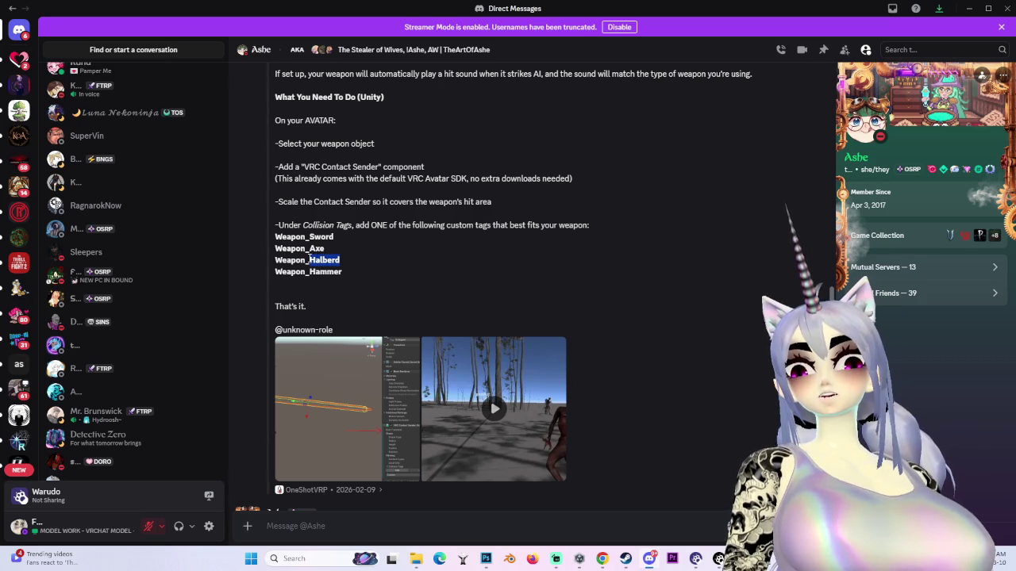
left_click(310, 259)
left_click_drag(343, 261, 309, 259)
double_click(306, 257)
left_click(312, 260)
left_click(310, 259)
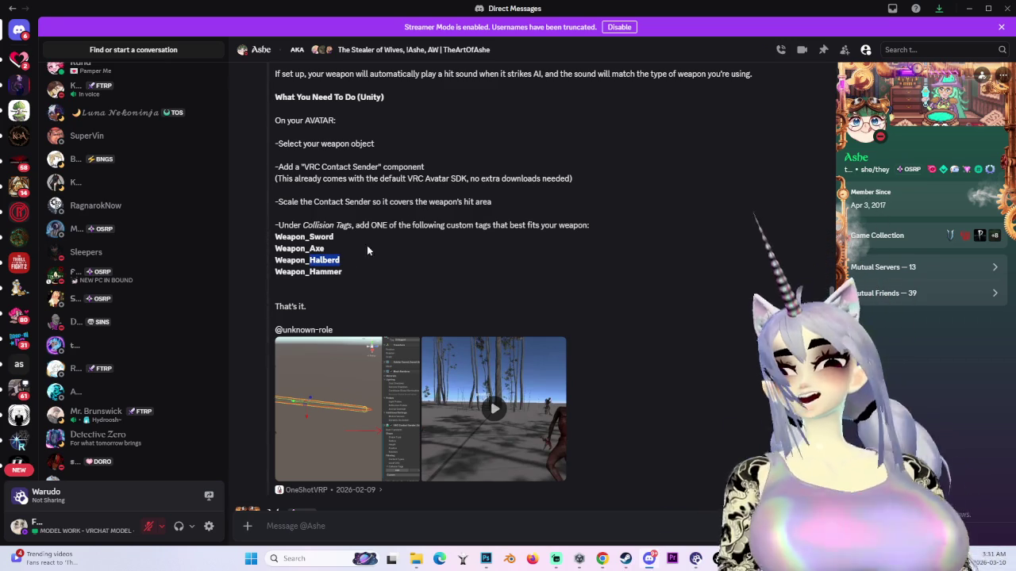
left_click(314, 260)
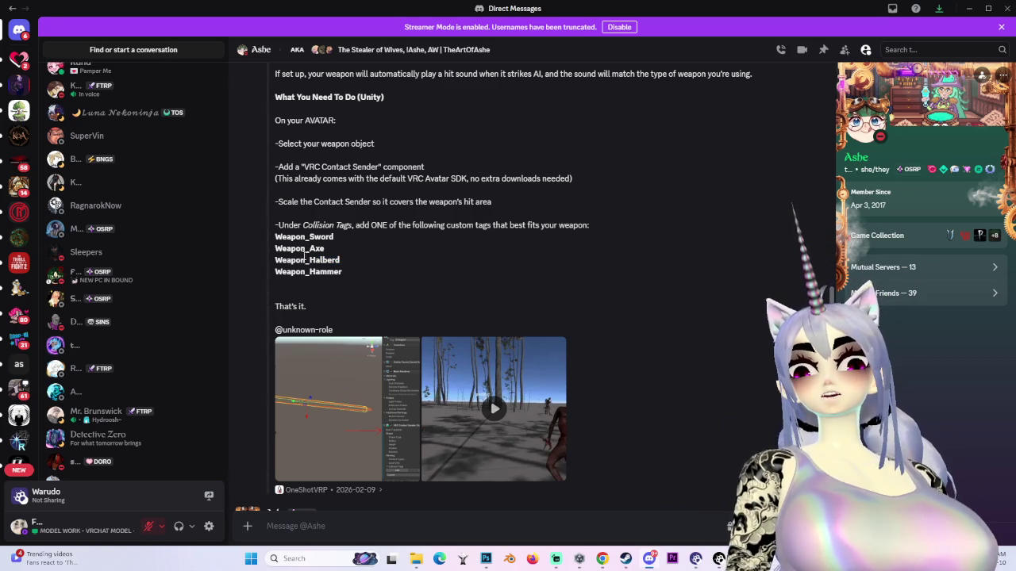
left_click_drag(310, 259, 351, 266)
left_click(352, 267)
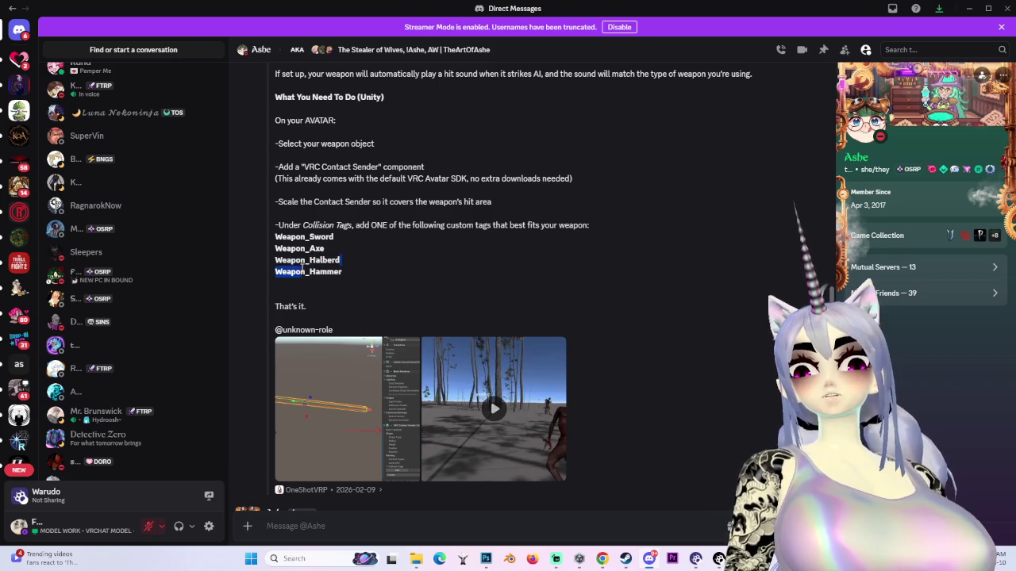
- Scroll up to the Weapon Hit Sounds header, then minimize Discord to reveal Unity
scroll(459, 303, "up", 2)
scroll(459, 303, "down", 2)
scroll(429, 335, "down", 3)
scroll(490, 149, "up", 3)
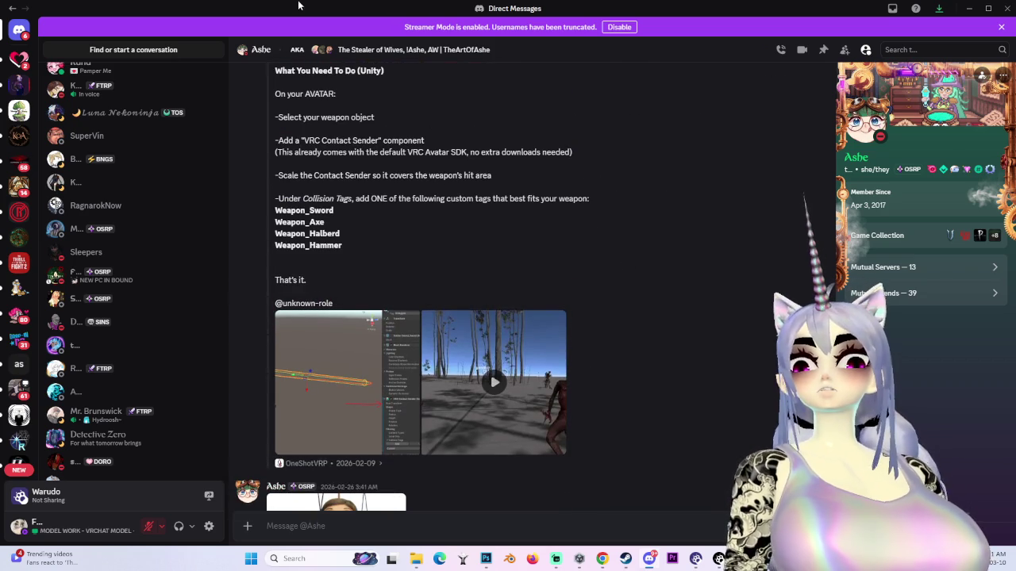
scroll(19, 220, "down", 3)
scroll(20, 220, "up", 3)
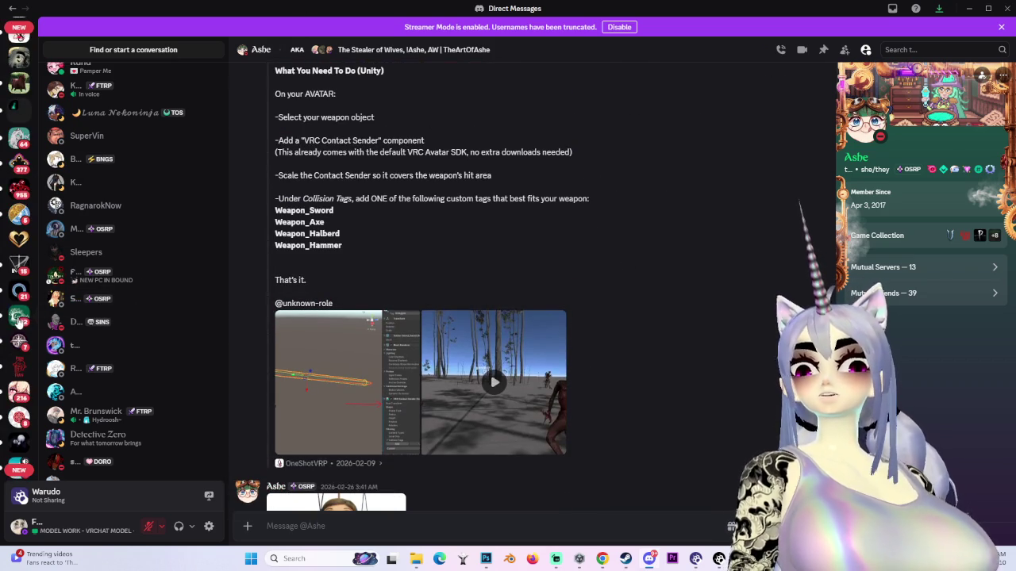
scroll(516, 252, "up", 1)
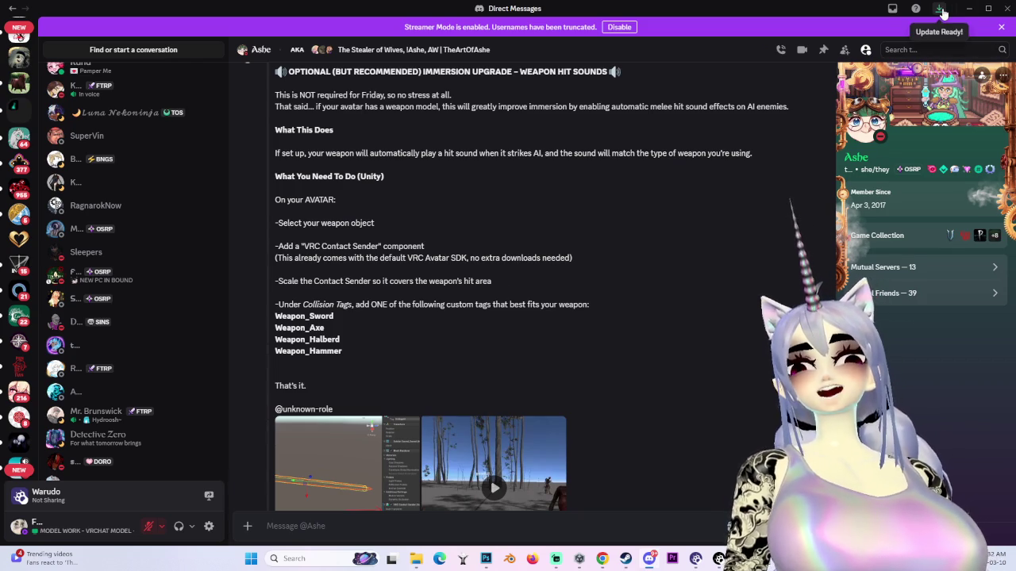
left_click(968, 8)
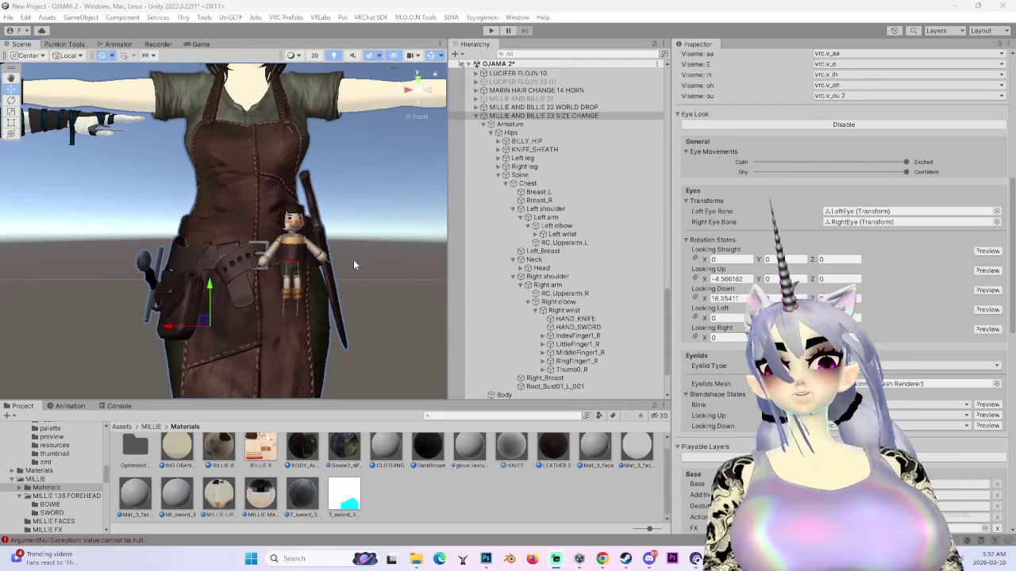
- Frame the character in Unity's scene view and select its Body mesh
scroll(330, 260, "down", 5)
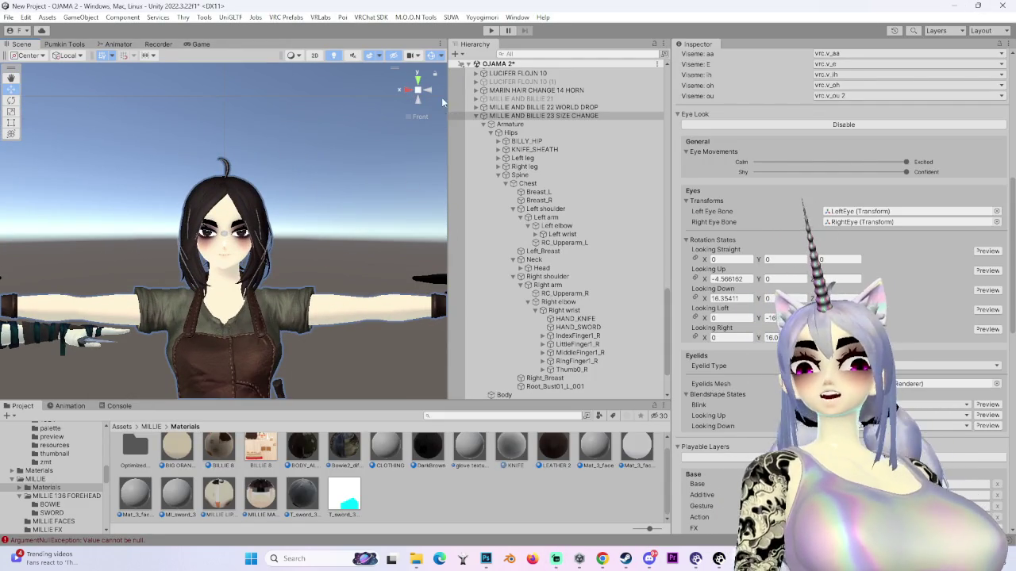
left_click(406, 89)
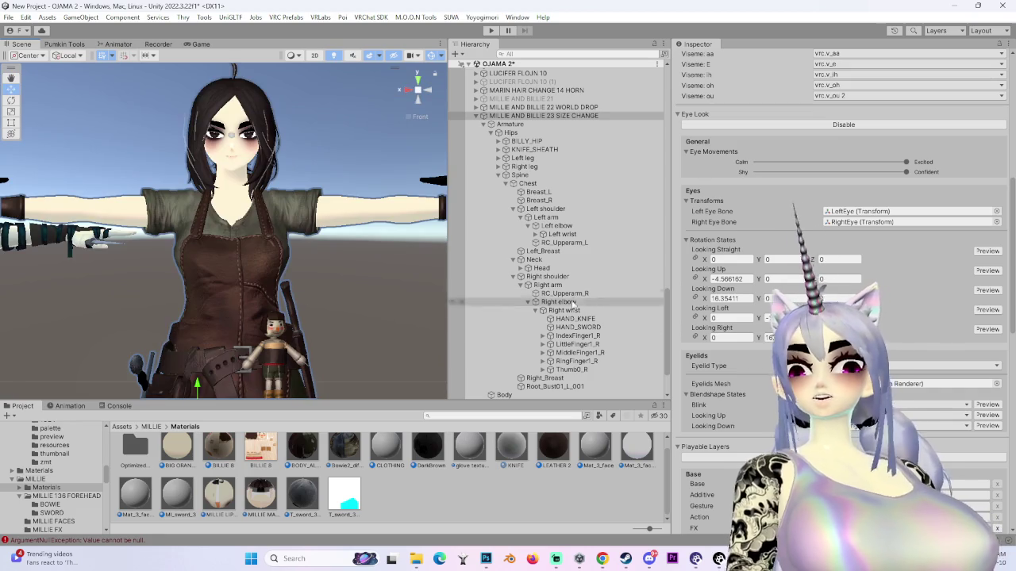
left_click(527, 395)
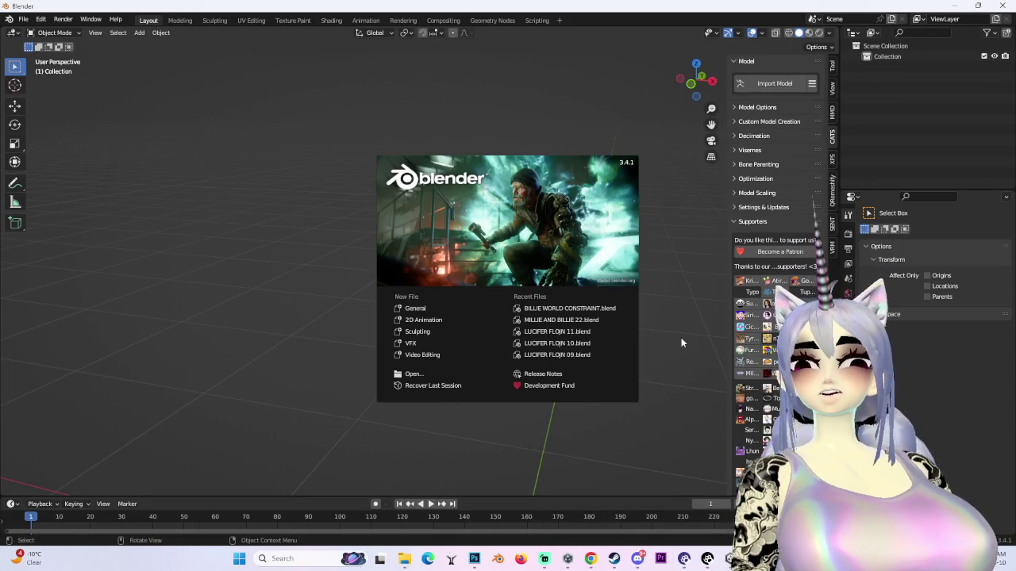
- Dismiss Blender 3.4.1's splash screen to reach the empty default scene
left_click(689, 268)
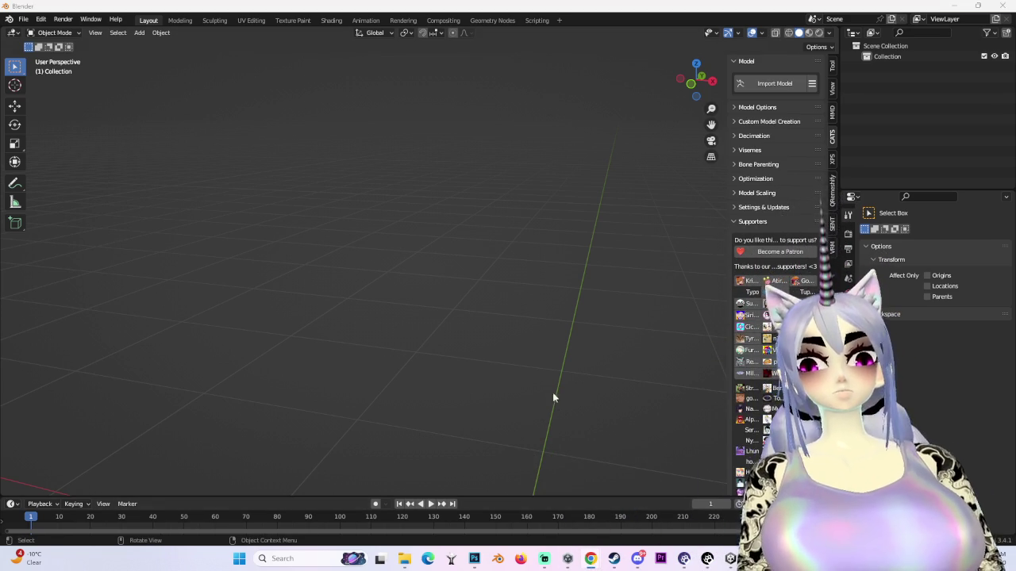
left_click(591, 558)
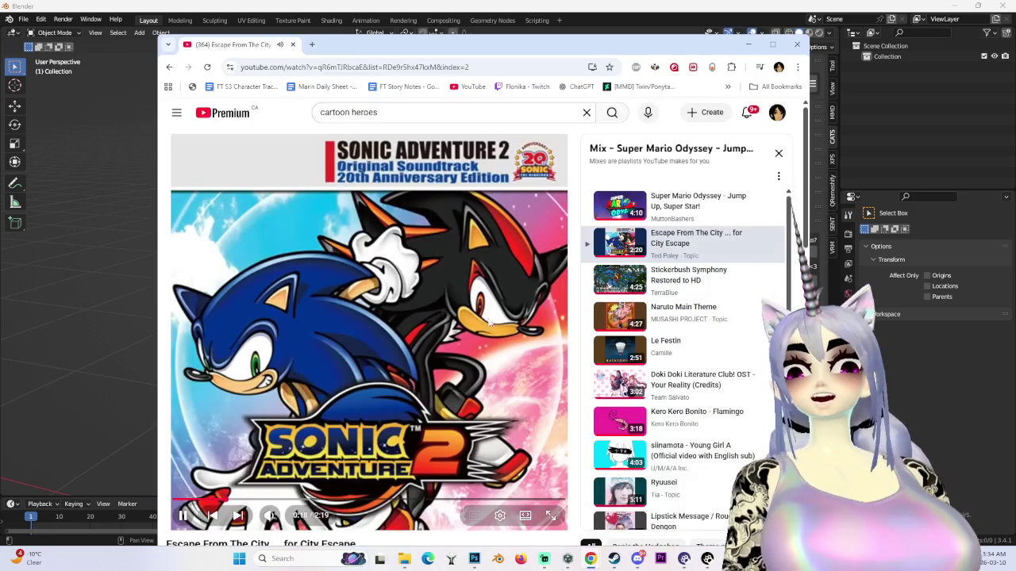
left_click(555, 520)
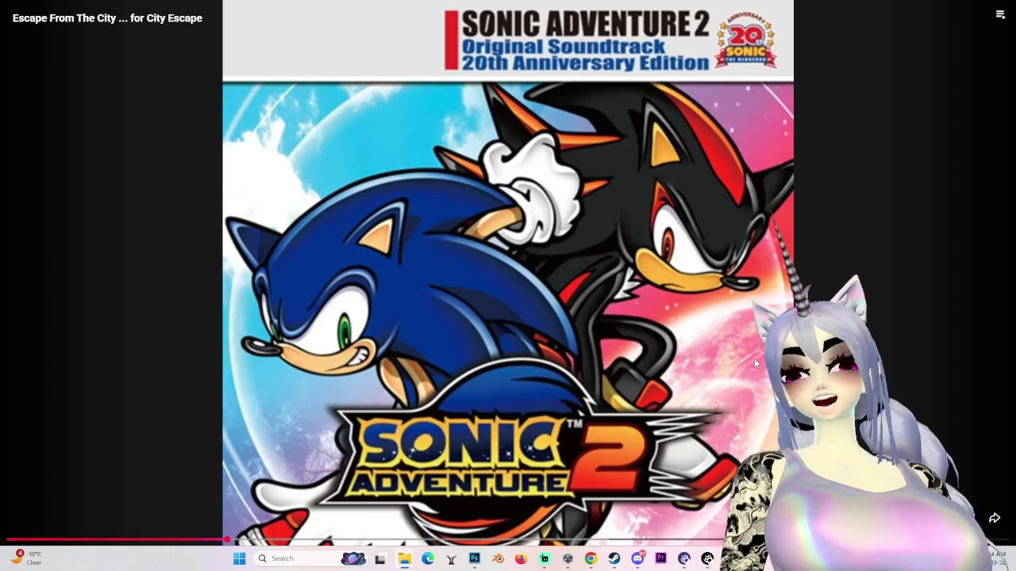
double_click(658, 337)
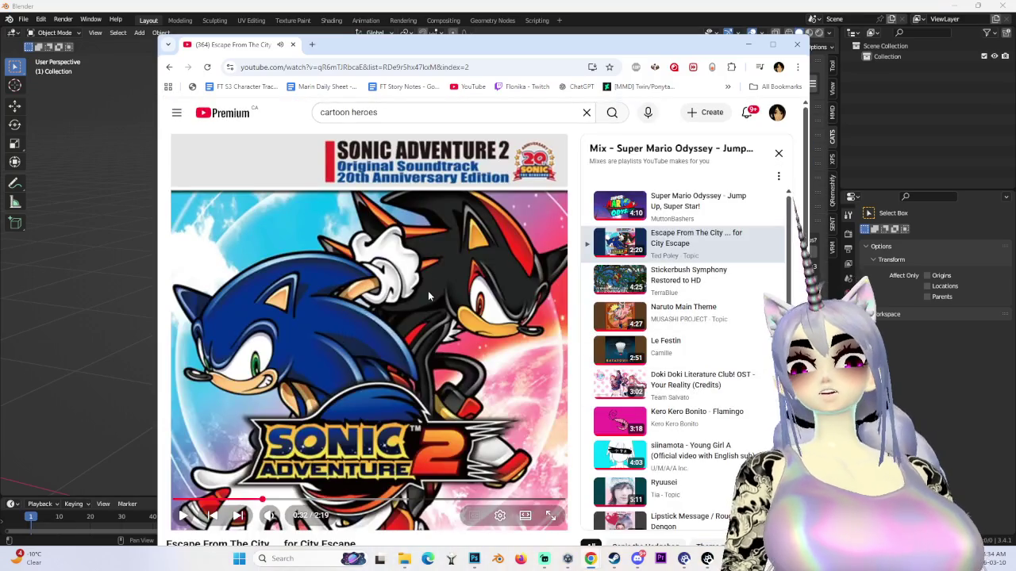
left_click(357, 334)
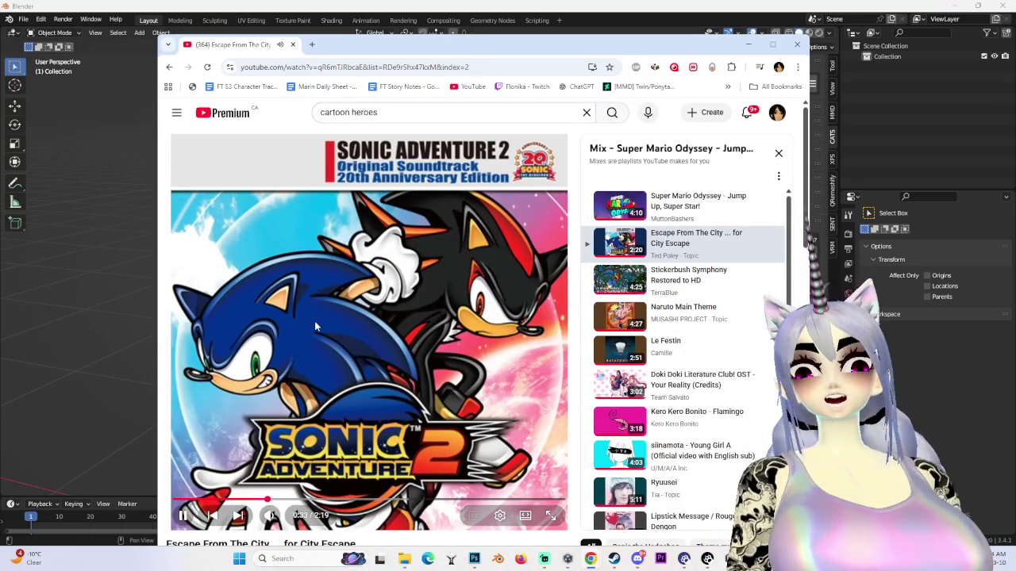
key("alt+Tab")
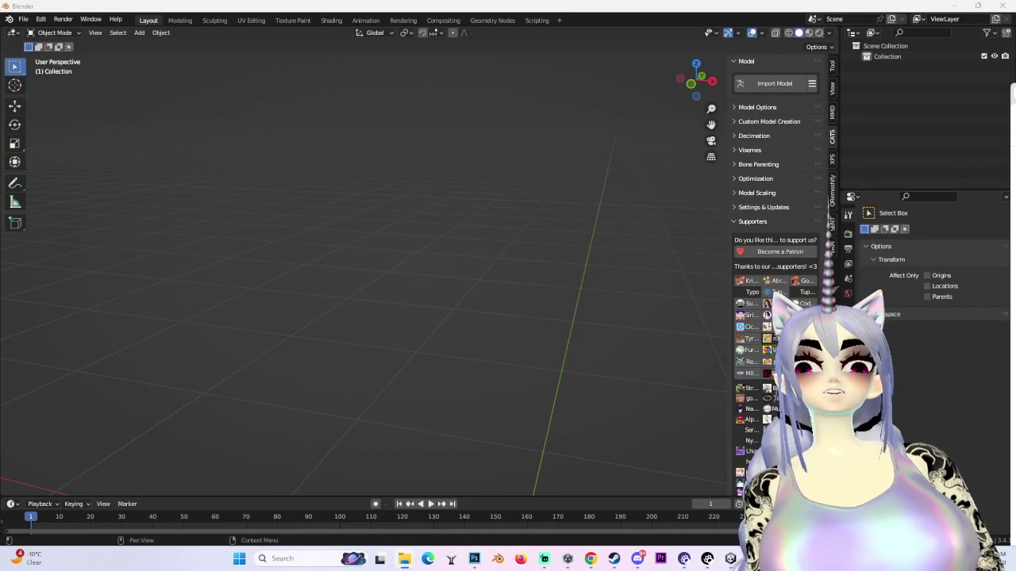
- Open the CATS Import Model browser on the SUVA BLENDER & UNITY folder, sorted newest-first
left_click(770, 84)
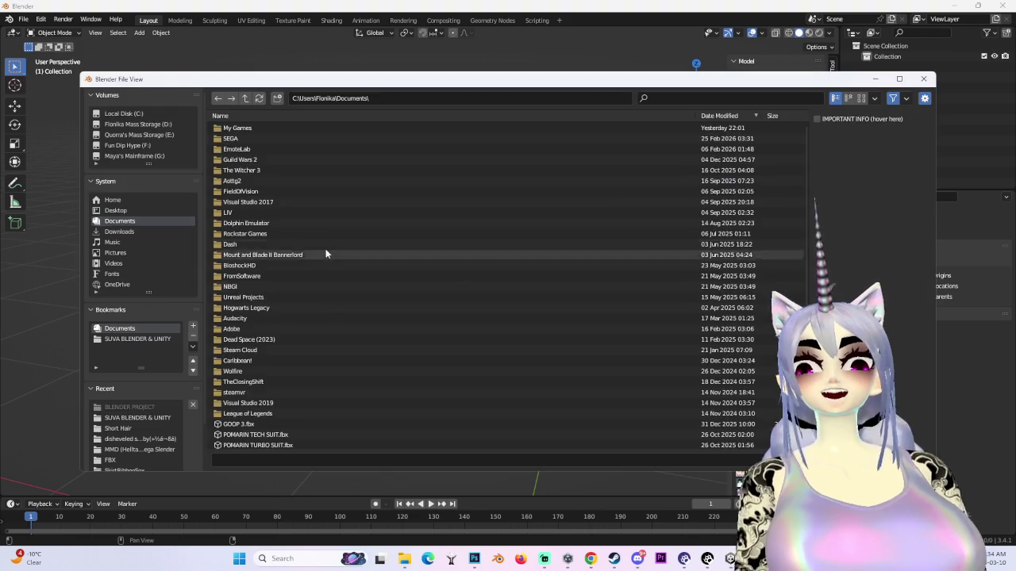
left_click(138, 418)
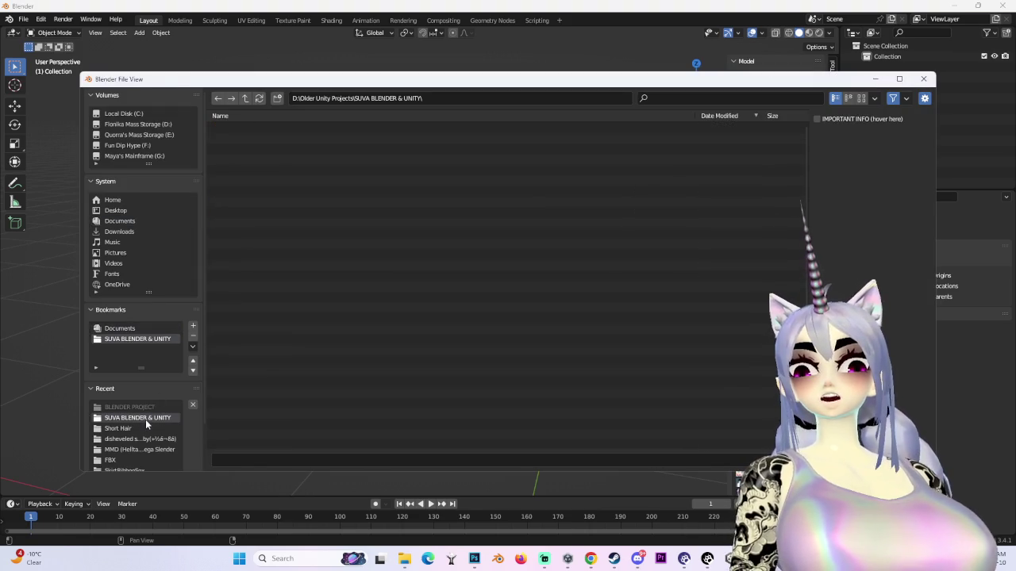
left_click(125, 428)
left_click(129, 419)
scroll(410, 339, "up", 5)
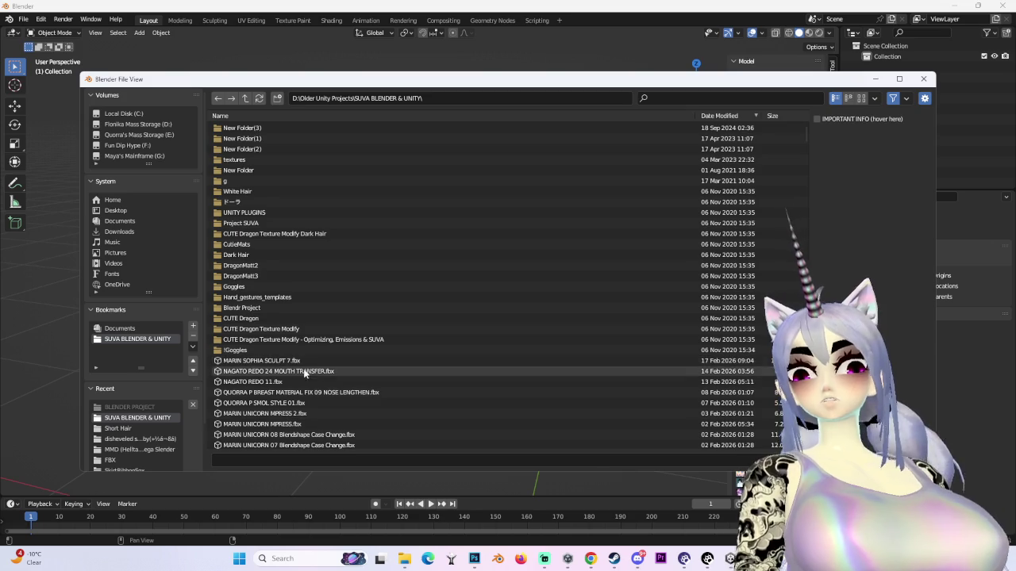
left_click(726, 116)
left_click(726, 116)
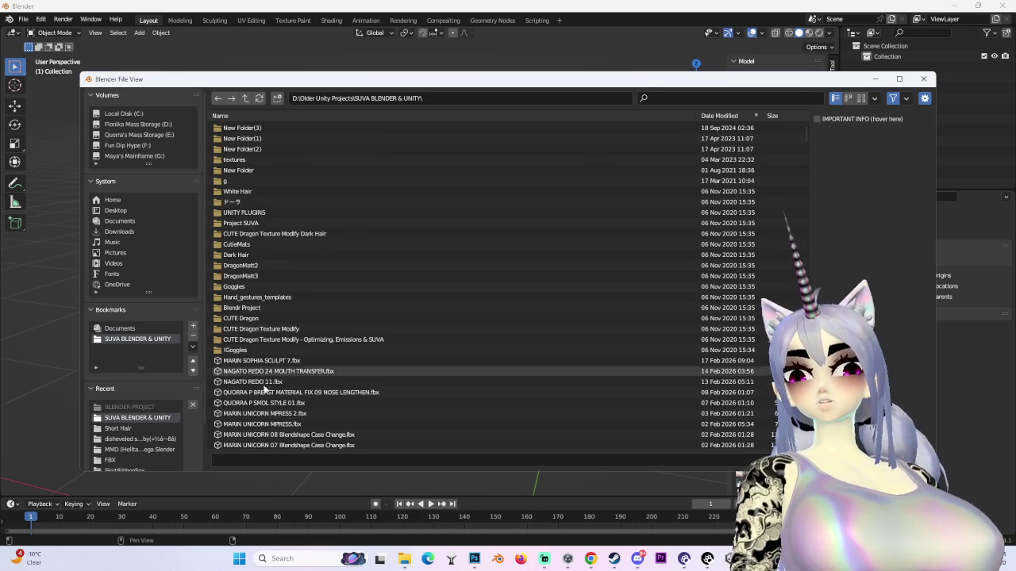
scroll(145, 431, "down", 3)
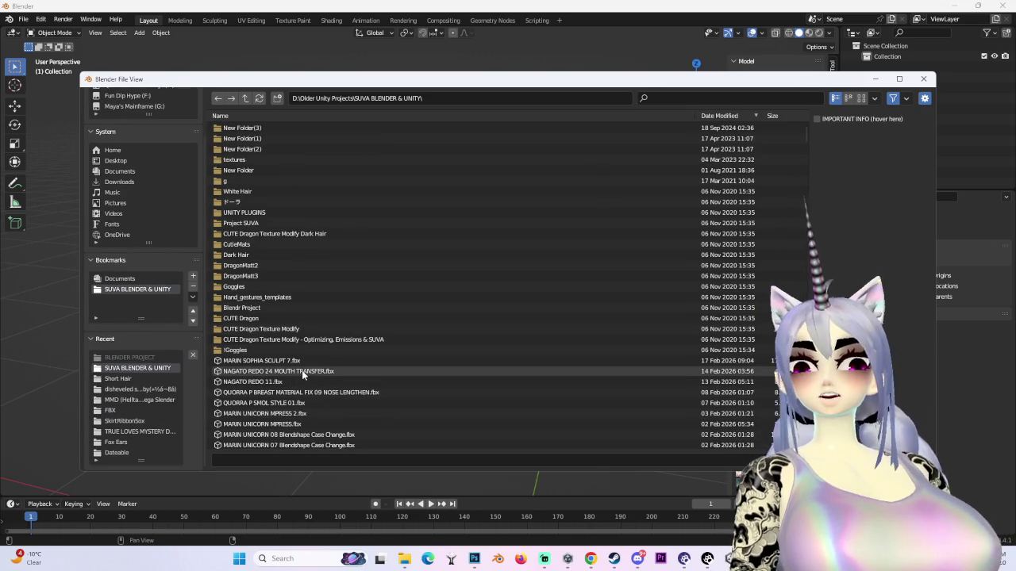
scroll(135, 363, "up", 3)
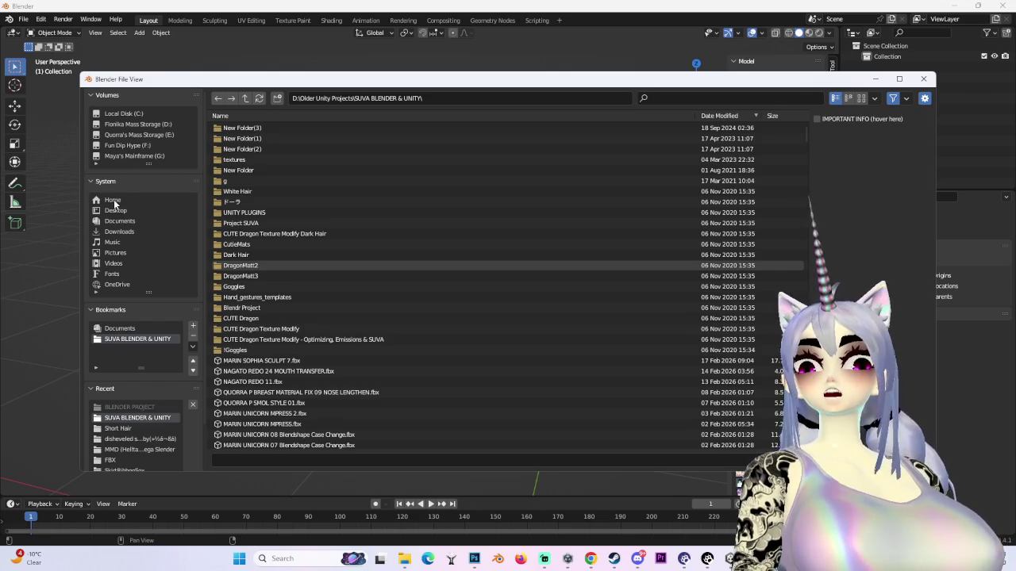
- Navigate through Recent folders to TRUE LOVES MYSTERY DUDE, then switch to Unity
left_click(113, 202)
scroll(143, 397, "down", 3)
left_click(135, 422)
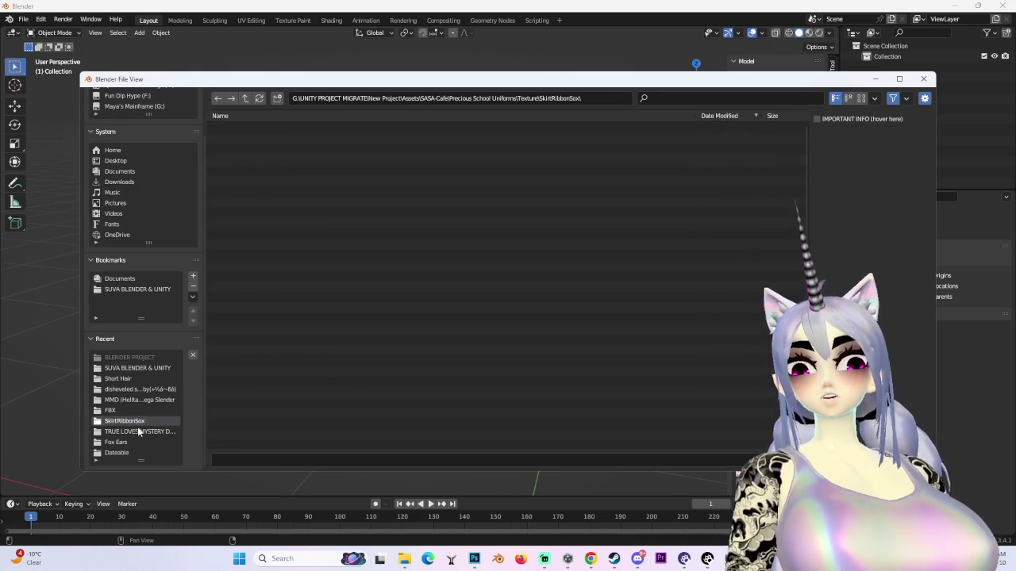
left_click(142, 431)
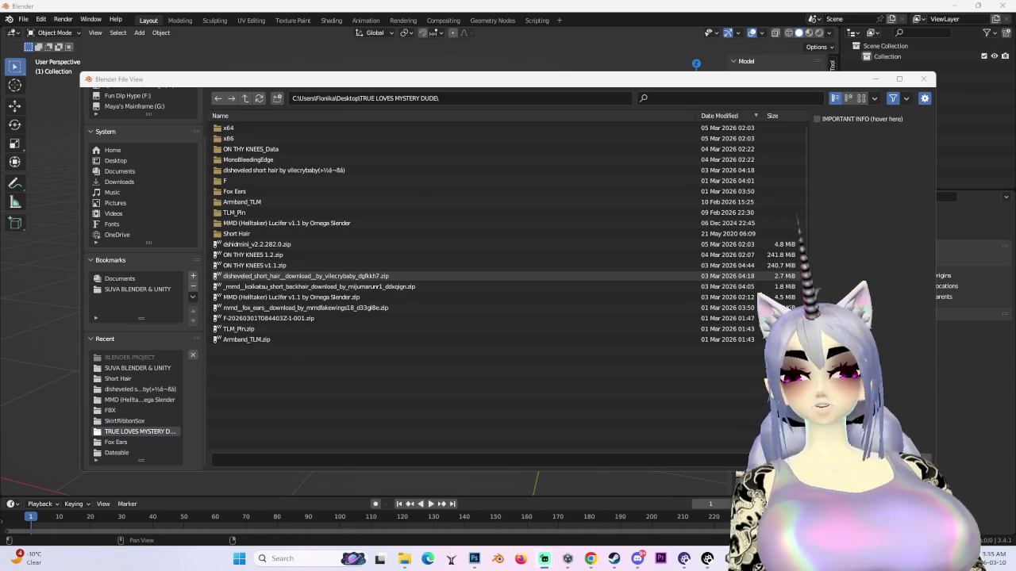
scroll(136, 362, "up", 3)
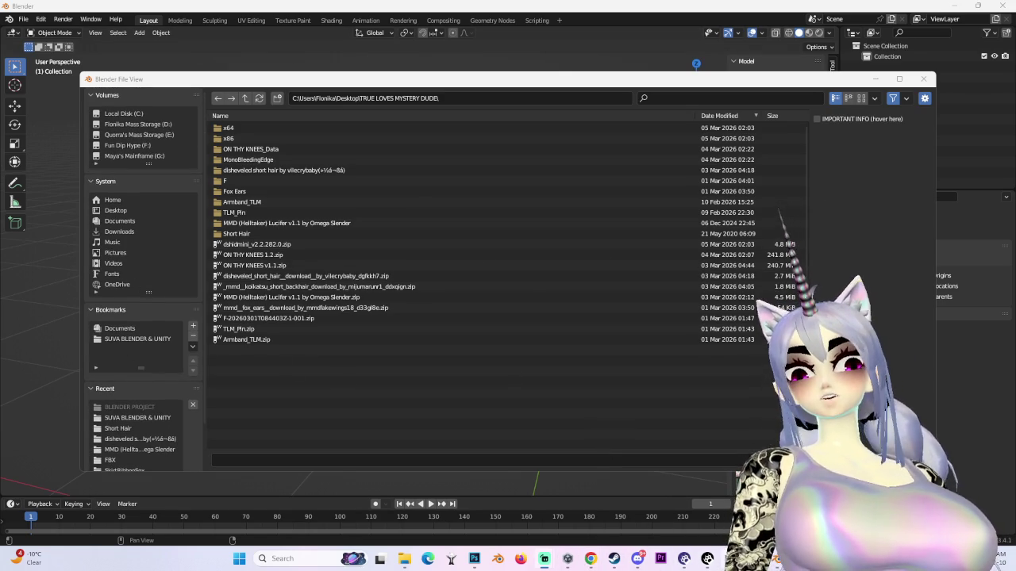
mouse_move(707, 559)
left_click(704, 499)
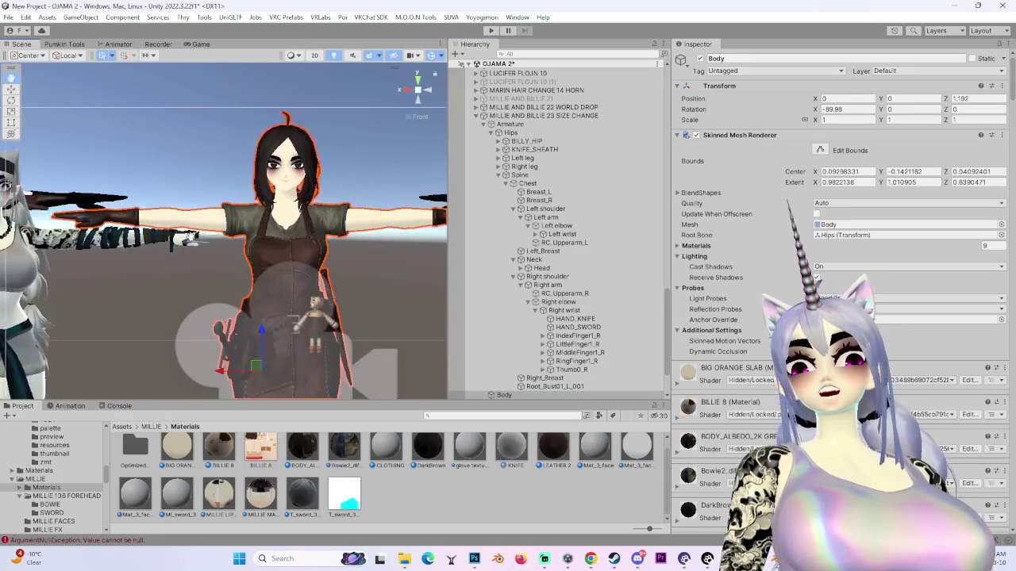
- Select the MILLIE AND BILLIE 22 WORLD DROP avatar and the left avatar's Body, then return to Blender
left_click(318, 161)
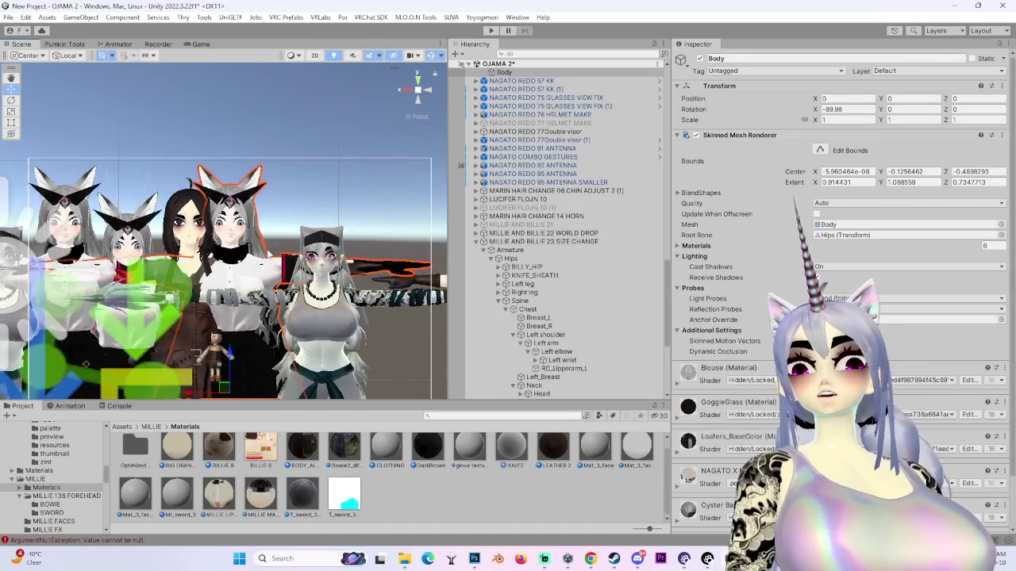
left_click(216, 257)
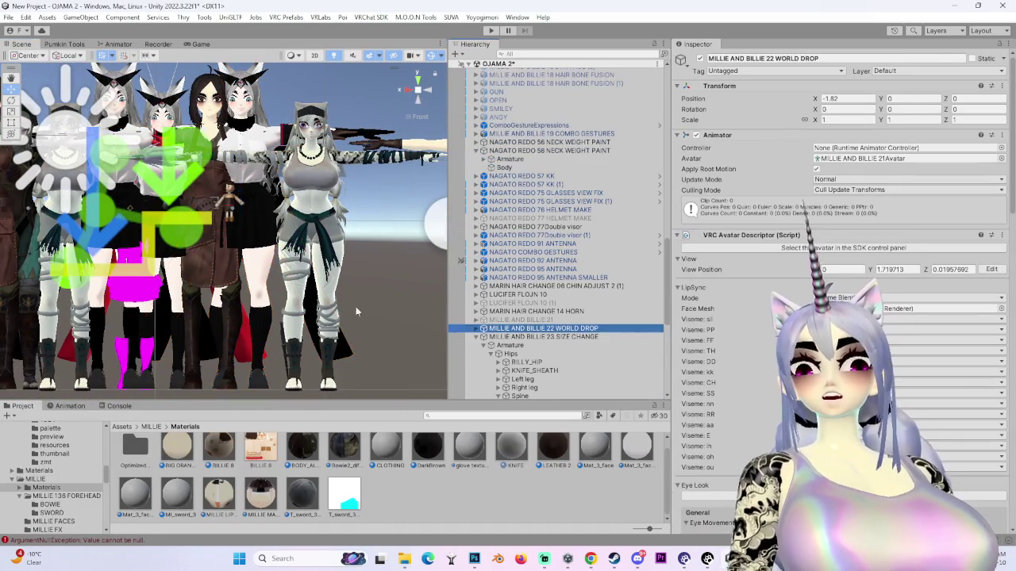
mouse_move(216, 257)
left_mouse_down()
mouse_move(281, 307)
mouse_move(241, 284)
mouse_move(181, 279)
mouse_move(88, 241)
left_mouse_up()
left_click(87, 240)
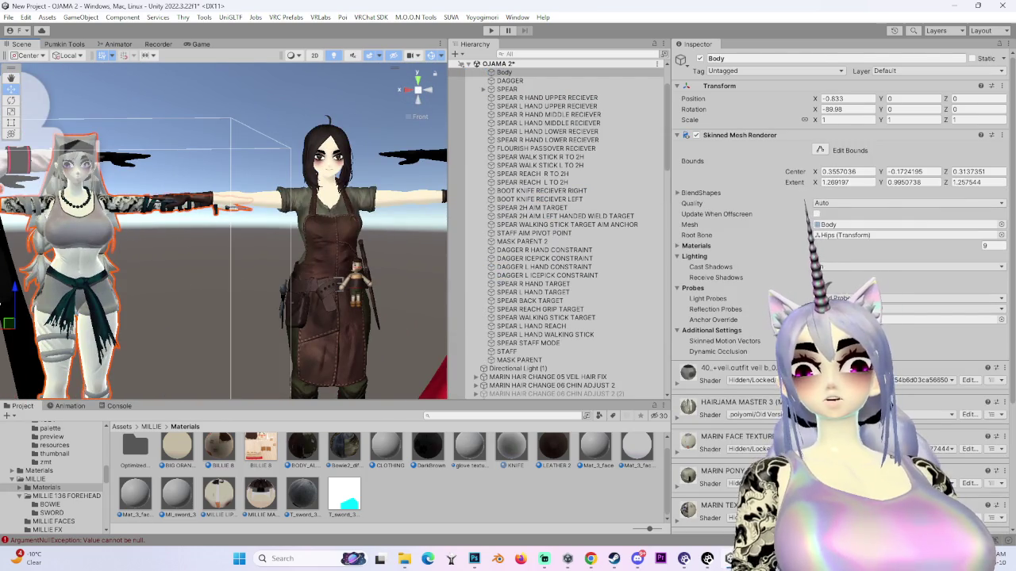
mouse_move(707, 559)
left_click(709, 504)
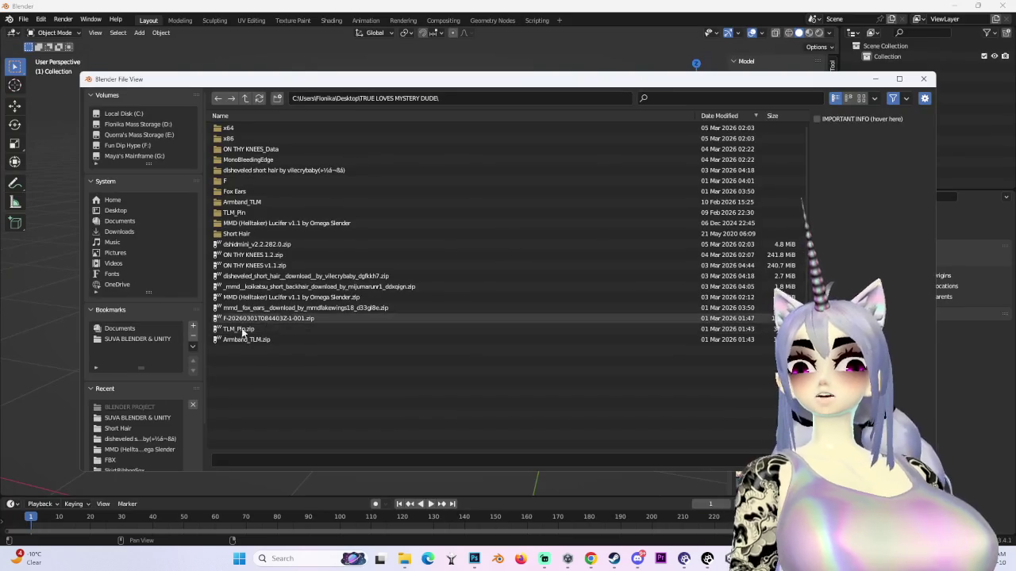
- Import MILLIE AND BILLIE 21.fbx from the BLENDER PROJECT folder
left_click(135, 408)
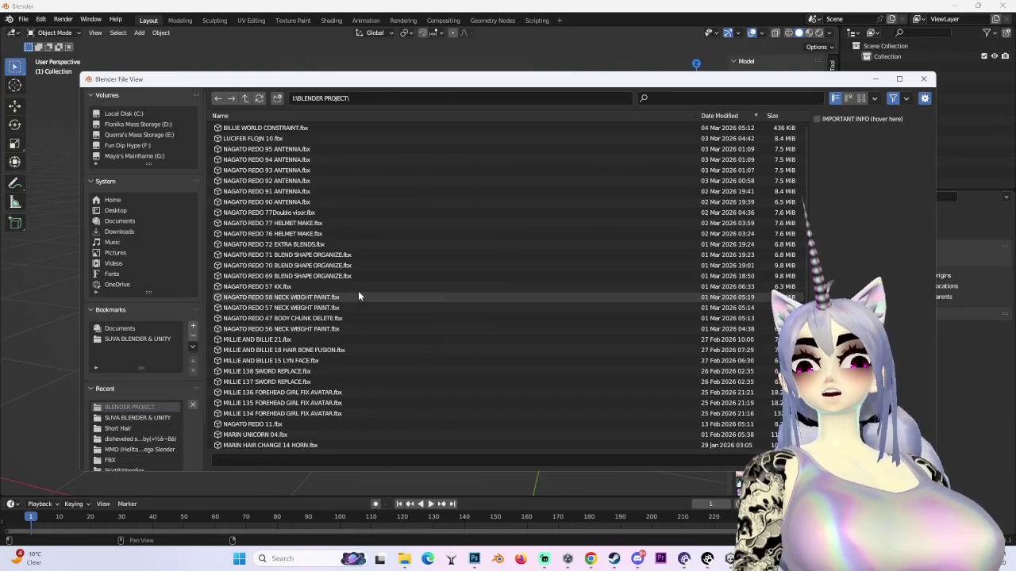
left_click(328, 137)
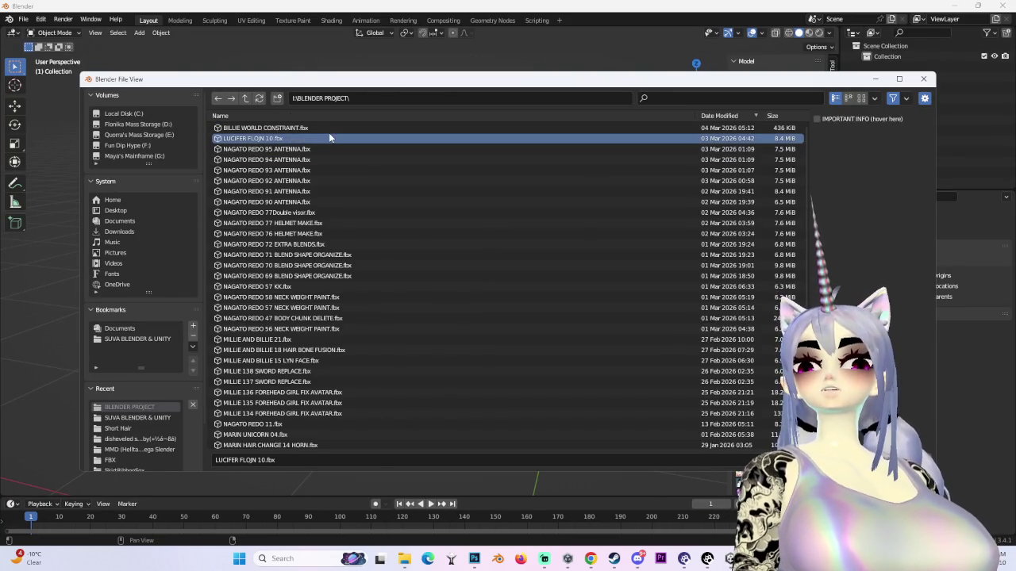
left_click(301, 201)
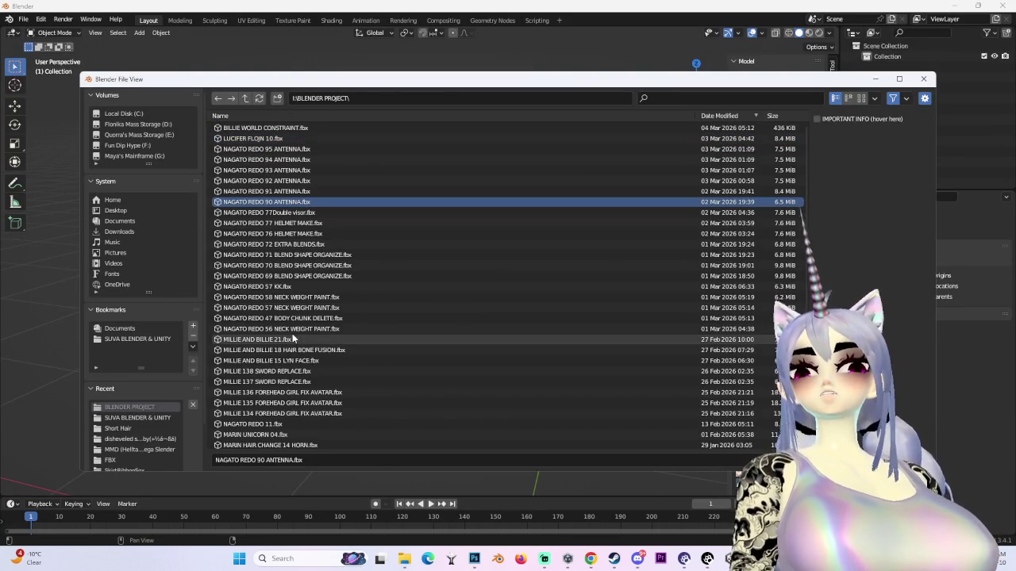
left_click(293, 350)
double_click(293, 340)
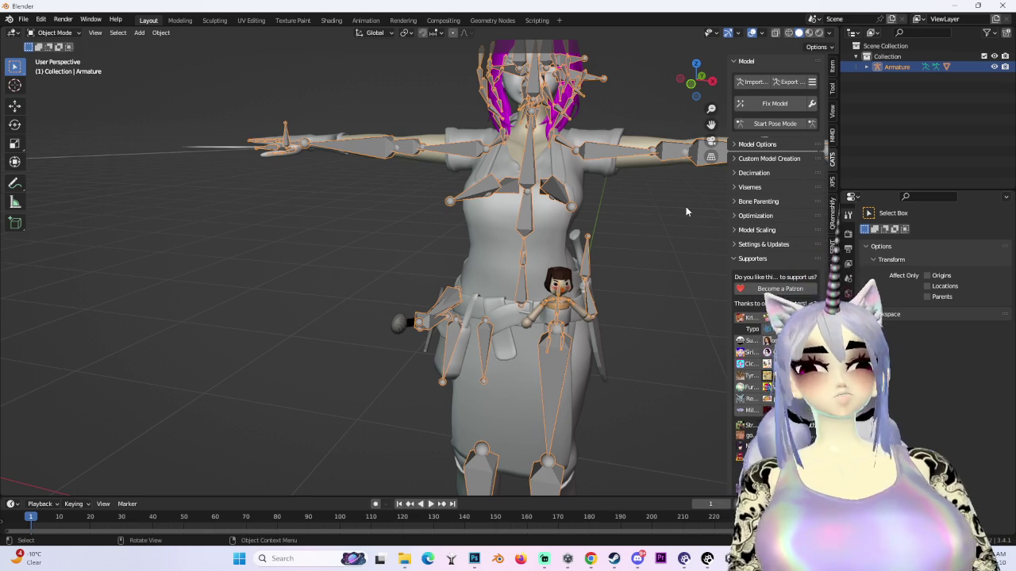
- View the model from the front, hide the armature, and select the centred Body mesh
left_click(682, 73)
scroll(681, 72, "up", 5)
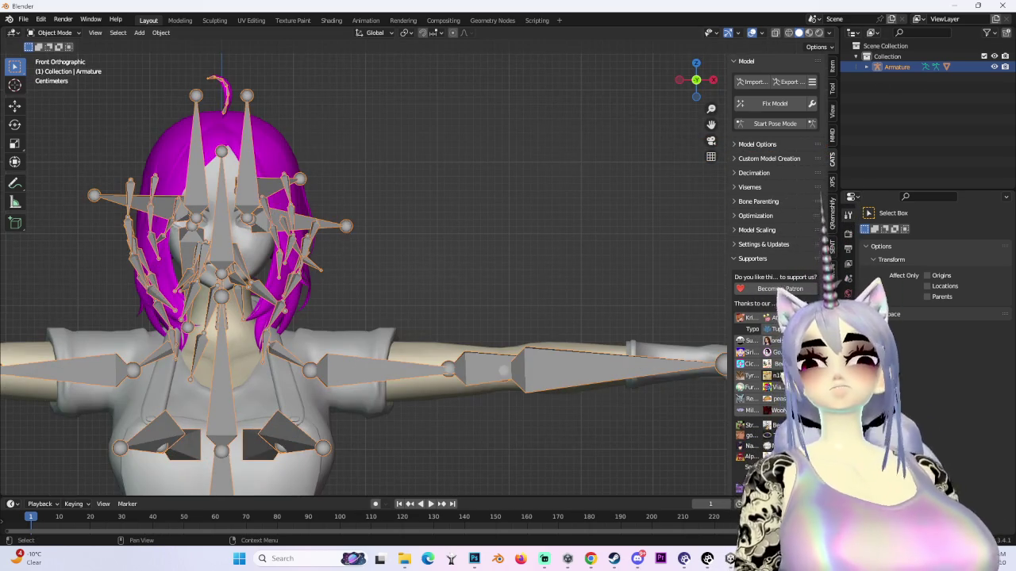
key("h")
left_click(416, 277)
scroll(472, 225, "up", 1)
left_click_drag(472, 230, 611, 201)
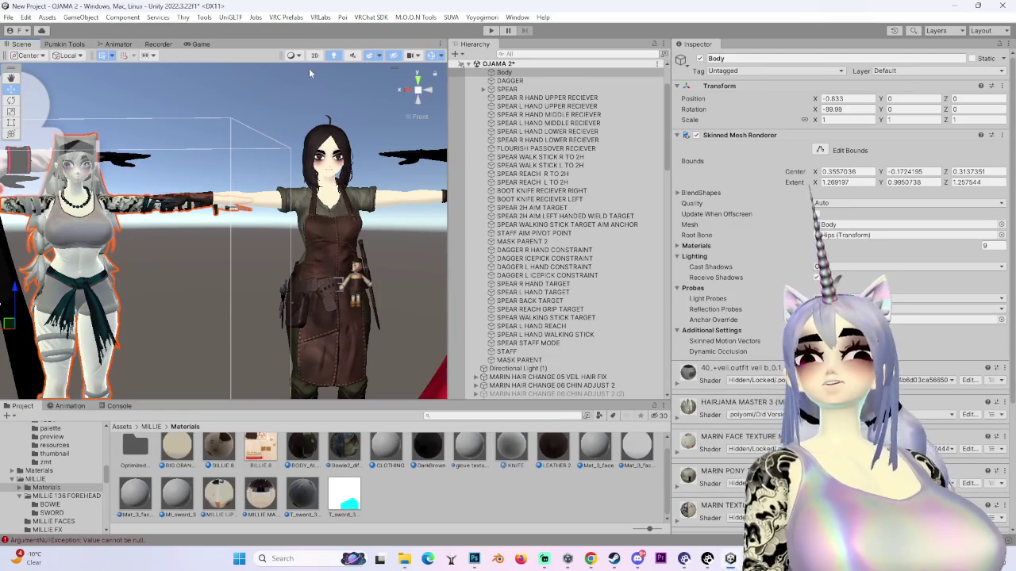
- Collapse LEATHER 2 and reveal the MILLIE MASTER 5 texture with Show in Explorer
scroll(748, 451, "down", 5)
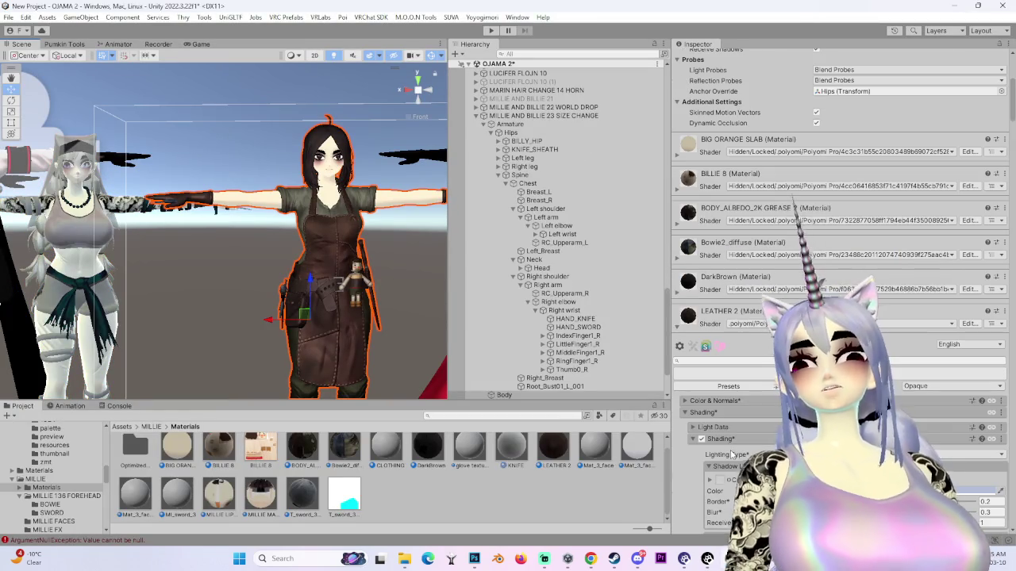
left_click(679, 328)
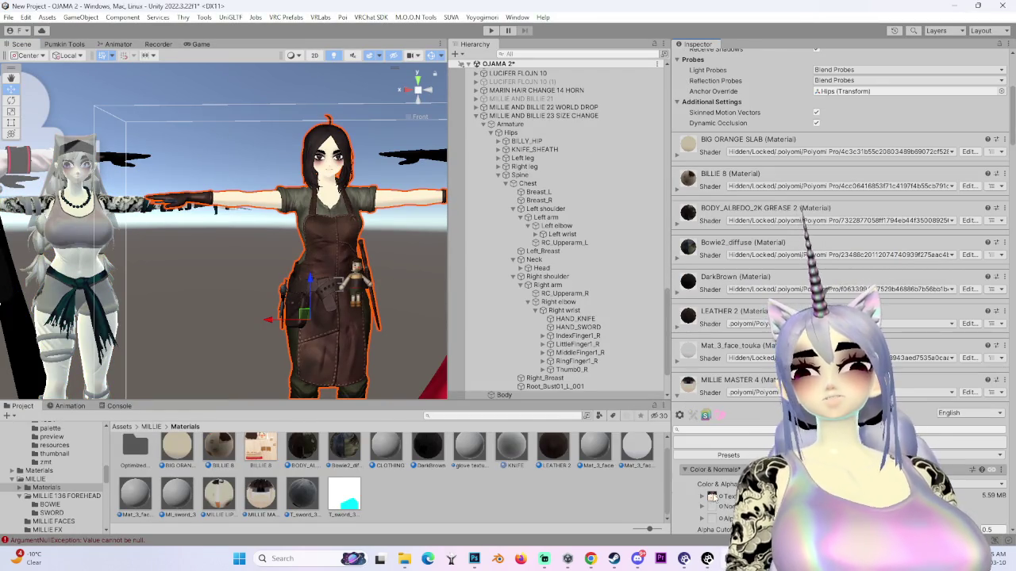
left_click(712, 497)
right_click(553, 458)
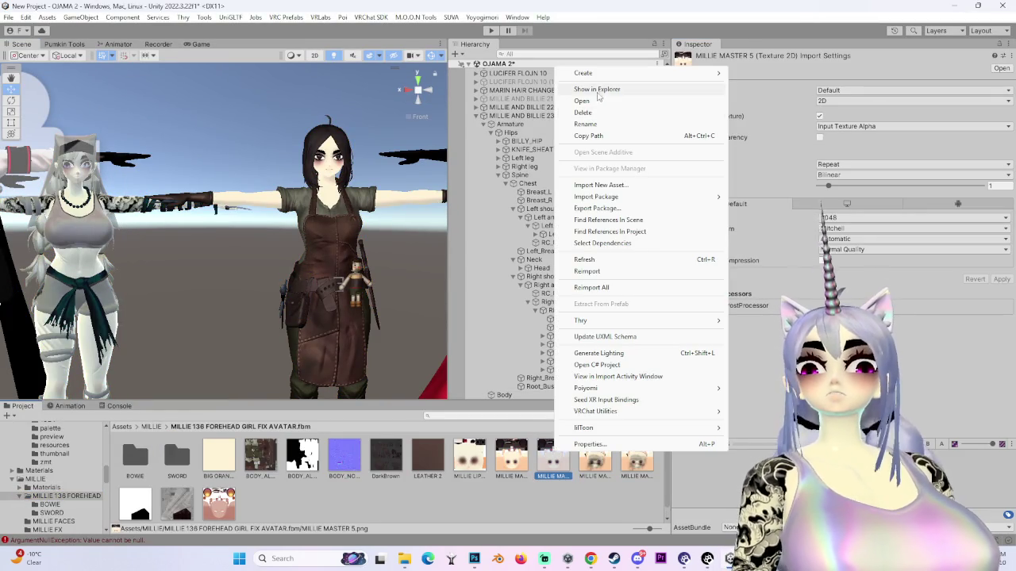
left_click(596, 90)
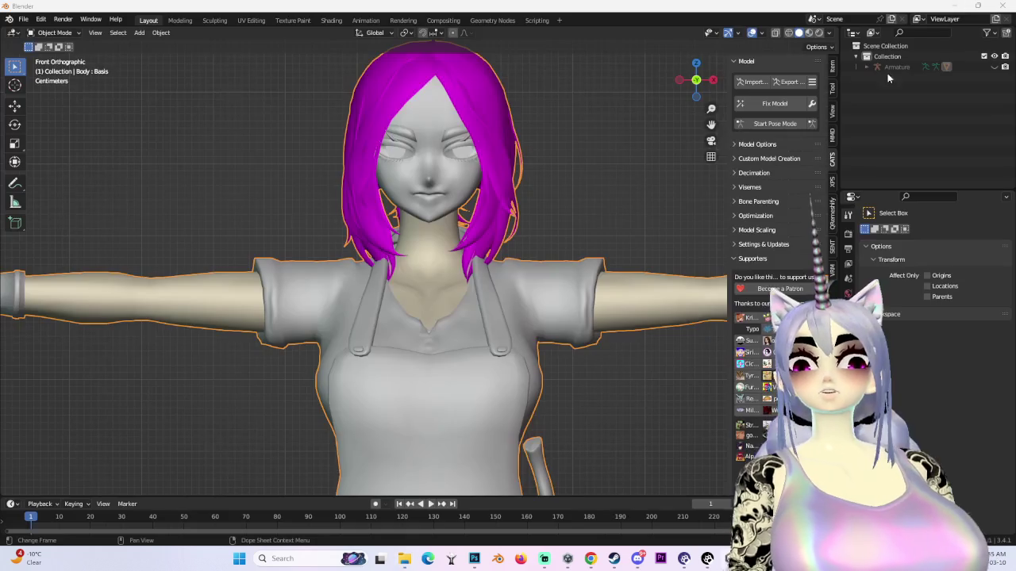
- In the Shading workspace, inspect Mat_3_face's MILLIE MASTER 5 texture nodes beside the face
left_click(331, 21)
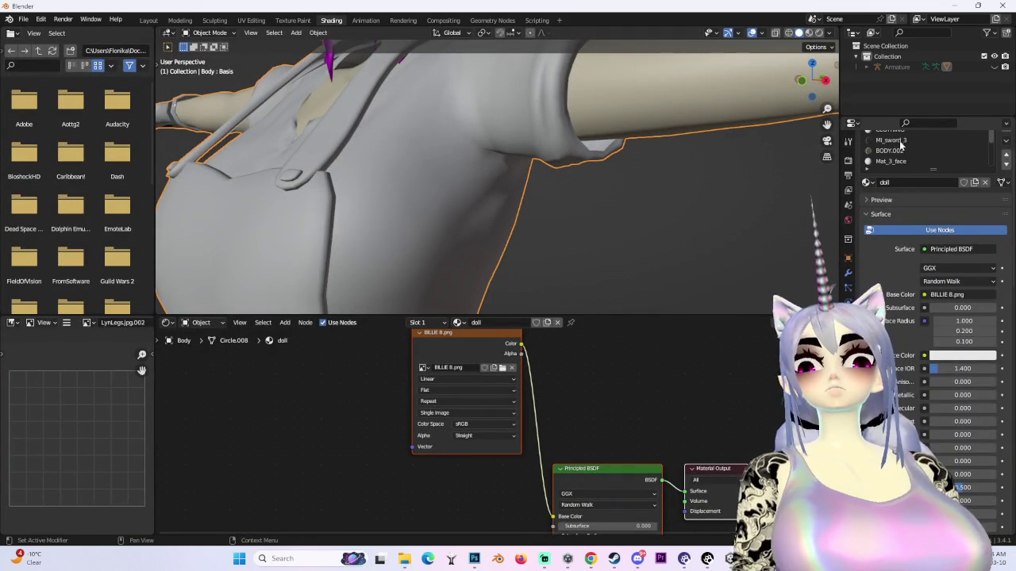
left_click_drag(917, 114, 919, 85)
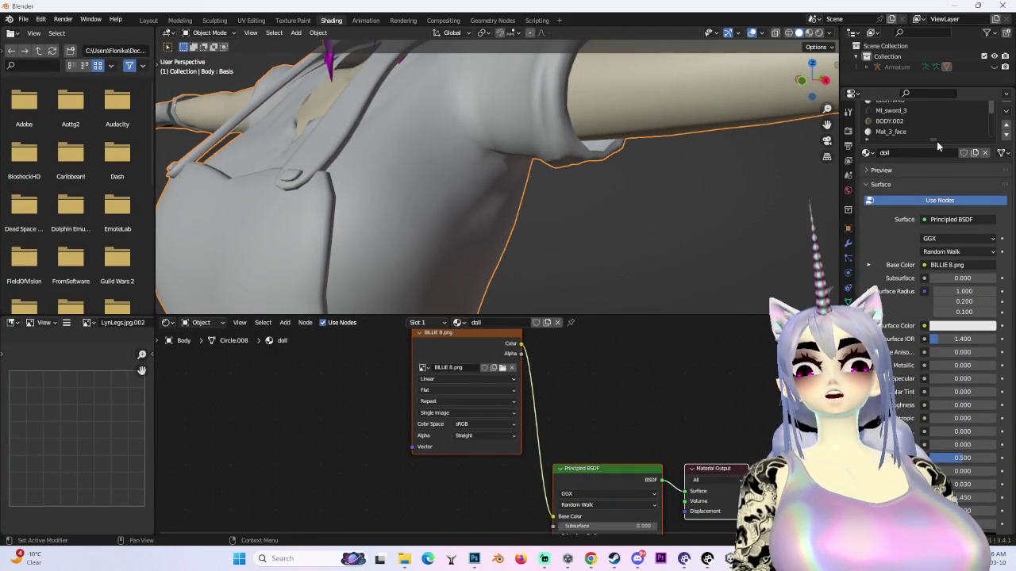
left_click_drag(923, 139, 924, 320)
scroll(903, 158, "up", 2)
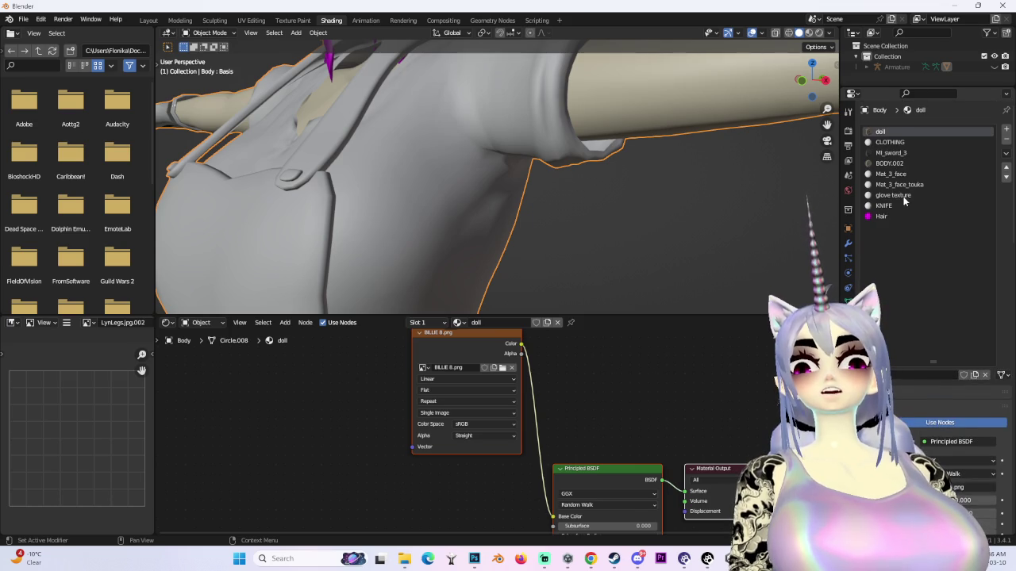
left_click(905, 173)
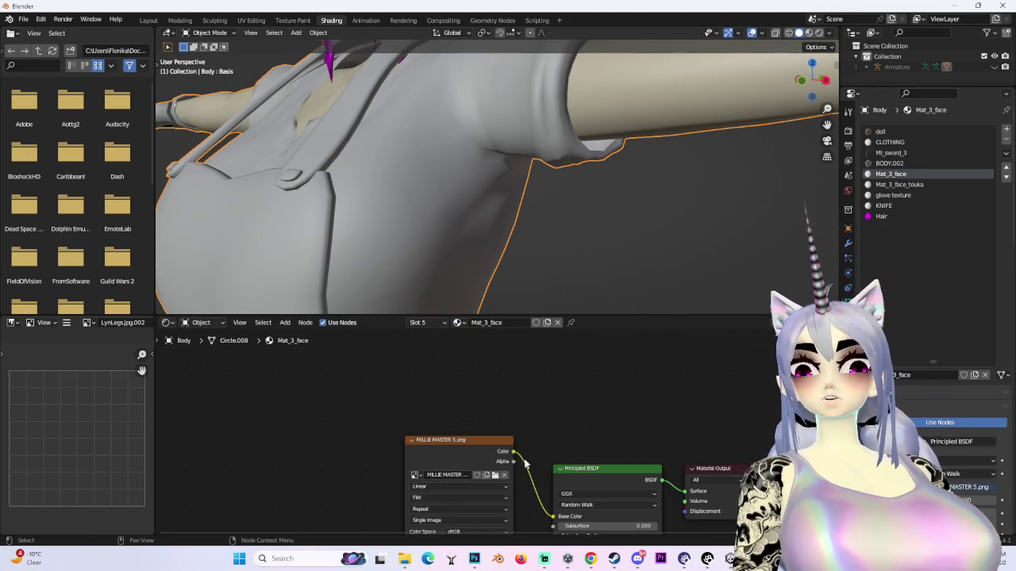
mouse_move(324, 111)
left_mouse_down()
mouse_move(403, 180)
mouse_move(328, 181)
left_mouse_up()
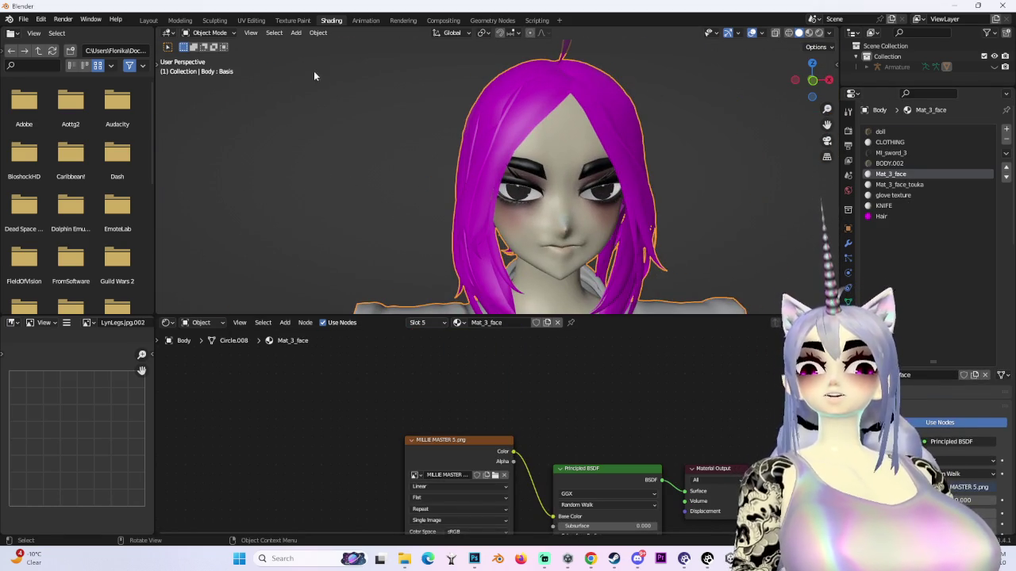
- In Layout Edit Mode, select all hair faces via Select Similar > Material
left_click(147, 21)
scroll(469, 260, "up", 6)
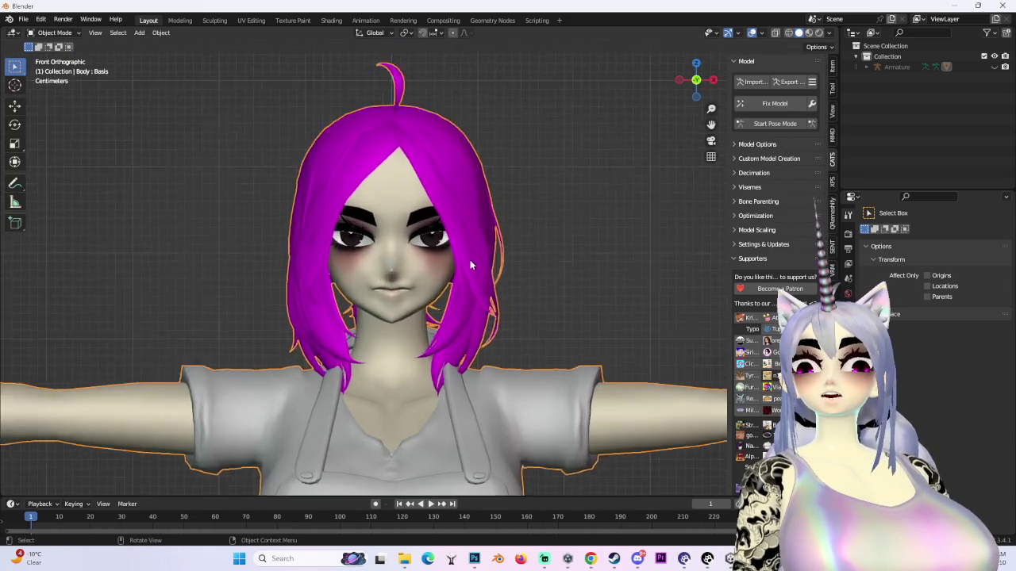
scroll(301, 227, "down", 6)
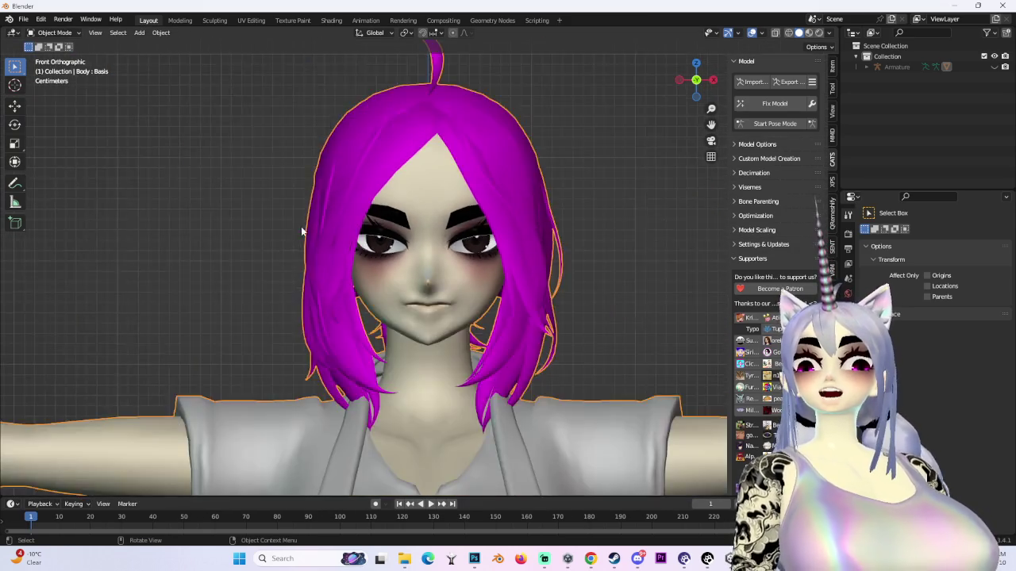
left_click(56, 33)
left_click(64, 55)
scroll(334, 100, "up", 5)
left_click(334, 101)
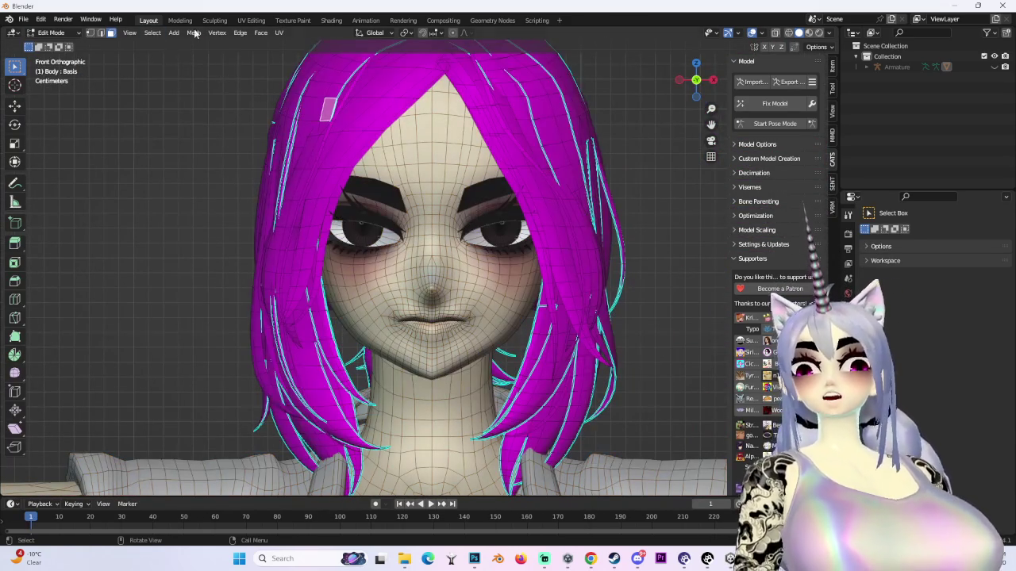
left_click(152, 33)
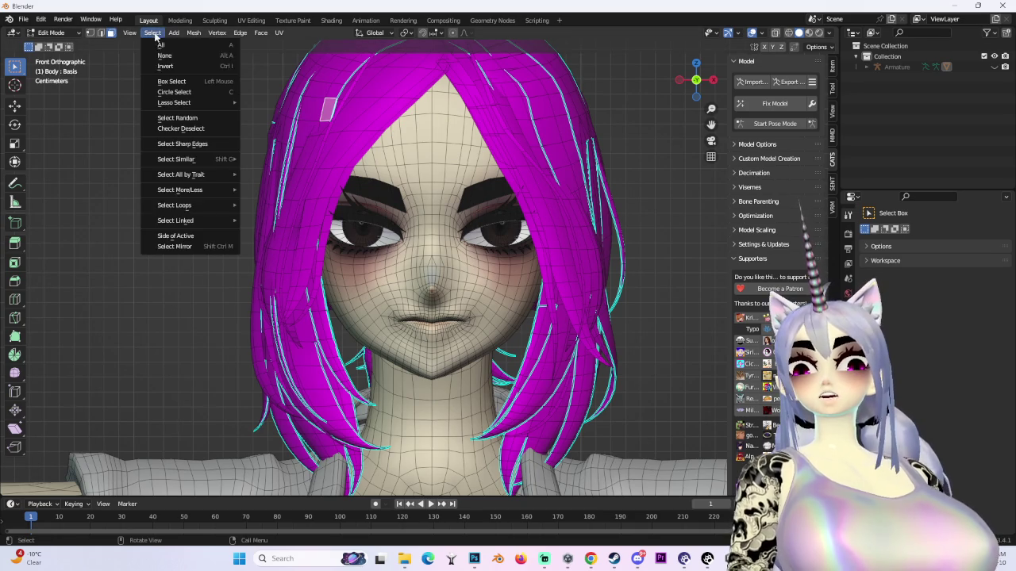
mouse_move(198, 163)
left_click(302, 164)
- Separate the selected hair into its own object with P > Selection
scroll(303, 164, "down", 3)
left_click_drag(627, 334, 361, 343)
scroll(361, 343, "up", 3)
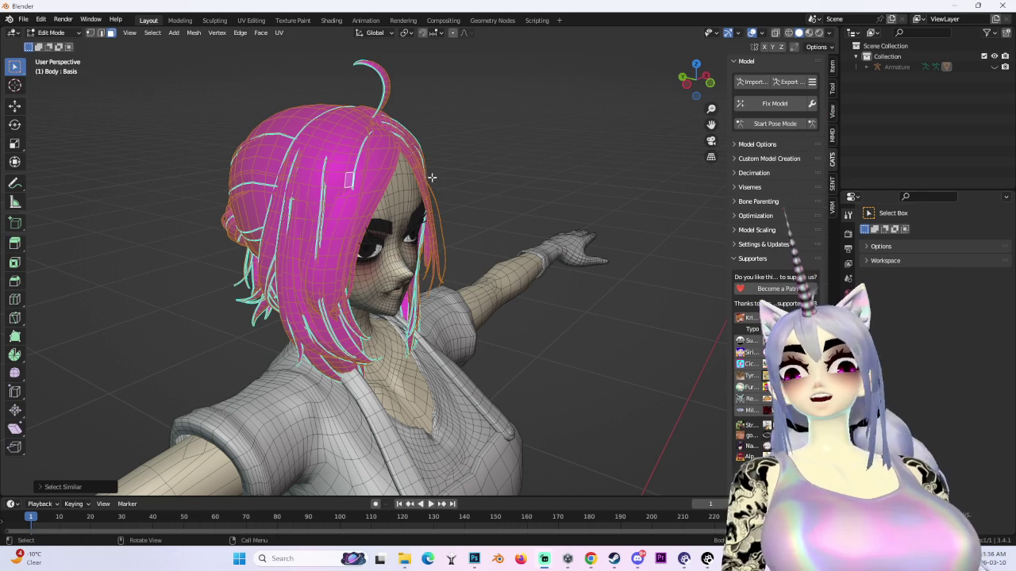
left_click_drag(434, 177, 329, 219)
key("KP_1")
key("KP_1")
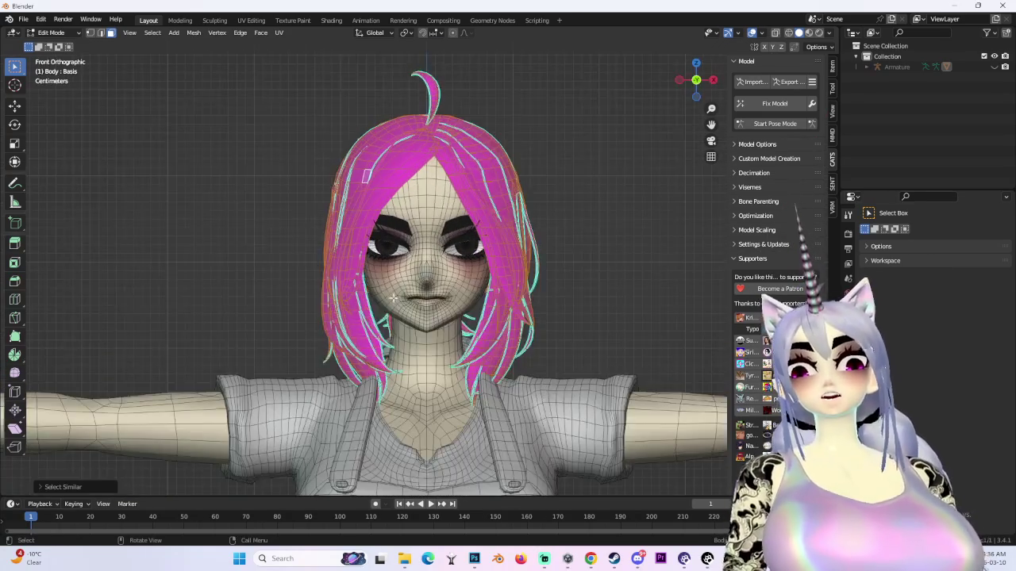
key("KP_Decimal")
key("p")
left_click(388, 305)
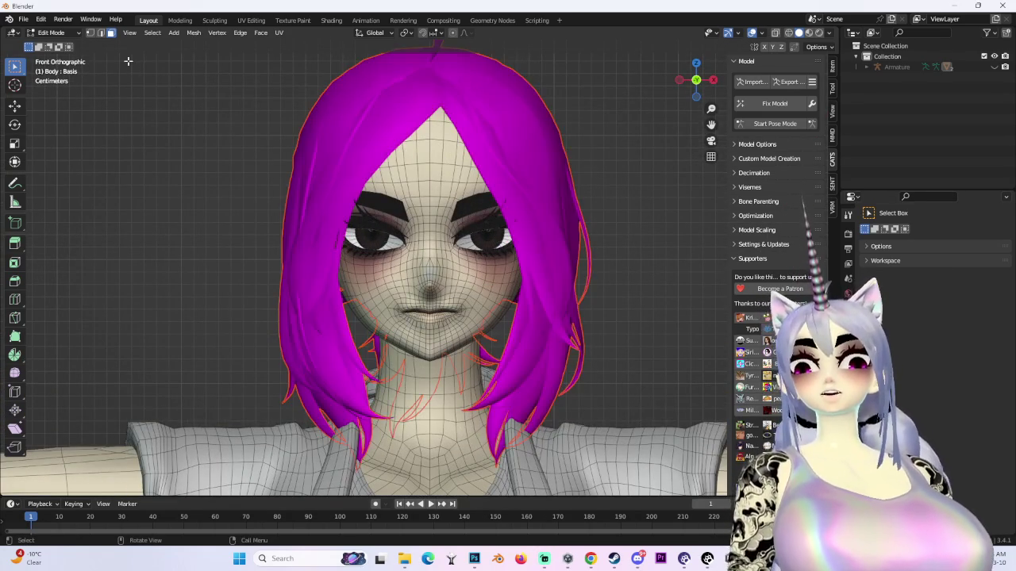
- Return to Object Mode and hide the separated Body.001 hair object
left_click(53, 32)
left_click(56, 39)
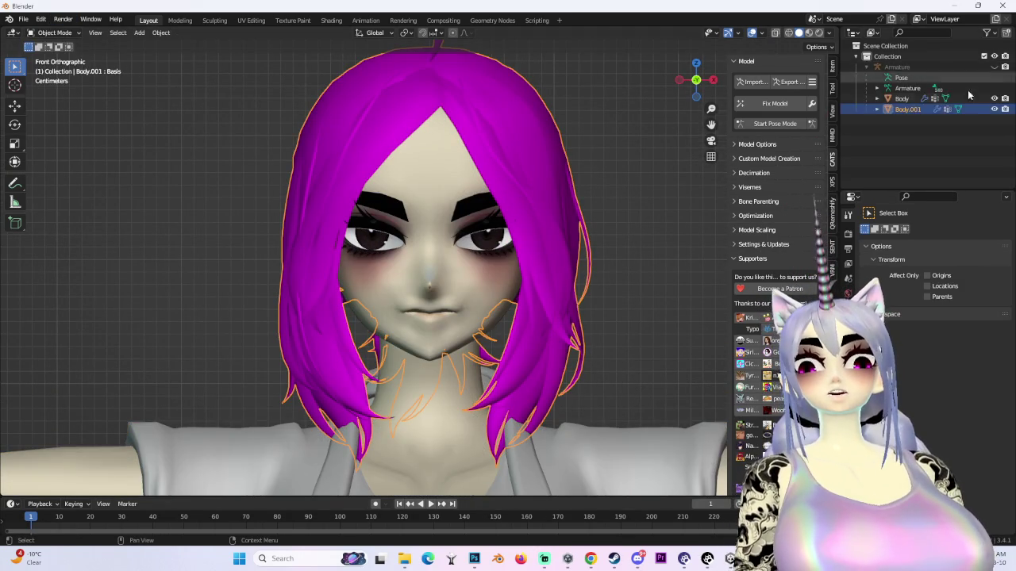
left_click(994, 109)
scroll(456, 222, "down", 1)
- Switch the viewport shading lighting to Flat
scroll(457, 213, "up", 2)
mouse_move(456, 212)
left_mouse_down()
mouse_move(632, 229)
mouse_move(566, 218)
mouse_move(558, 179)
mouse_move(415, 318)
mouse_move(429, 301)
left_mouse_up()
scroll(566, 218, "up", 3)
scroll(552, 175, "down", 2)
left_click(830, 33)
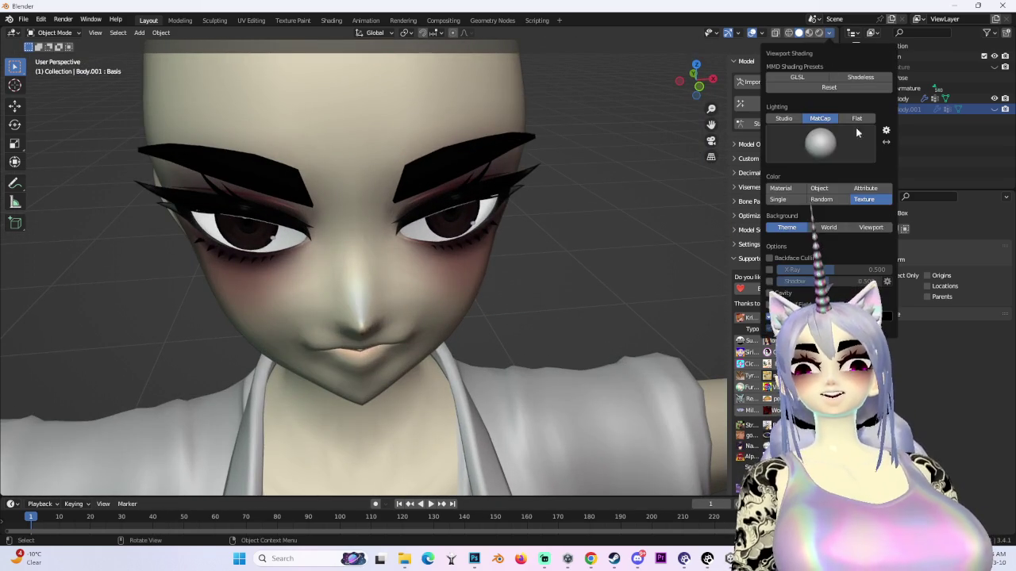
left_click(857, 119)
- View the bald head straight from the front and make Body the active object
left_click_drag(555, 238, 492, 238)
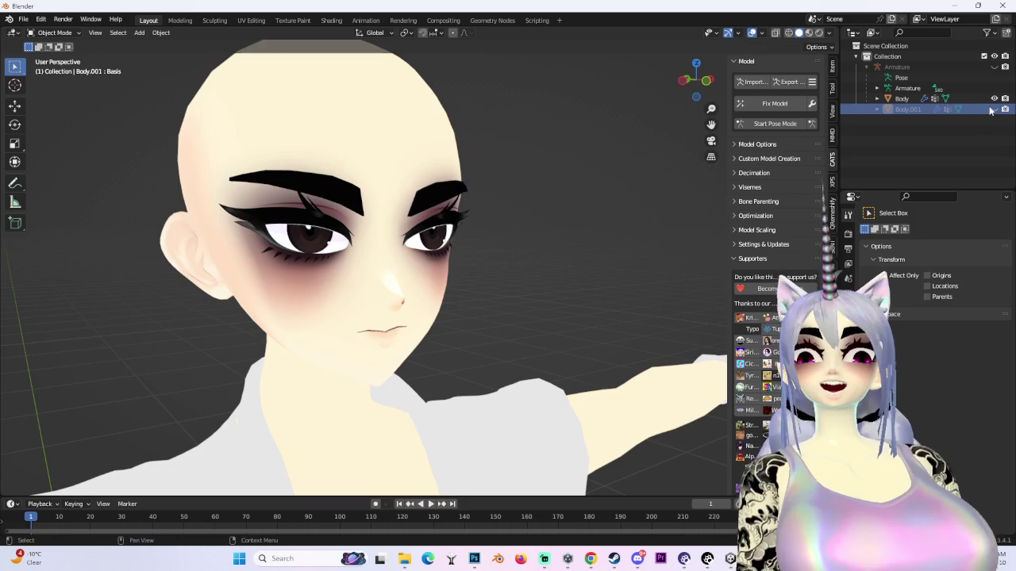
mouse_move(444, 135)
left_mouse_down()
mouse_move(420, 141)
mouse_move(381, 199)
mouse_move(447, 189)
mouse_move(326, 195)
mouse_move(367, 228)
mouse_move(464, 213)
left_mouse_up()
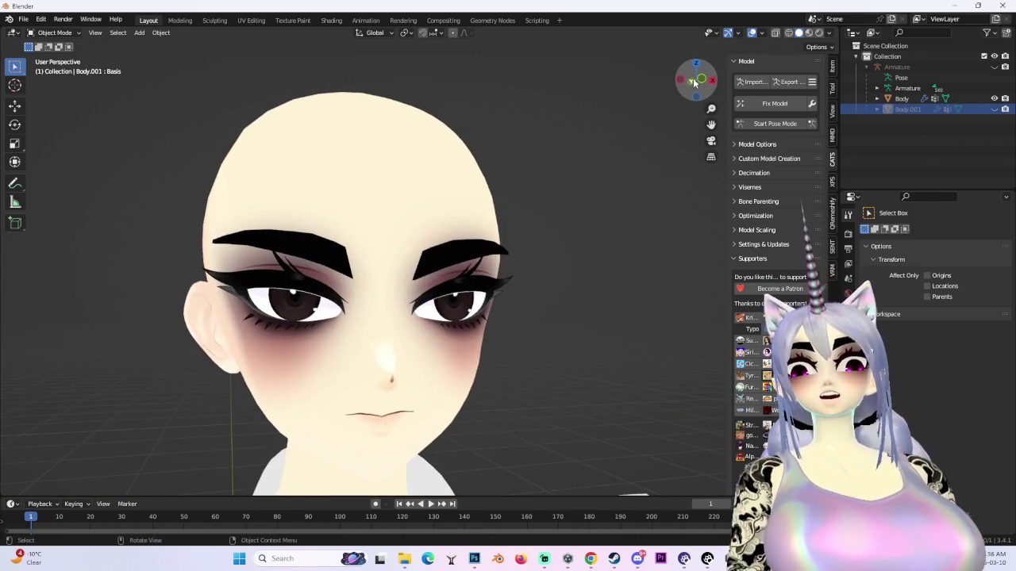
left_click(693, 82)
scroll(482, 151, "up", 3)
key("ctrl+z")
left_click(54, 33)
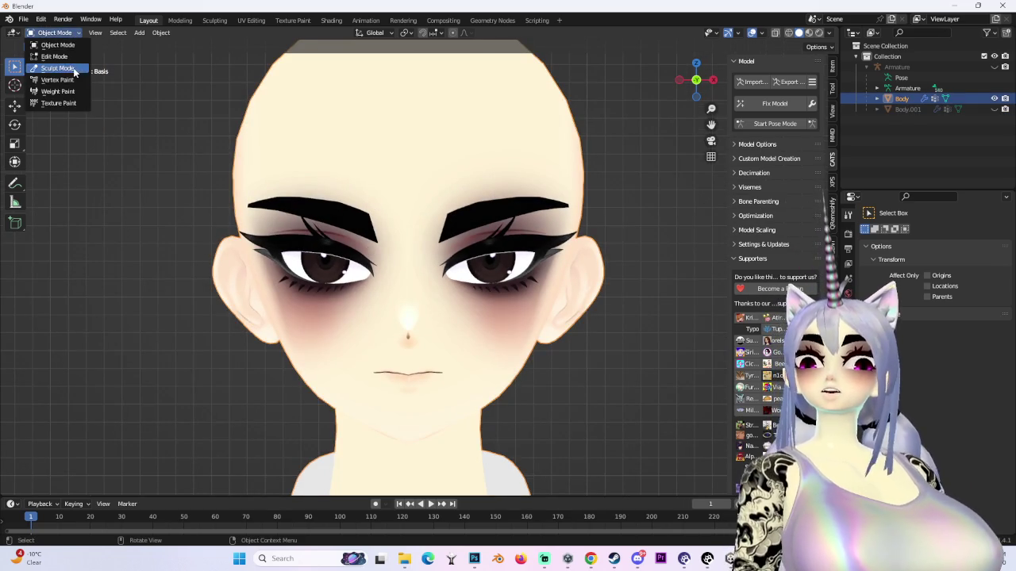
- Enter Sculpt Mode on the Body and pick the Grab brush
left_click(57, 68)
scroll(337, 254, "down", 4)
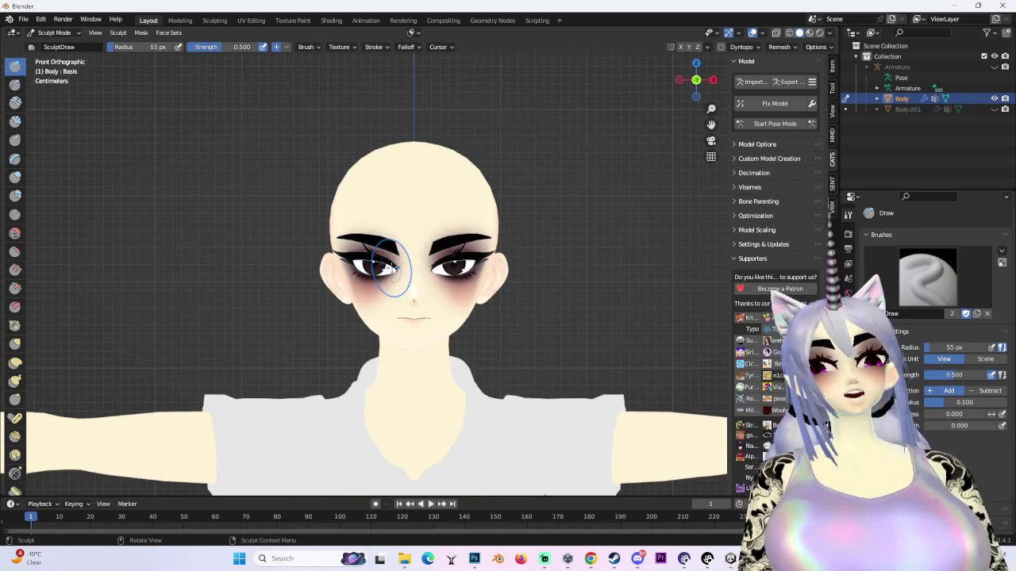
left_click(16, 343)
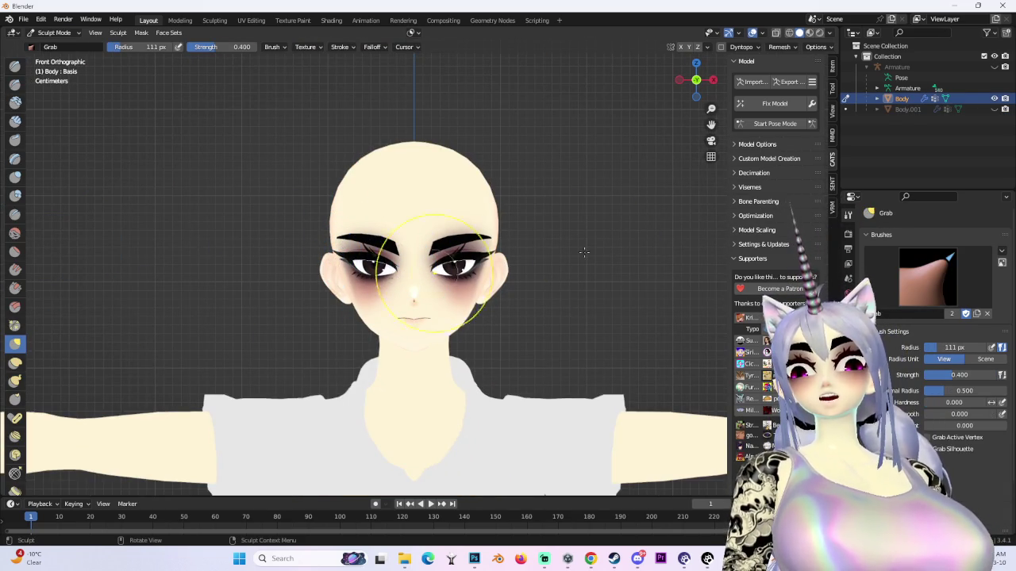
scroll(585, 238, "up", 2)
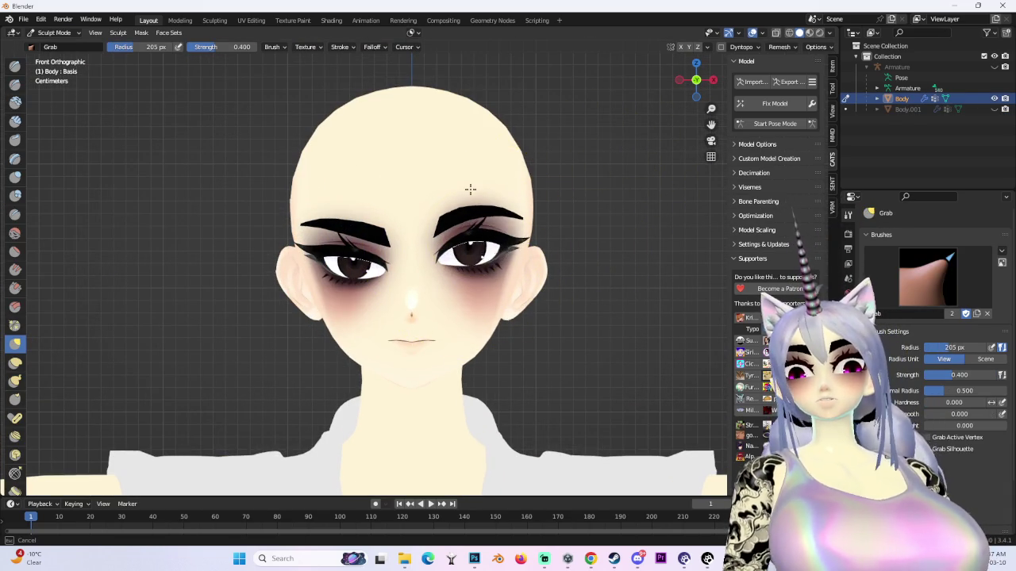
scroll(396, 292, "up", 1)
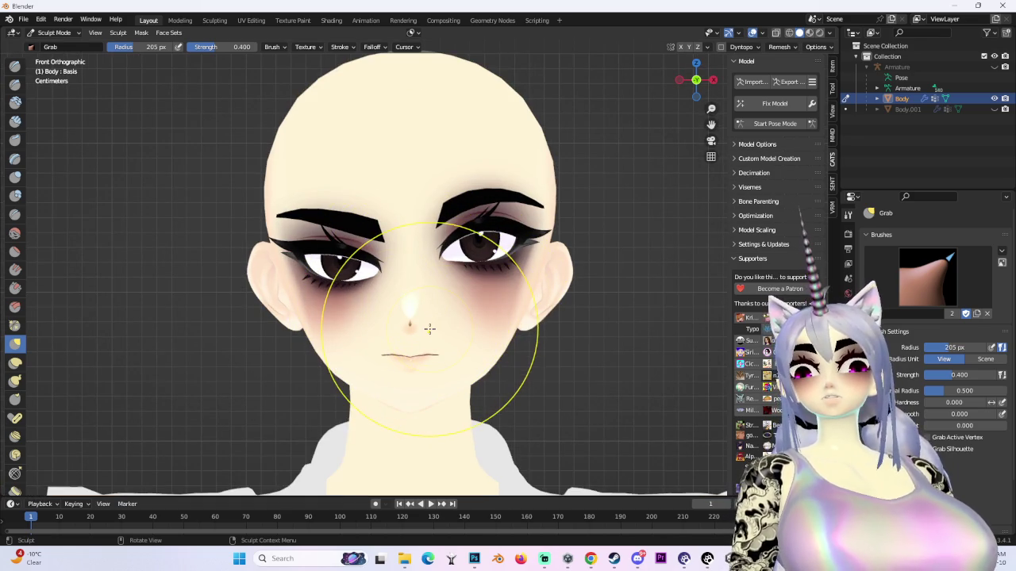
scroll(344, 173, "up", 1)
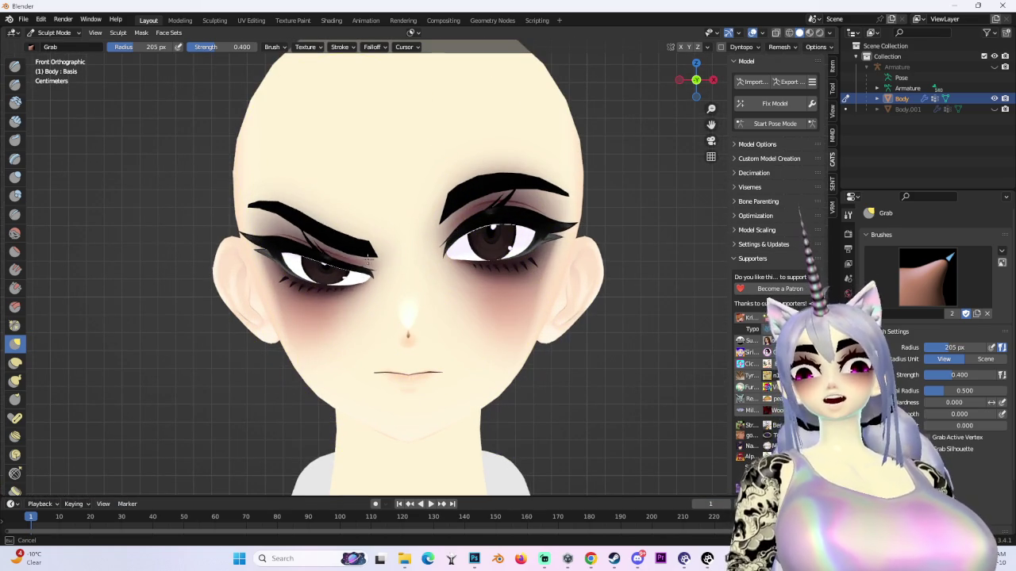
- Grab the mouth corner and line to twist the mouth into a lopsided smirk
left_click_drag(458, 368, 519, 290)
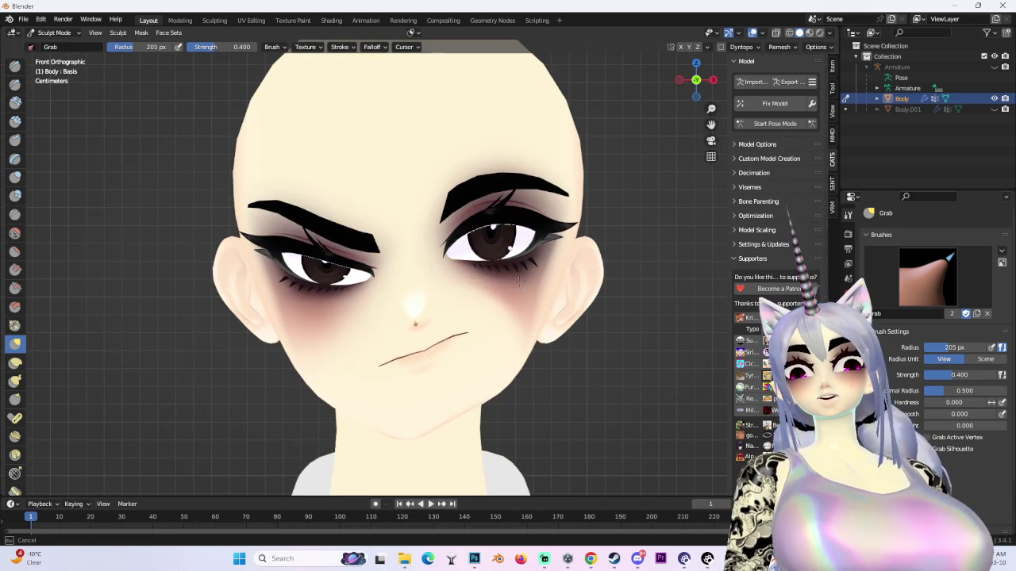
key("ctrl+z")
scroll(487, 356, "up", 1)
left_click_drag(479, 447, 488, 386)
scroll(436, 317, "down", 2)
left_click_drag(435, 318, 414, 331)
- Reshape the left eye and brow area, then return to a front view
left_click_drag(390, 254, 390, 210)
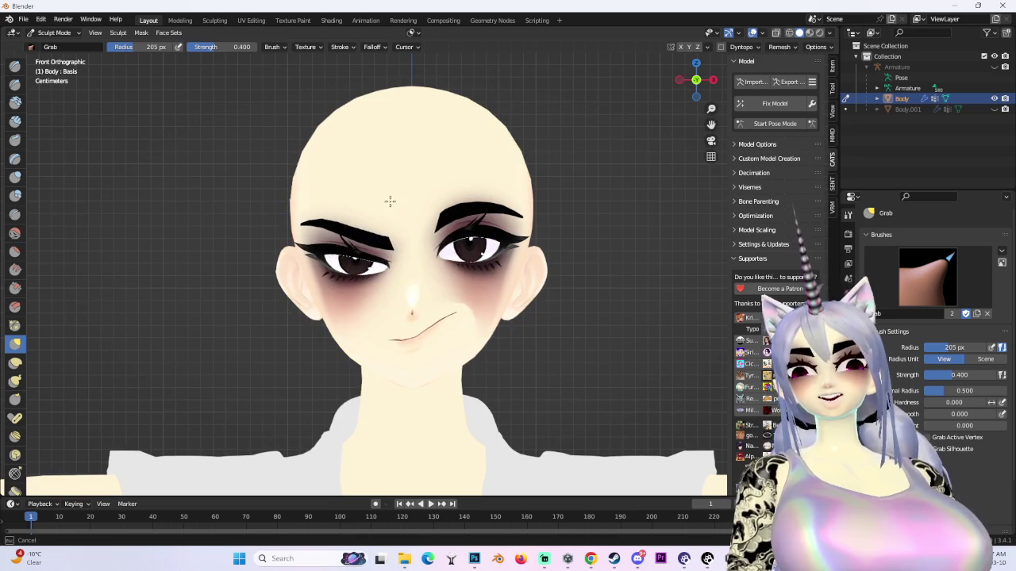
mouse_move(446, 255)
left_mouse_down()
mouse_move(440, 282)
mouse_move(555, 222)
mouse_move(699, 95)
left_mouse_up()
scroll(422, 272, "down", 4)
left_click(689, 79)
- Unhide the pink hair object Body.001
left_click(994, 109)
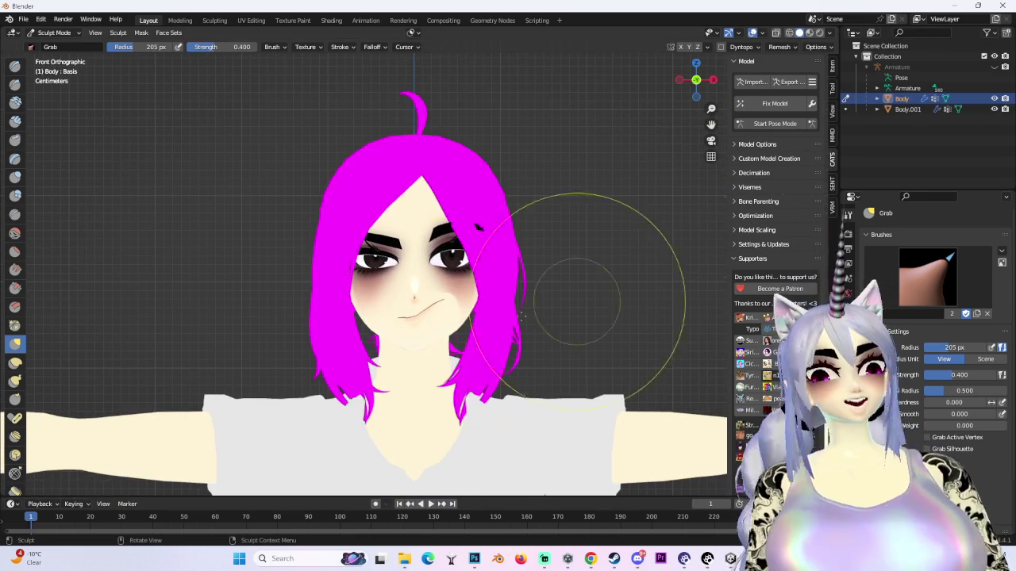
scroll(494, 301, "up", 3)
scroll(494, 301, "down", 2)
scroll(352, 230, "up", 2)
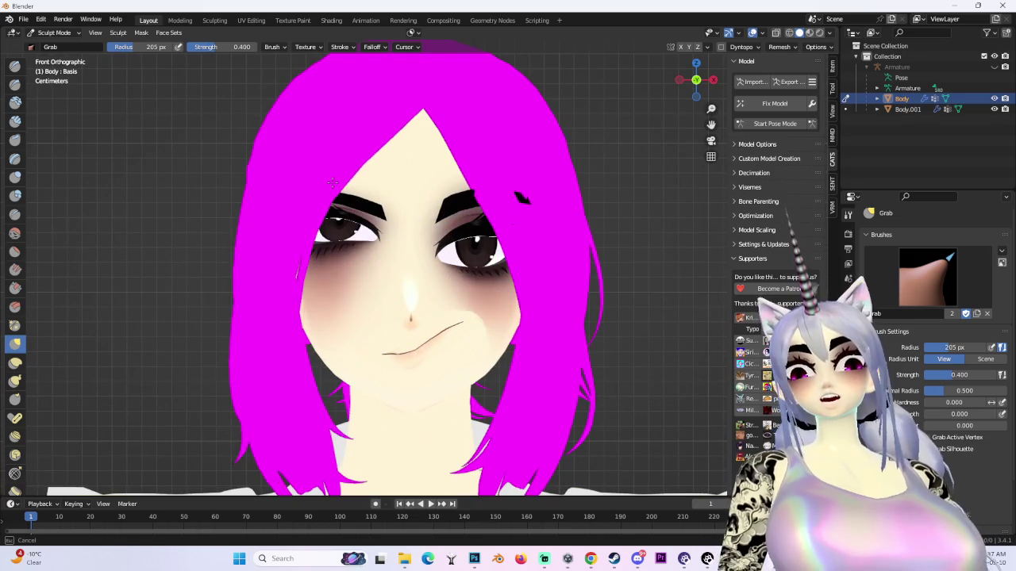
- Pull the left eye and eyebrow downward and inspect the head from several angles
mouse_move(333, 182)
left_mouse_down()
mouse_move(281, 277)
mouse_move(327, 339)
left_mouse_up()
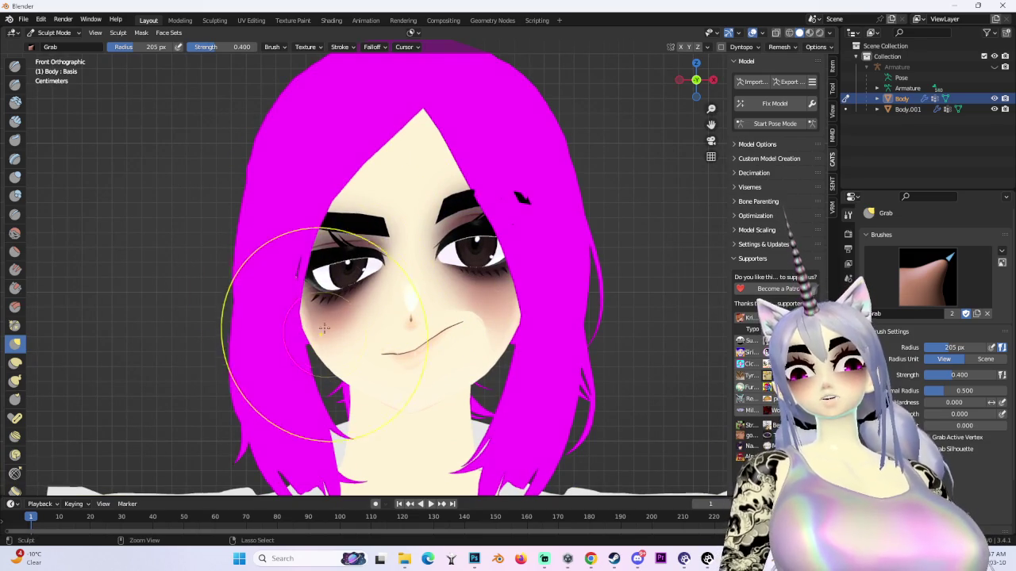
scroll(325, 333, "up", 3)
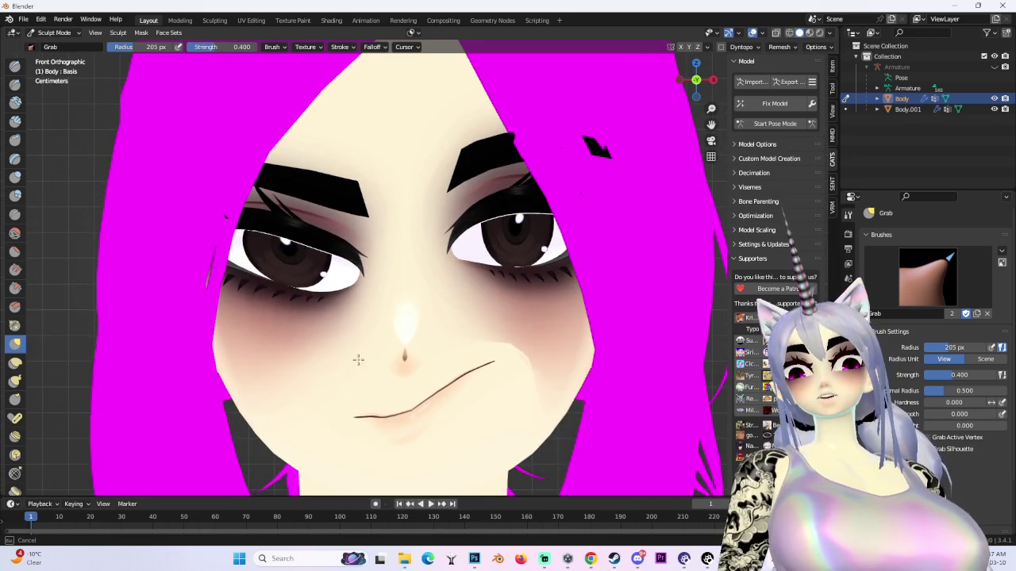
scroll(369, 317, "down", 2)
scroll(373, 329, "up", 3)
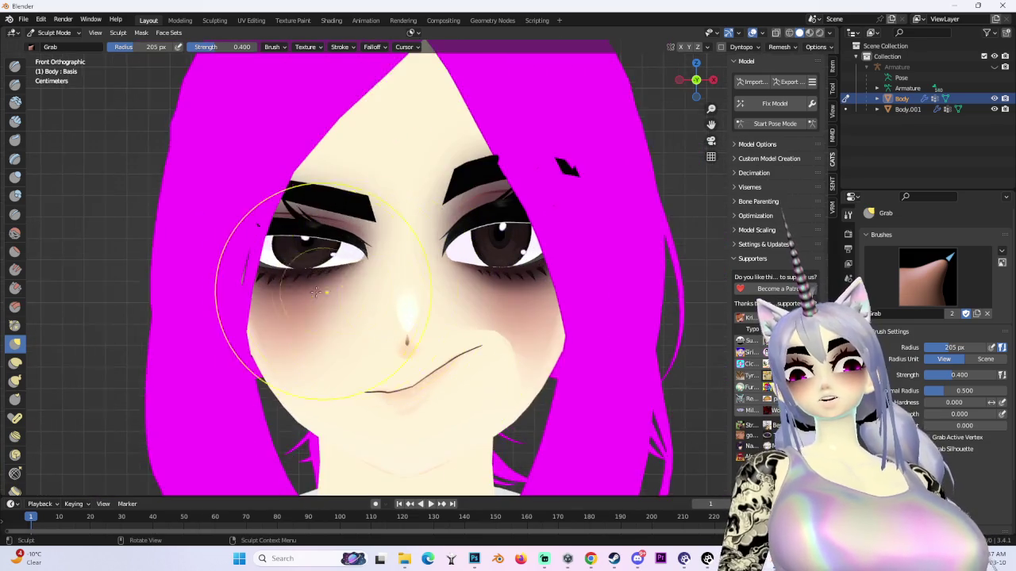
scroll(325, 232, "down", 2)
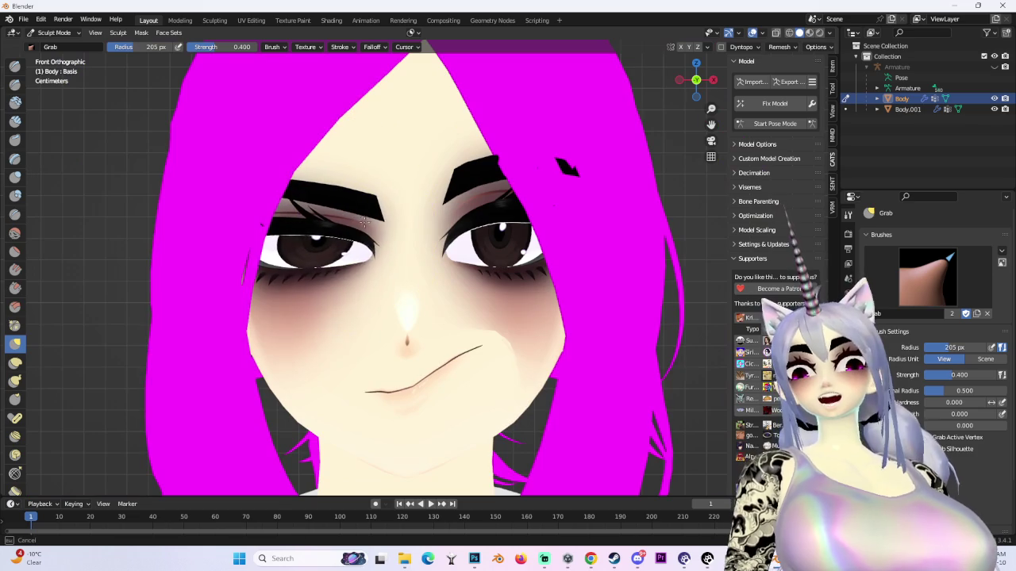
scroll(436, 334, "down", 3)
mouse_move(435, 333)
left_mouse_down()
mouse_move(517, 239)
mouse_move(449, 336)
left_mouse_up()
scroll(422, 329, "up", 3)
mouse_move(431, 329)
left_mouse_down()
mouse_move(519, 260)
mouse_move(592, 238)
left_mouse_up()
scroll(476, 307, "down", 2)
mouse_move(510, 261)
left_mouse_down()
mouse_move(526, 299)
mouse_move(553, 317)
mouse_move(509, 269)
mouse_move(531, 191)
mouse_move(386, 295)
left_mouse_up()
scroll(508, 268, "up", 2)
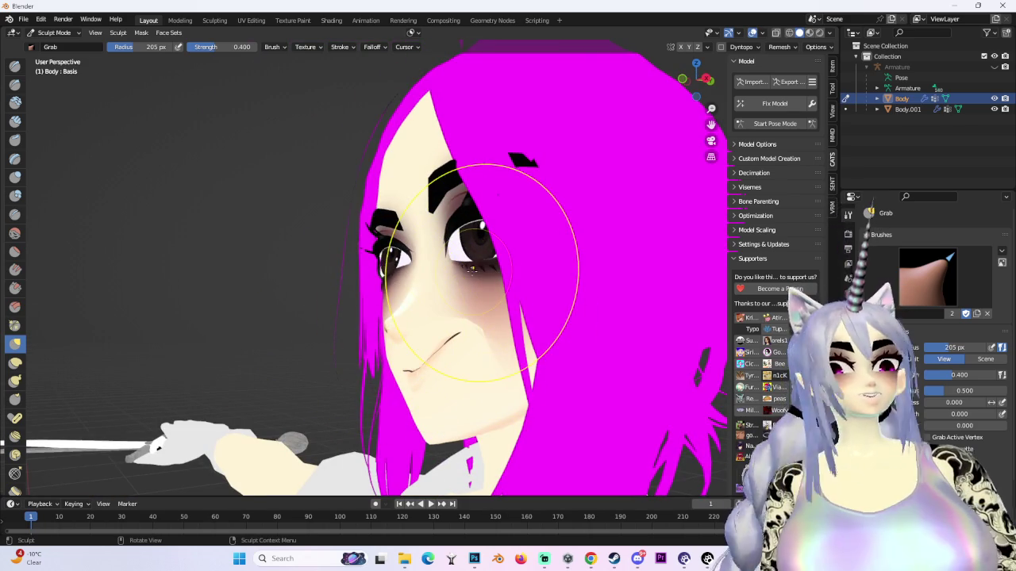
left_click(691, 83)
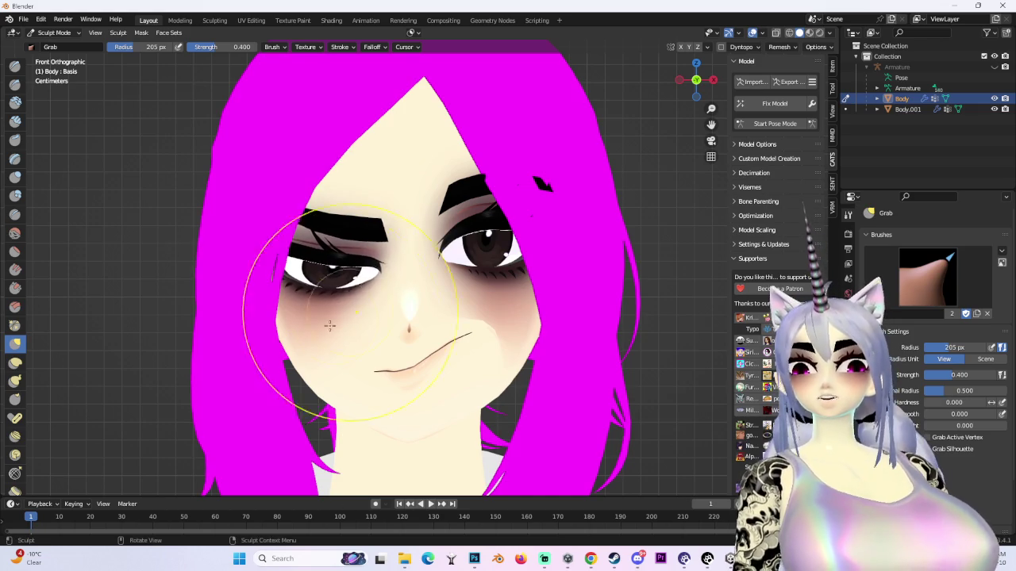
- Drag the left eye region lower again and check it from front and side
scroll(380, 291, "down", 5)
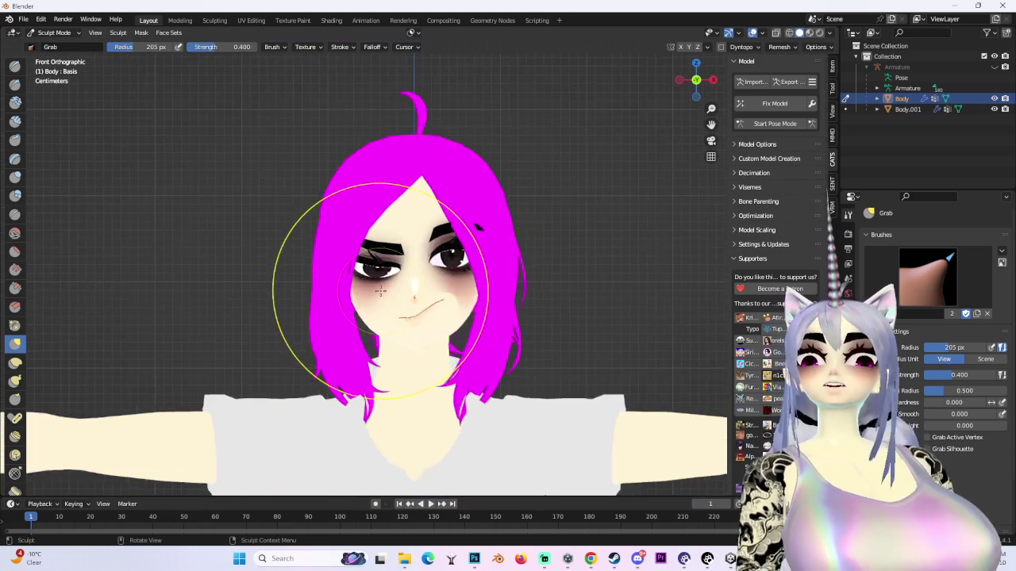
scroll(380, 291, "up", 4)
left_click_drag(371, 361, 351, 436)
scroll(495, 388, "up", 3)
scroll(495, 389, "down", 4)
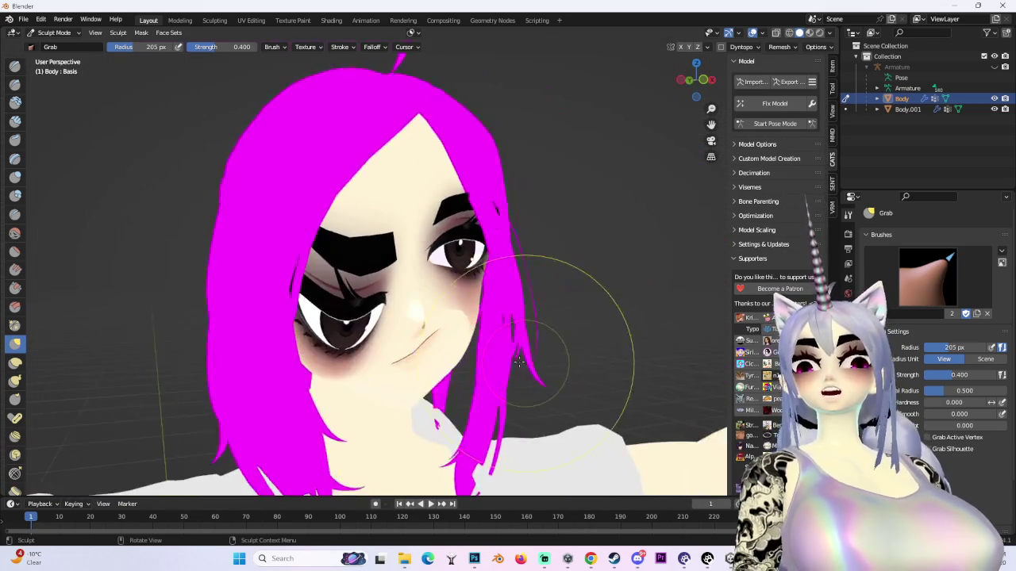
scroll(524, 363, "up", 3)
scroll(419, 333, "down", 2)
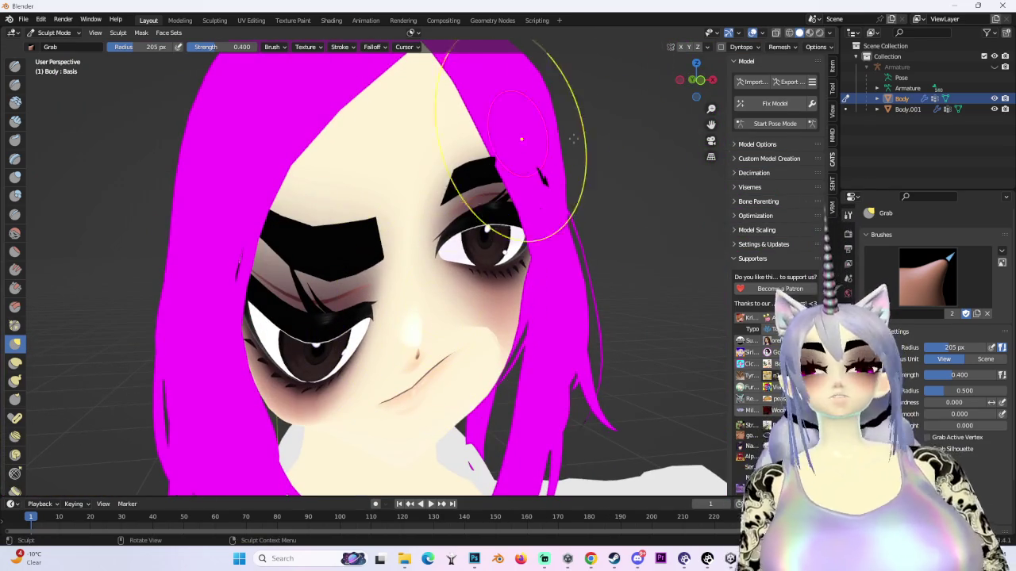
left_click(696, 79)
scroll(585, 295, "down", 3)
mouse_move(469, 308)
left_mouse_down()
mouse_move(510, 363)
mouse_move(450, 177)
left_mouse_up()
left_click(56, 33)
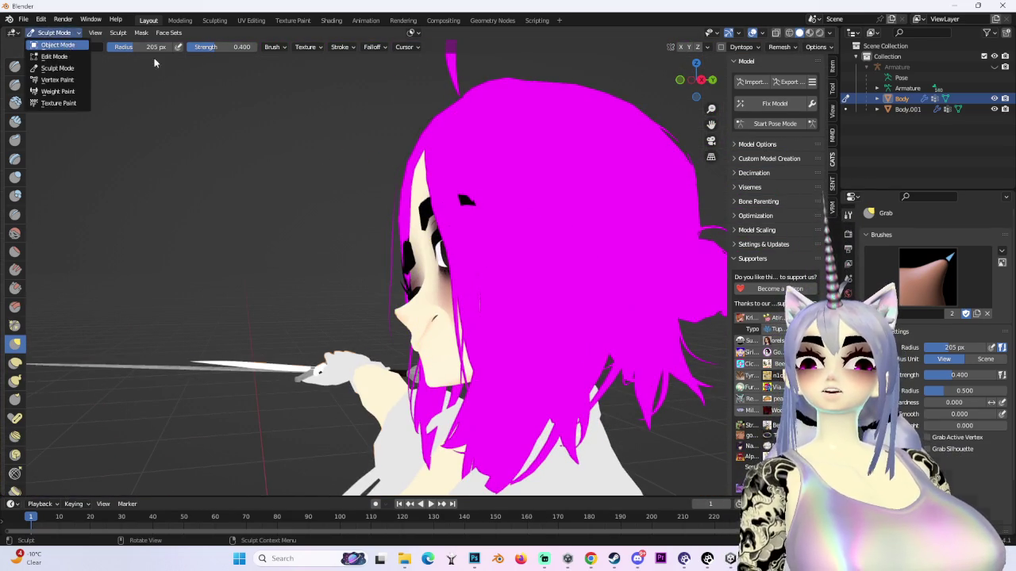
- Return to Object Mode, select the hair Body.001 and hide it
left_click(64, 47)
left_click(583, 181)
left_click(995, 109)
scroll(528, 256, "up", 3)
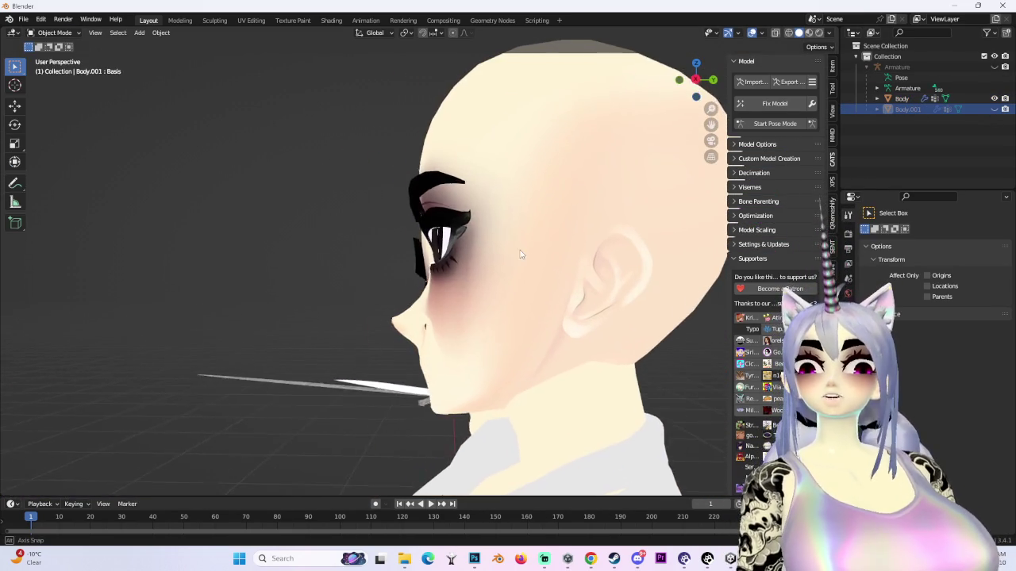
left_click(994, 109)
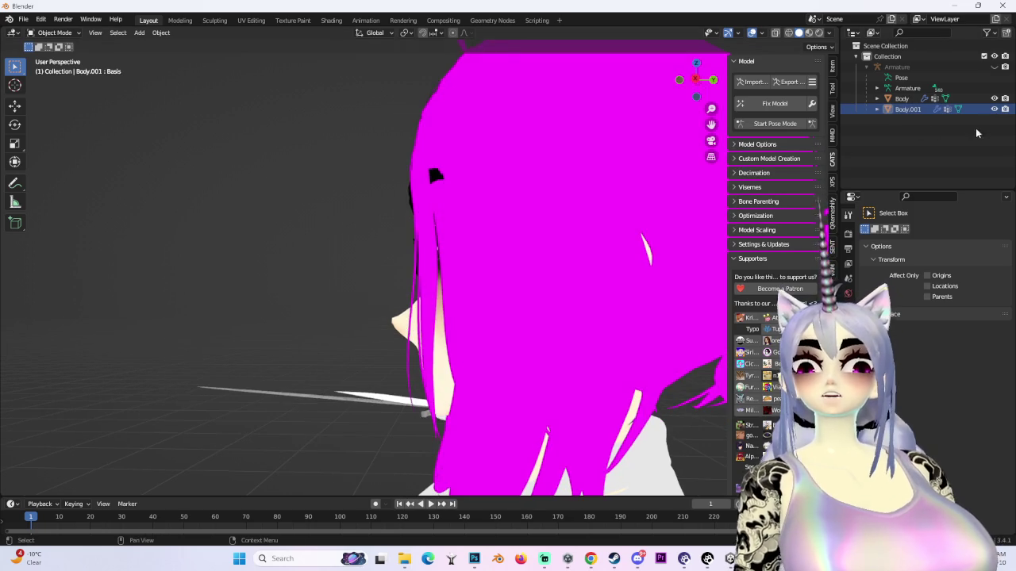
left_click(995, 108)
mouse_move(461, 285)
left_mouse_down()
mouse_move(442, 294)
mouse_move(591, 301)
mouse_move(568, 288)
mouse_move(527, 326)
mouse_move(589, 308)
mouse_move(575, 294)
mouse_move(590, 336)
mouse_move(571, 361)
mouse_move(443, 366)
mouse_move(551, 319)
mouse_move(478, 323)
left_mouse_up()
- Hide the other objects with Shift+H and unhide only the hair Body.001
left_click(487, 328)
key("ctrl+Tab")
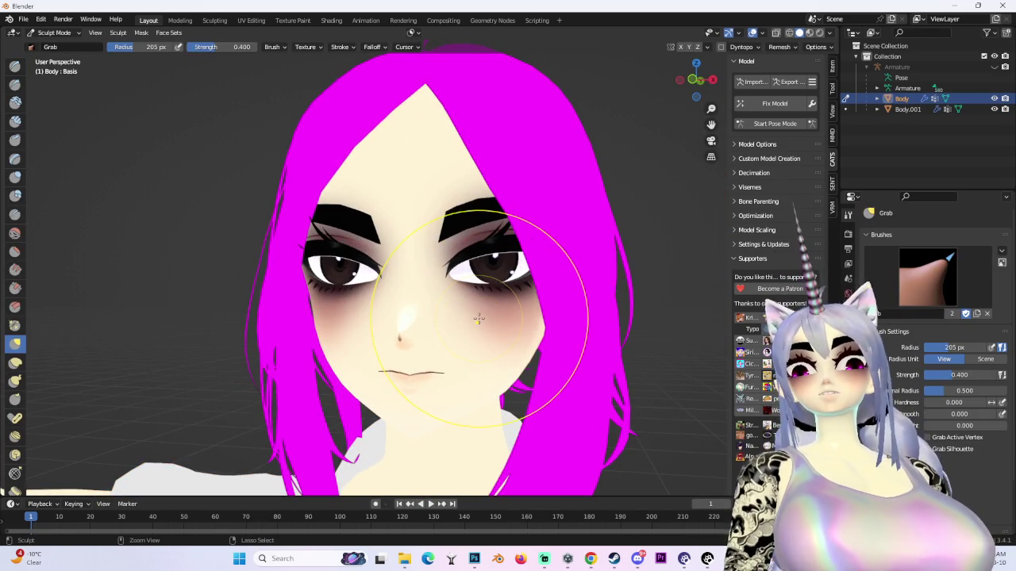
key("ctrl+Tab")
key("shift+h")
left_click_drag(478, 318, 321, 329)
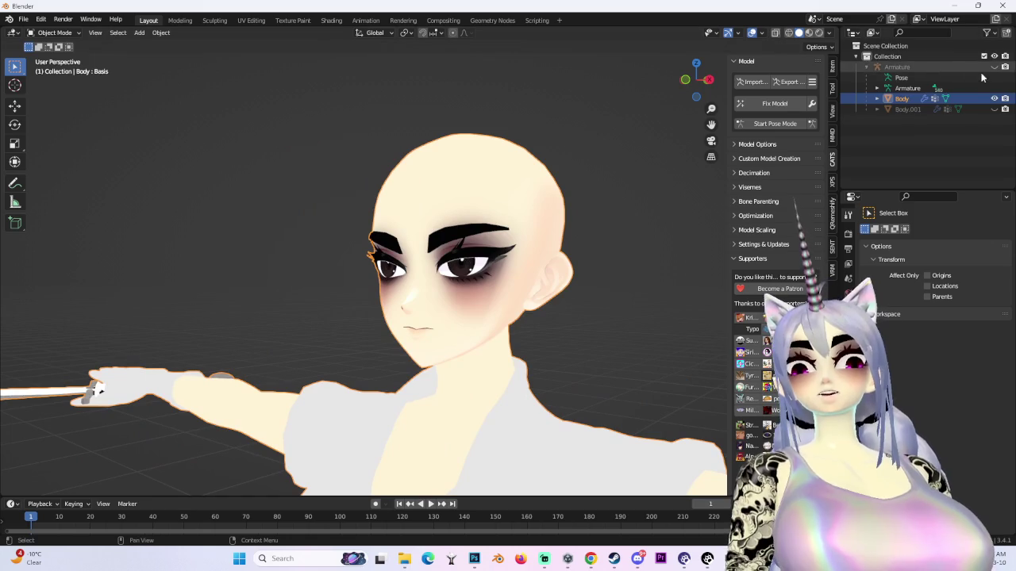
left_click(994, 108)
left_click_drag(334, 143, 407, 139)
- In Edit Mode, separate the curled top strand of hair by selection
key("alt+a")
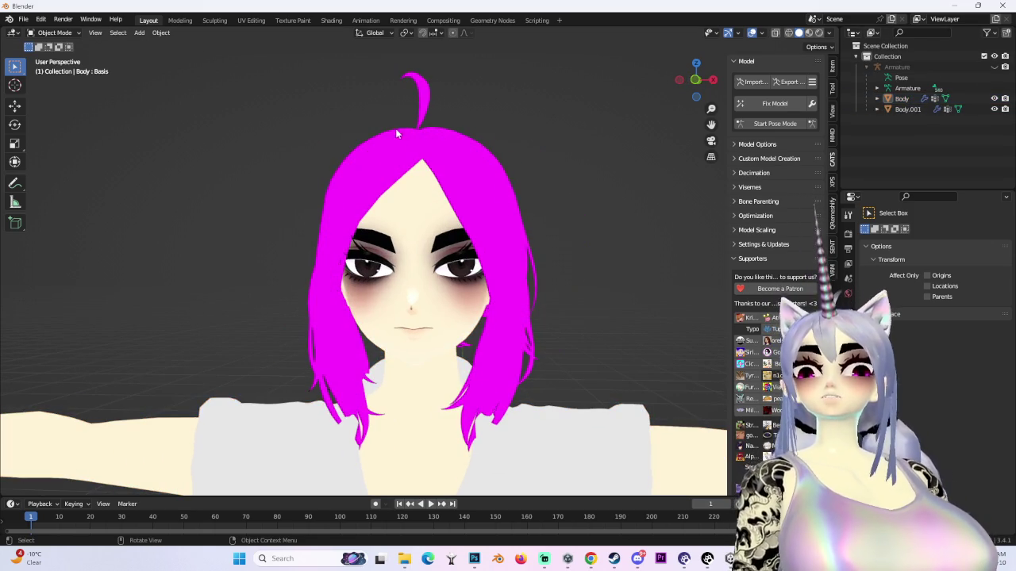
left_click(492, 146)
left_click(54, 32)
left_click(55, 57)
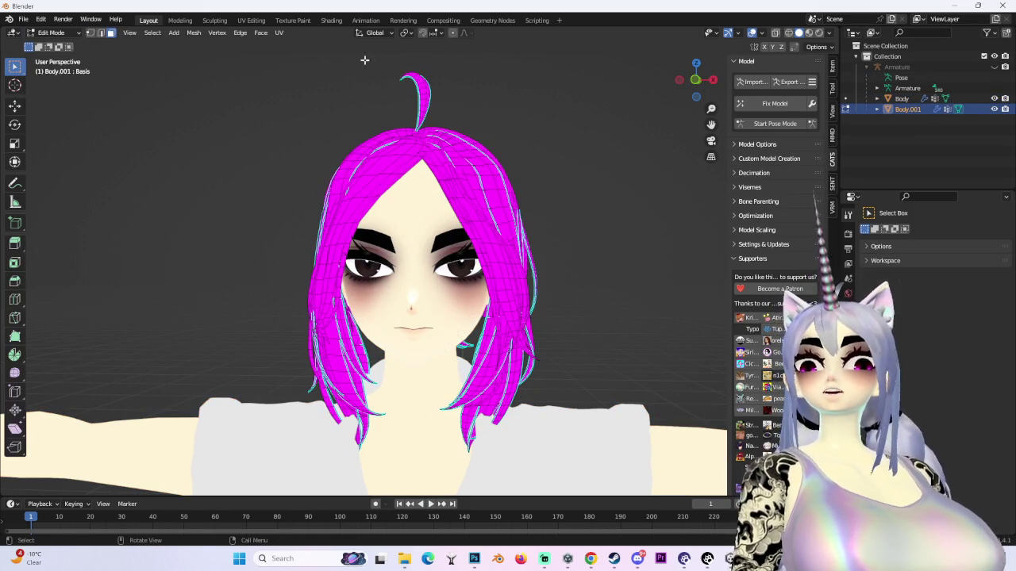
key("p")
left_click(516, 93)
- Back in Object Mode, hide Body.001 and show only the new Body.002 curl
left_click(54, 33)
left_click(52, 45)
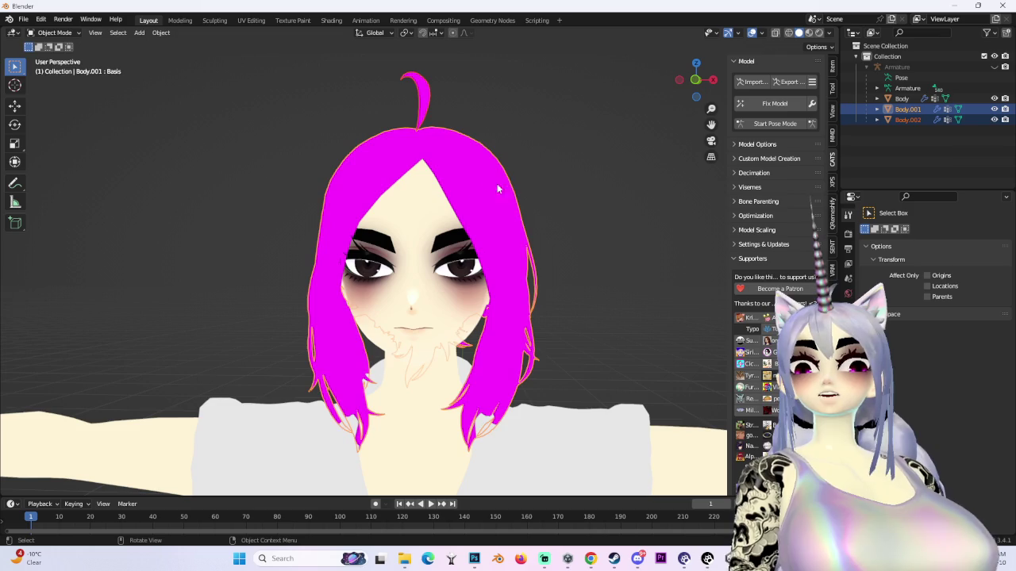
left_click(995, 109)
left_click(995, 119)
left_click_drag(689, 78, 696, 86)
scroll(429, 254, "up", 5)
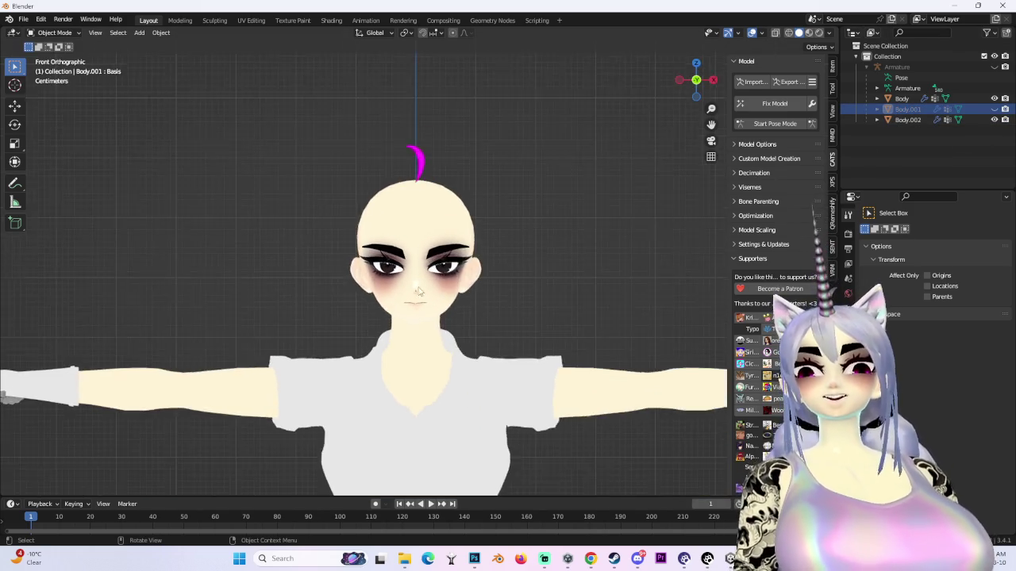
mouse_move(492, 254)
left_mouse_down()
mouse_move(429, 254)
mouse_move(542, 230)
mouse_move(519, 218)
mouse_move(629, 184)
left_mouse_up()
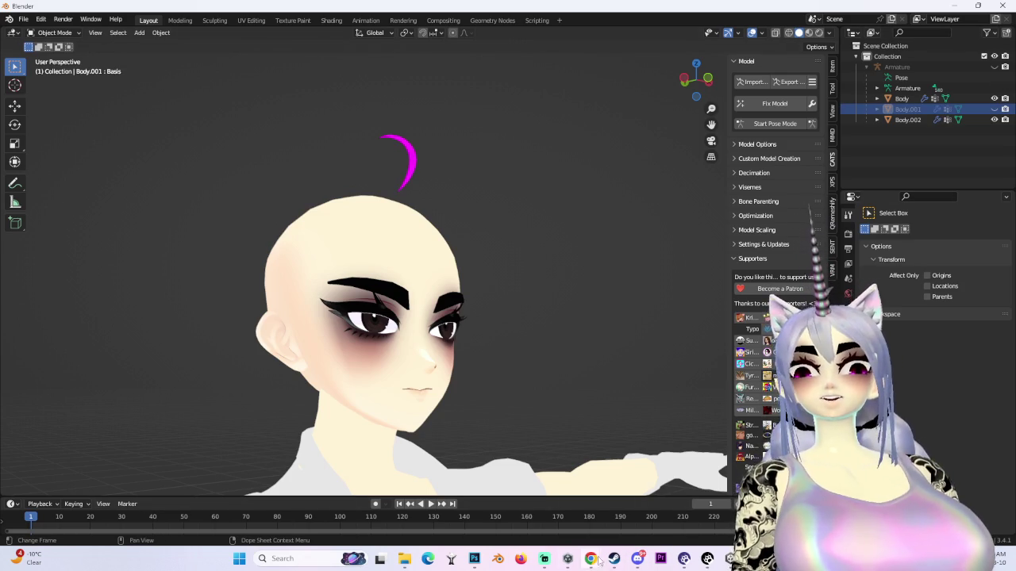
left_click(637, 558)
scroll(658, 419, "down", 10)
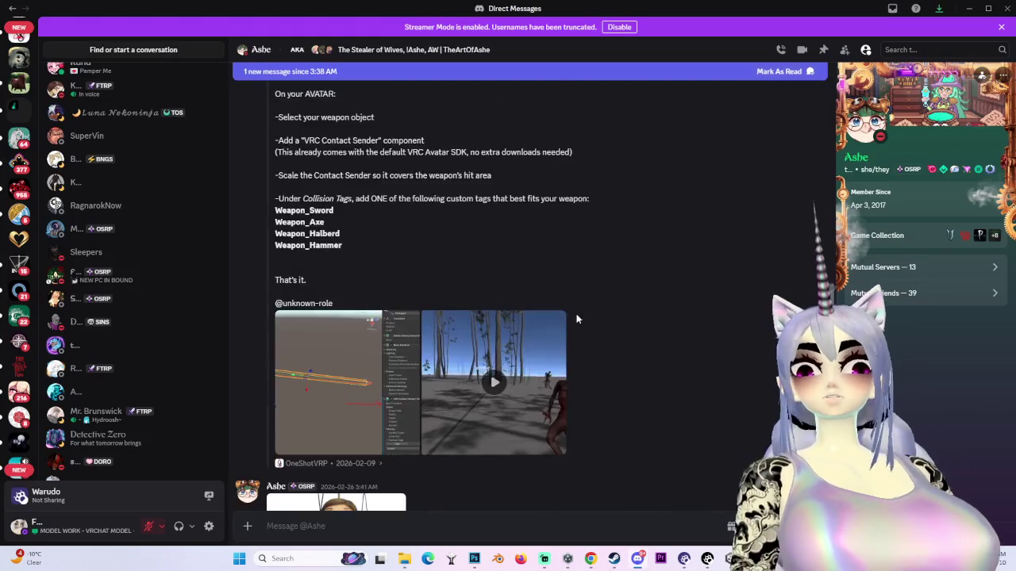
left_click(386, 407)
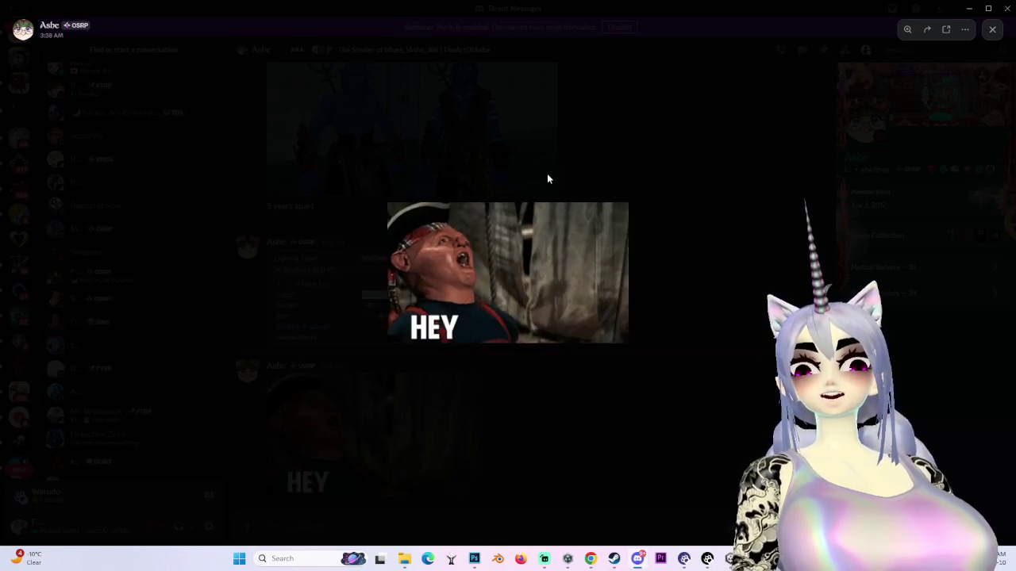
left_click(479, 270)
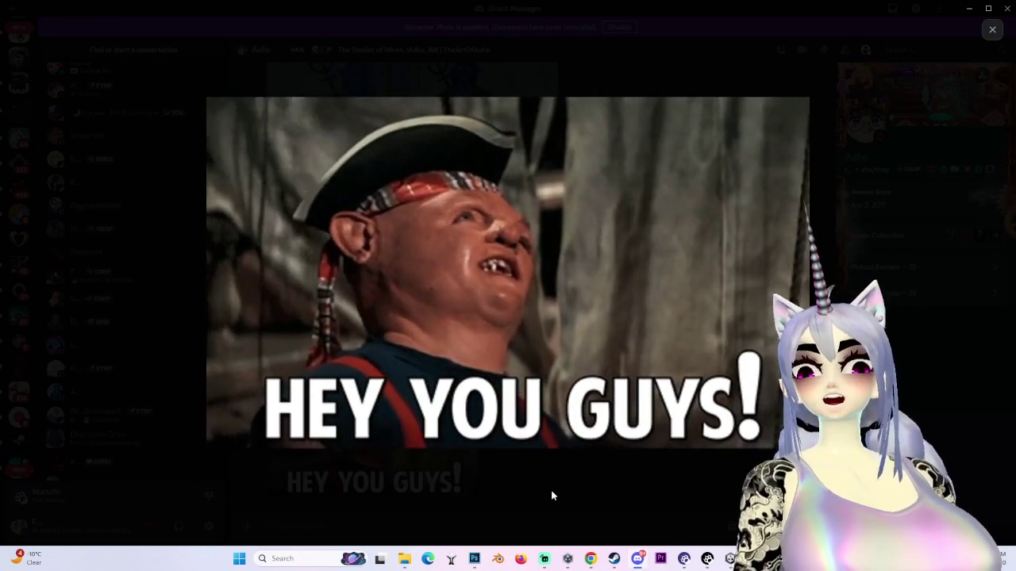
left_click(551, 494)
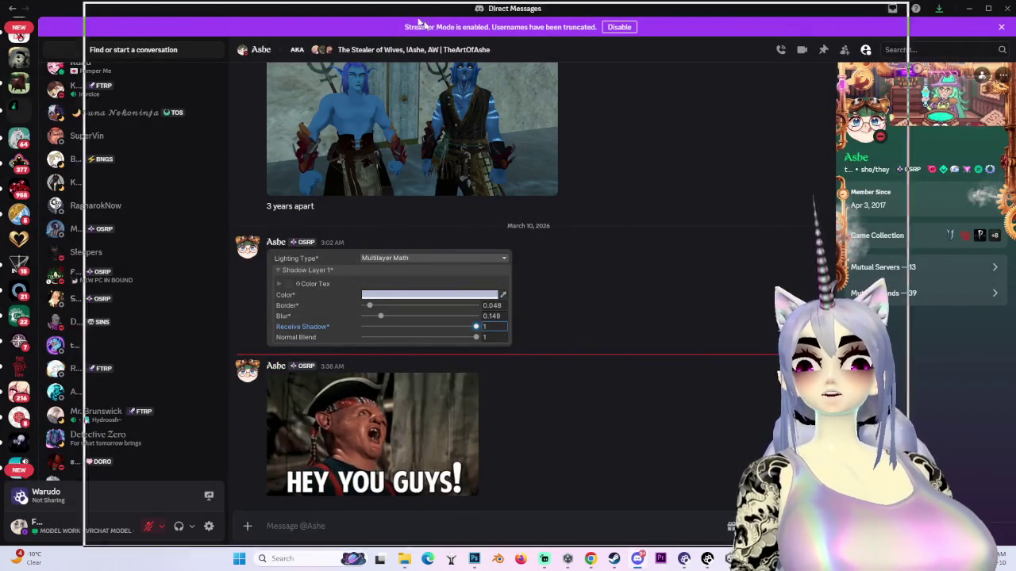
key("alt+Tab")
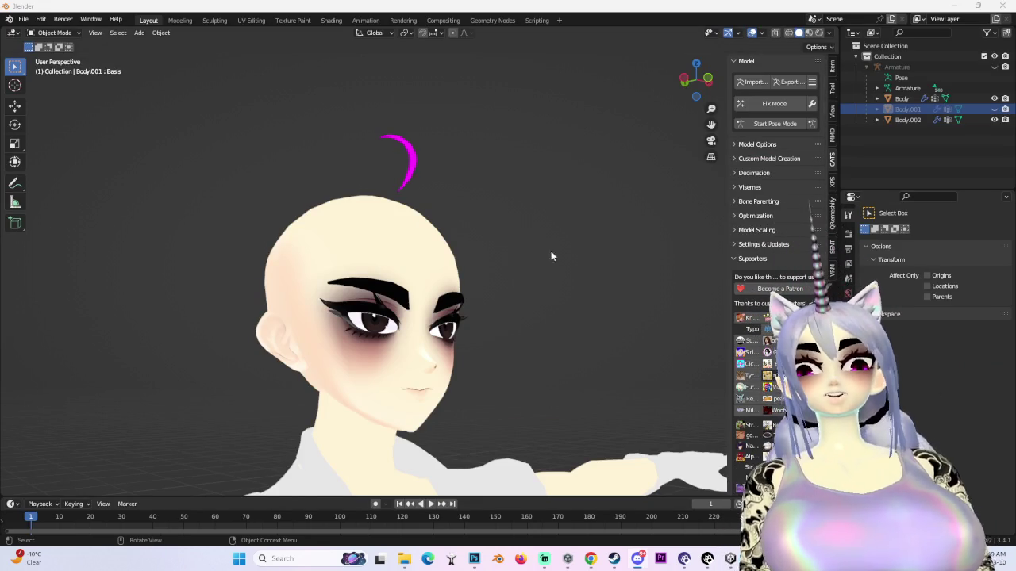
- Reveal the hidden hair with Alt+H, enter Edit Mode, and view the head frontally
scroll(610, 273, "down", 2)
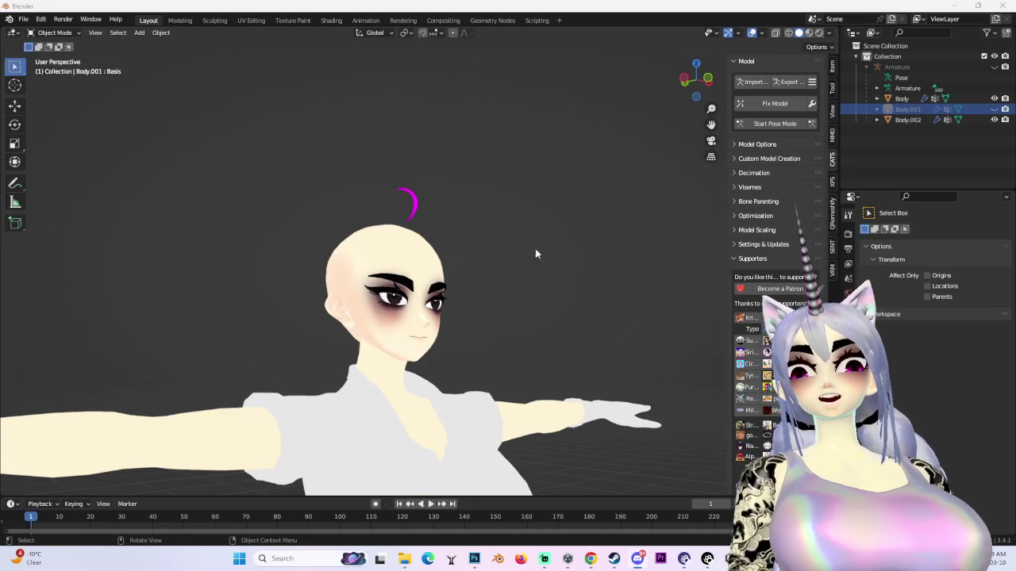
key("alt+h")
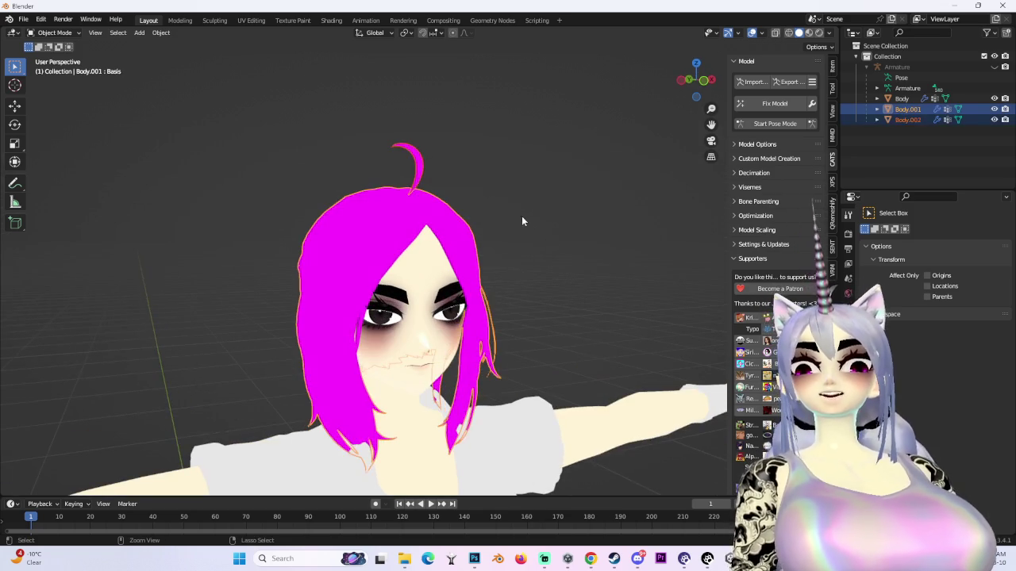
key("Tab")
scroll(605, 266, "up", 2)
left_click(696, 82)
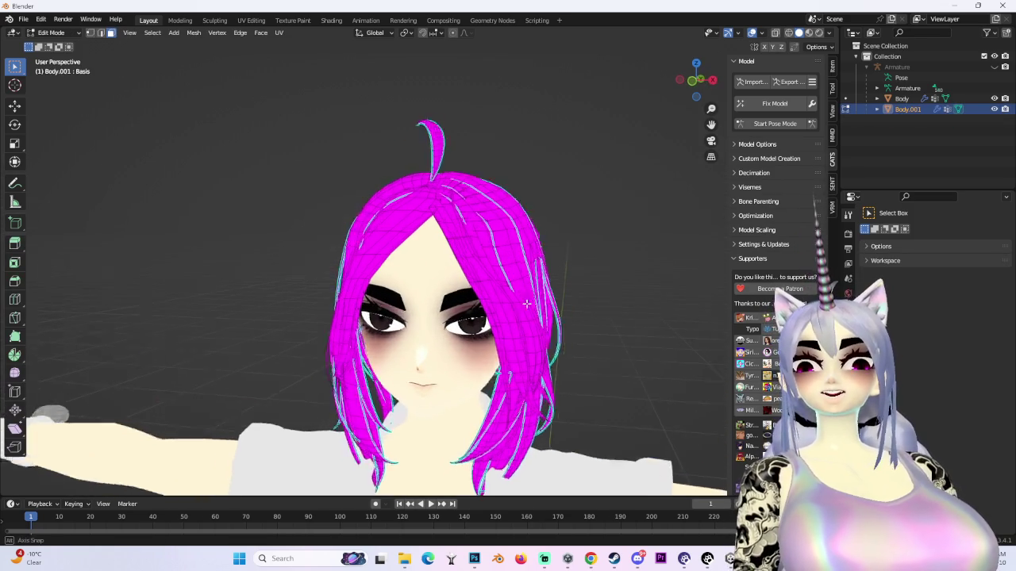
scroll(696, 81, "up", 2)
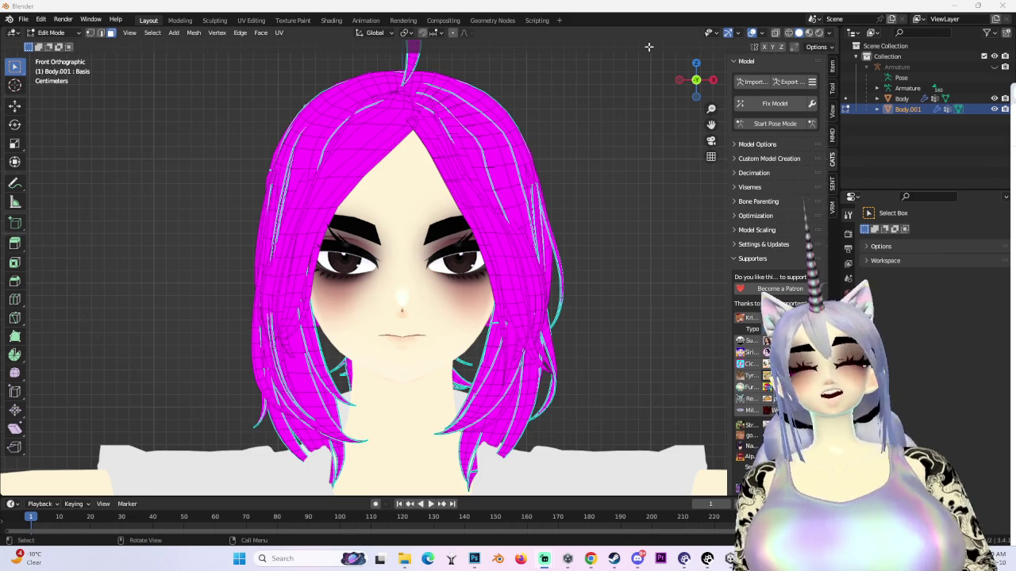
- Return to Object Mode, select Body, and show its vertex groups and shape keys
left_click(51, 33)
left_click(51, 43)
left_click(388, 323)
left_click(848, 394)
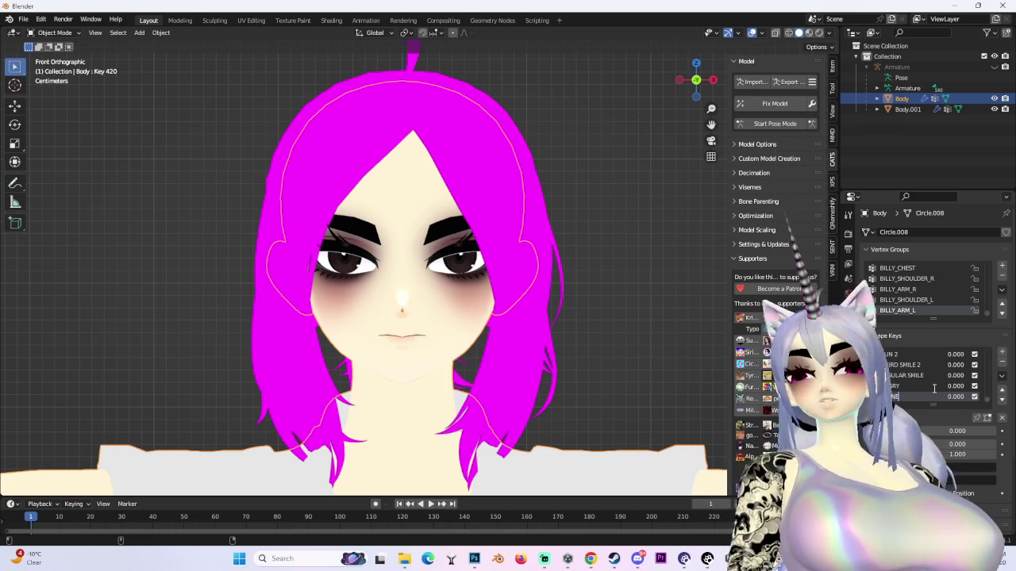
- Enter Sculpt Mode and try Grab strokes pulling the face mesh
scroll(381, 330, "up", 3)
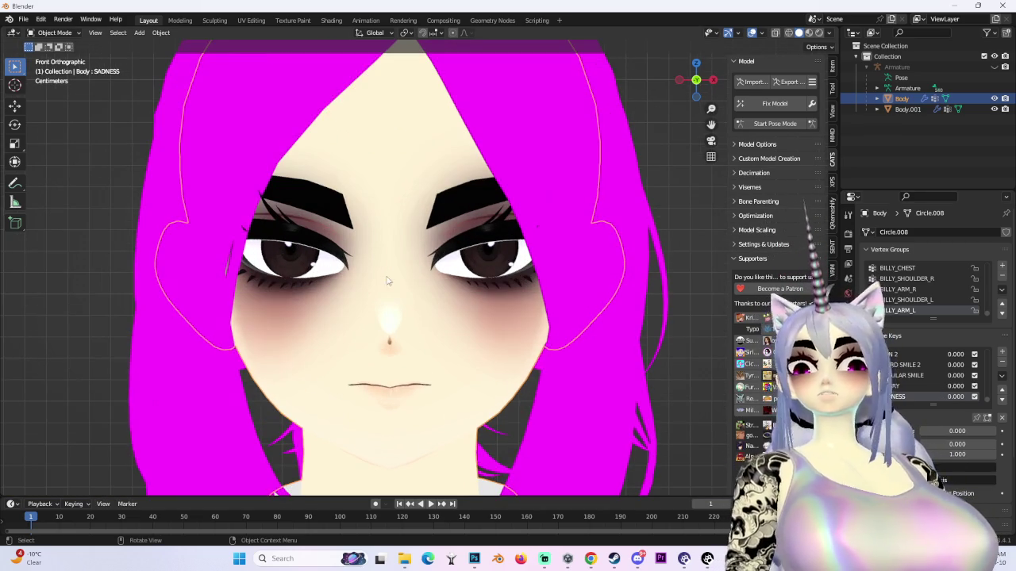
left_click(54, 33)
left_click(68, 72)
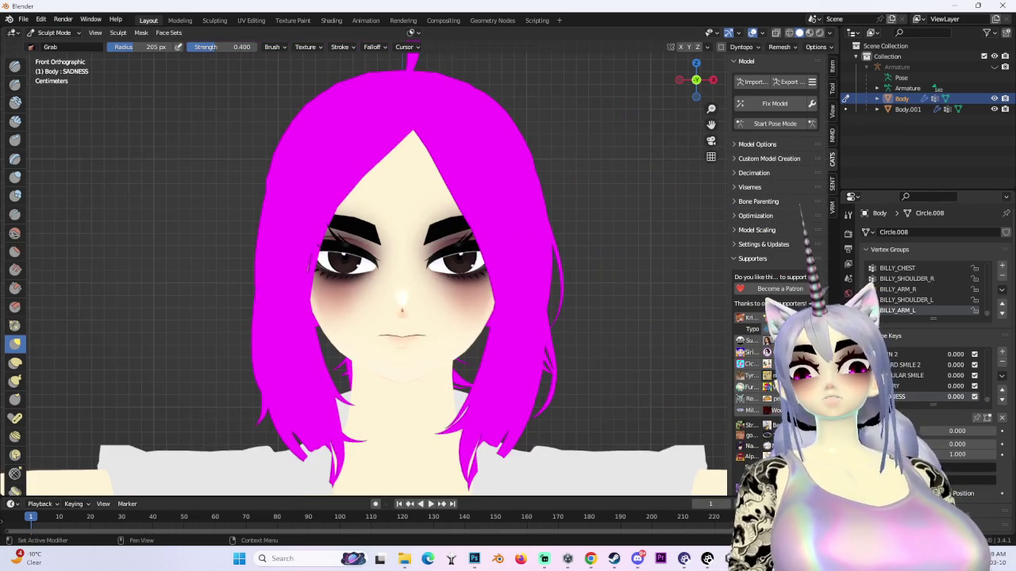
left_click_drag(462, 248, 487, 284)
scroll(227, 431, "down", 4)
scroll(544, 230, "up", 3)
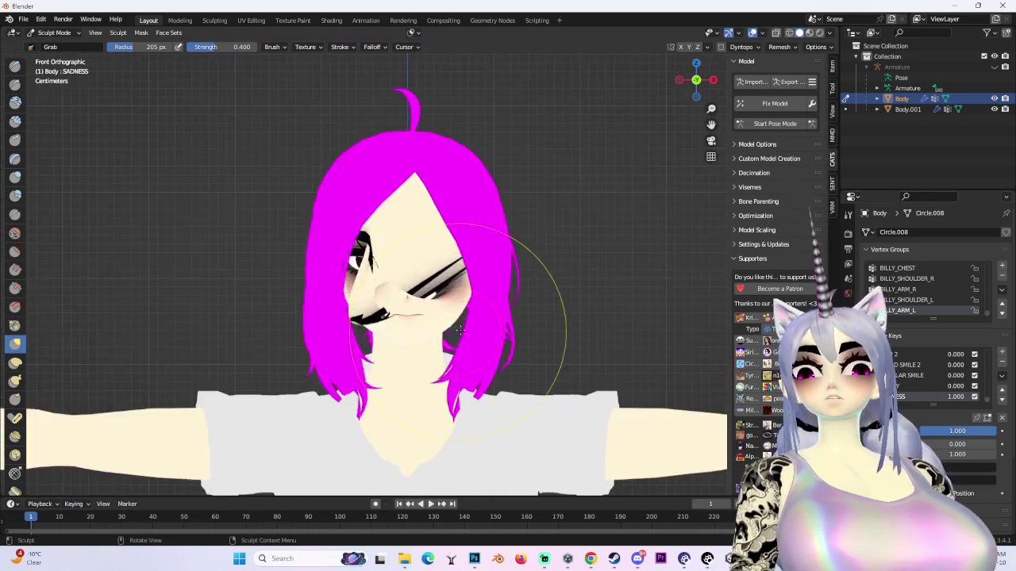
left_click_drag(545, 230, 425, 327)
scroll(425, 328, "up", 2)
left_click(40, 18)
- Back in Object Mode, slide the SADNESS shape key to test different strengths
left_click(54, 32)
key("Return")
mouse_move(965, 431)
left_mouse_down()
mouse_move(981, 431)
mouse_move(920, 431)
mouse_move(997, 431)
mouse_move(924, 431)
left_mouse_up()
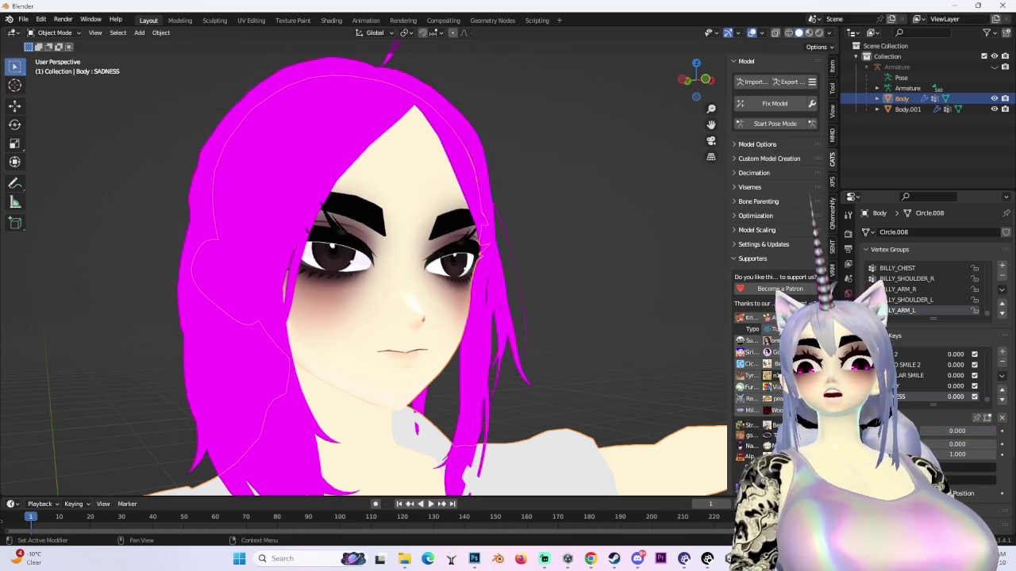
left_click(698, 81)
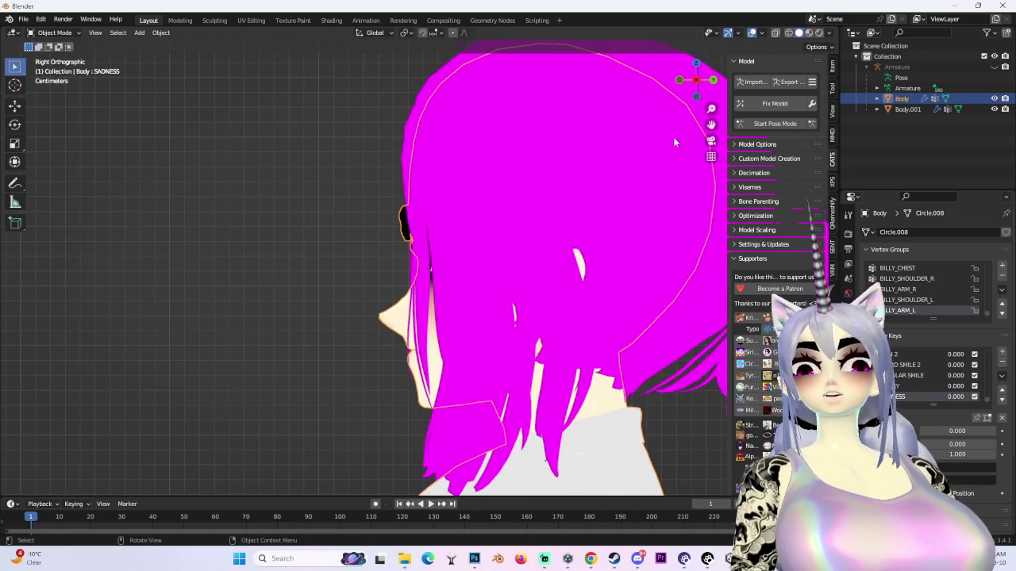
left_click(678, 82)
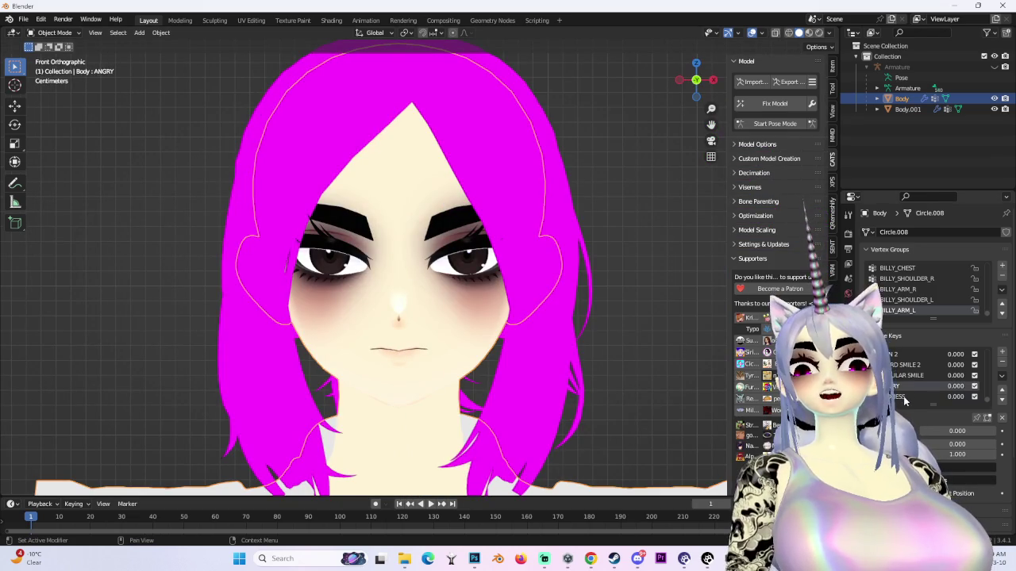
- Turn SADNESS fully on, inspect the face, then undo back to Key 420
mouse_move(953, 431)
left_mouse_down()
mouse_move(1008, 431)
mouse_move(2, 326)
left_mouse_up()
left_click_drag(696, 80, 695, 70)
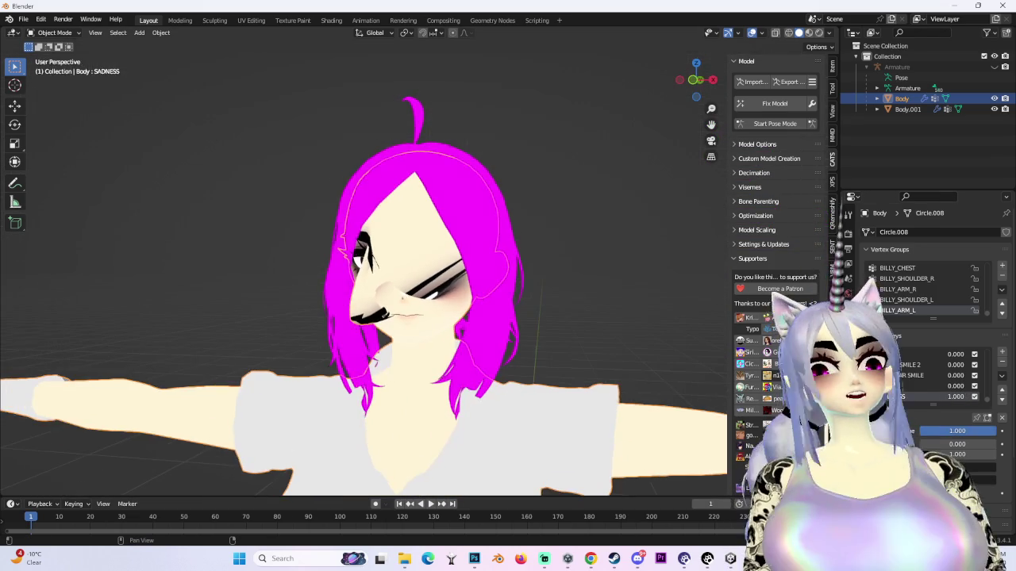
scroll(640, 254, "up", 4)
mouse_move(640, 253)
left_mouse_down()
mouse_move(458, 295)
mouse_move(507, 300)
mouse_move(604, 222)
mouse_move(662, 157)
left_mouse_up()
key("KP_1")
key("ctrl+z")
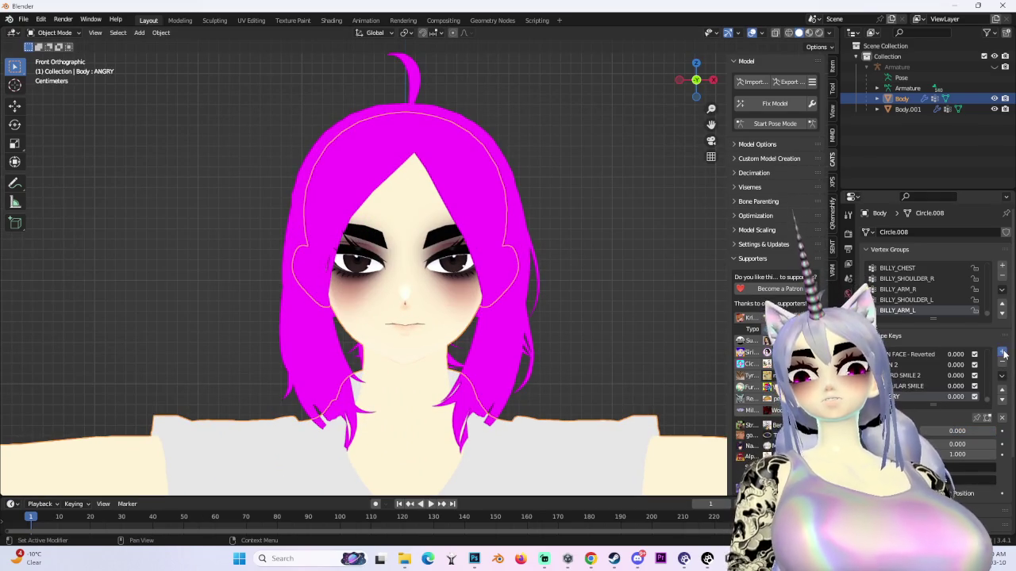
key("ctrl+z")
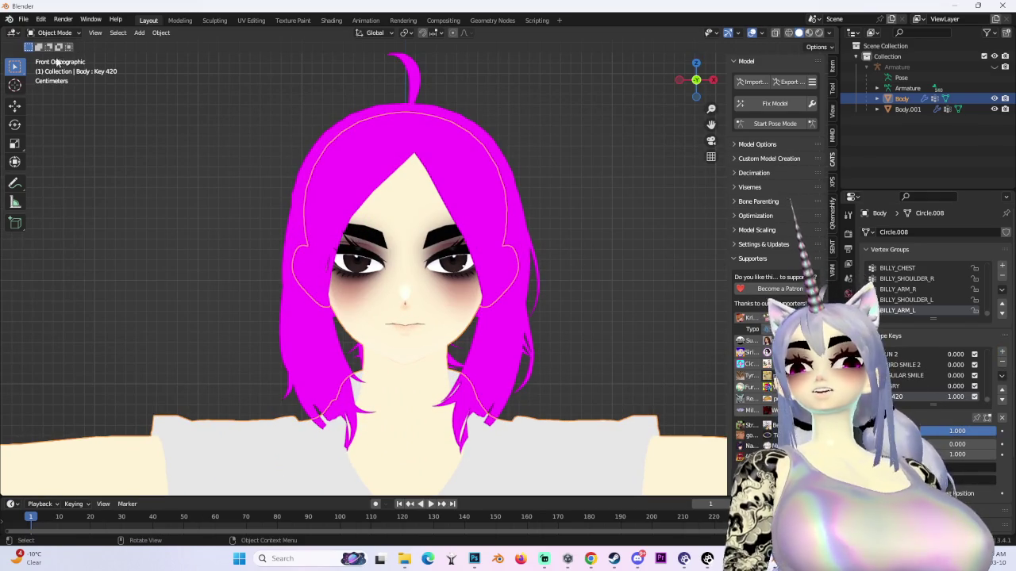
- Sculpt on Key 420, pulling the brows and eyes into a new slanted shape
left_click(54, 33)
left_click(57, 68)
scroll(476, 309, "down", 2)
scroll(476, 310, "down", 1)
mouse_move(419, 354)
left_mouse_down()
mouse_move(428, 318)
mouse_move(419, 386)
mouse_move(427, 406)
left_mouse_up()
scroll(427, 407, "down", 2)
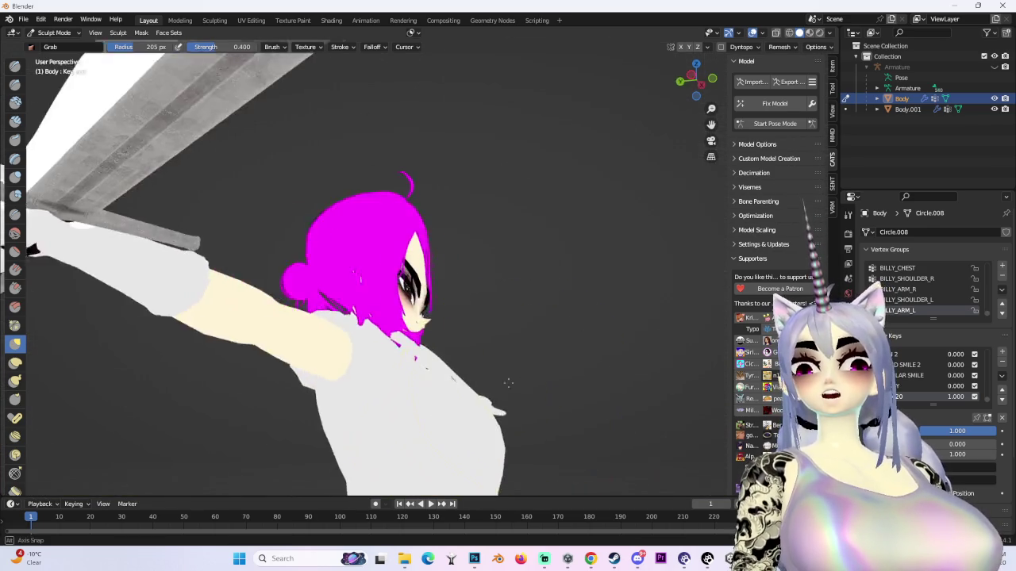
scroll(397, 363, "up", 4)
scroll(358, 419, "down", 5)
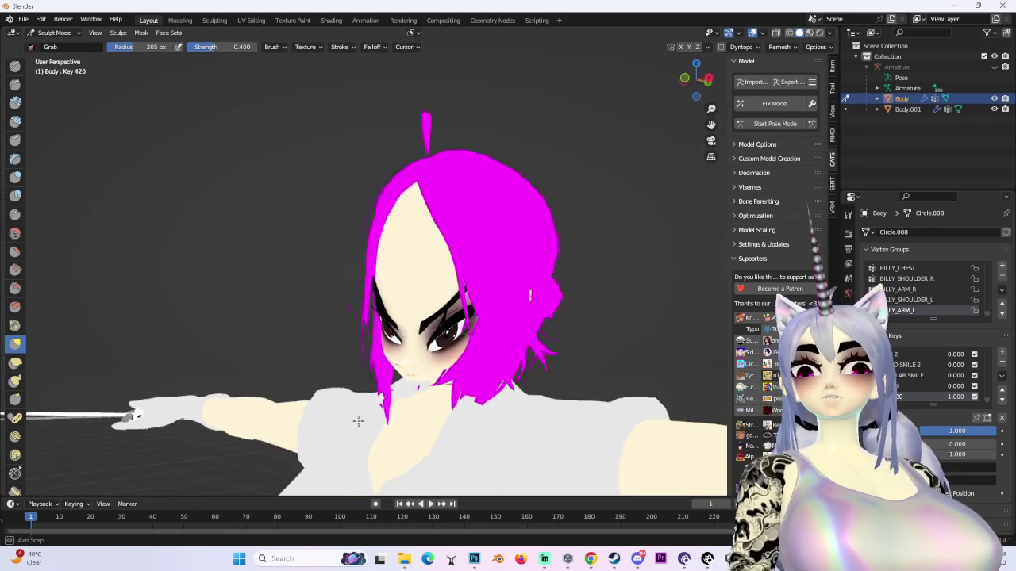
left_click_drag(432, 429, 460, 345)
scroll(461, 344, "up", 2)
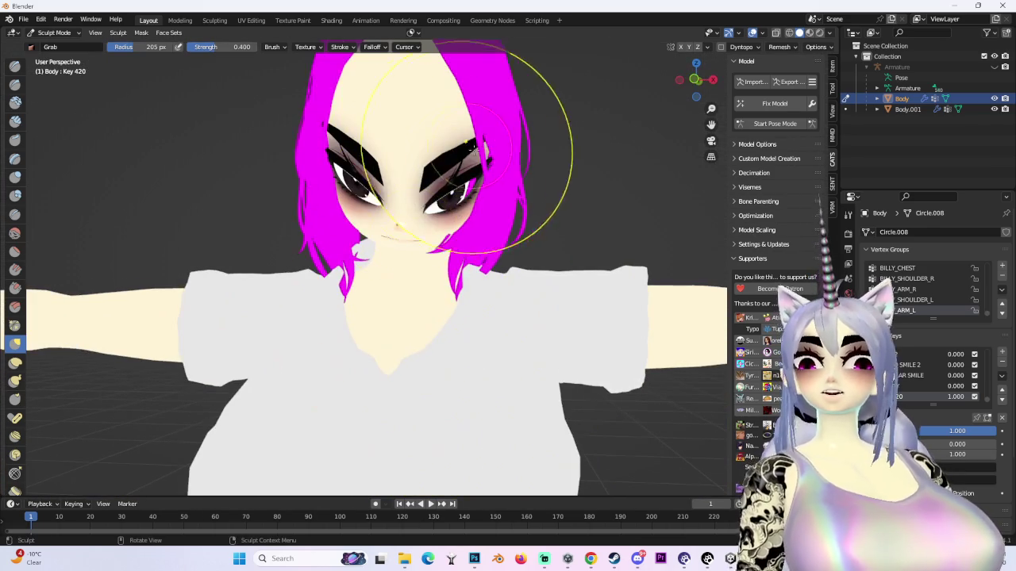
scroll(499, 233, "down", 1)
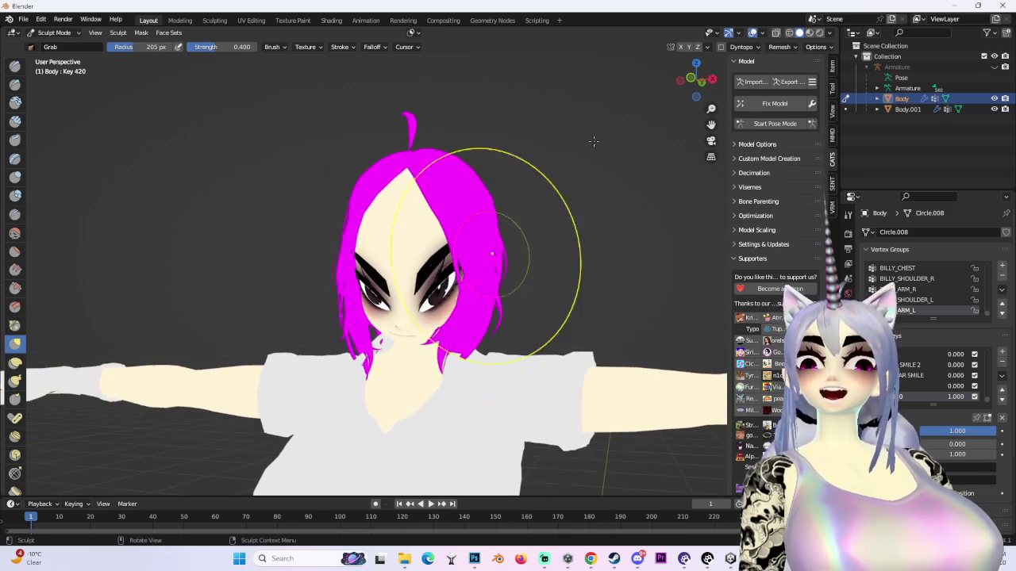
- In front view, lift the outer end of the left eyebrow into a sharp angry slant
left_click(696, 80)
scroll(472, 332, "up", 4)
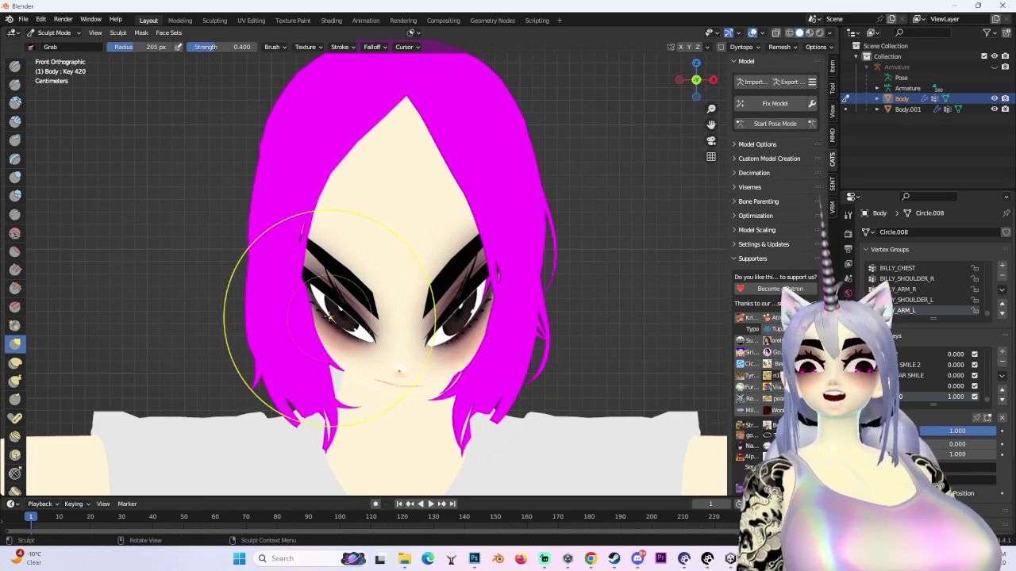
scroll(384, 328, "down", 5)
mouse_move(383, 327)
left_mouse_down()
mouse_move(465, 310)
mouse_move(553, 346)
mouse_move(601, 342)
mouse_move(562, 354)
mouse_move(660, 340)
left_mouse_up()
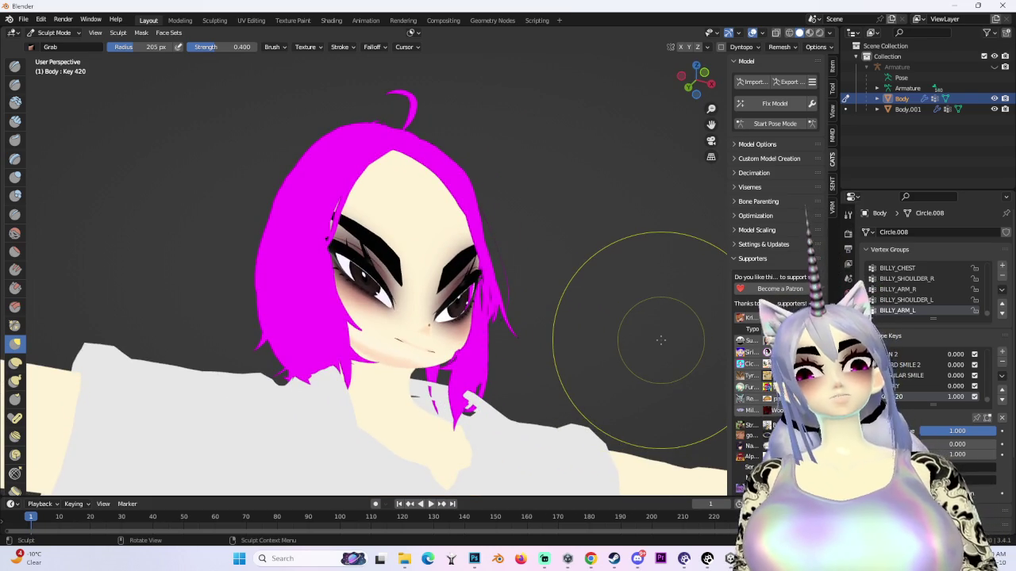
scroll(556, 357, "up", 6)
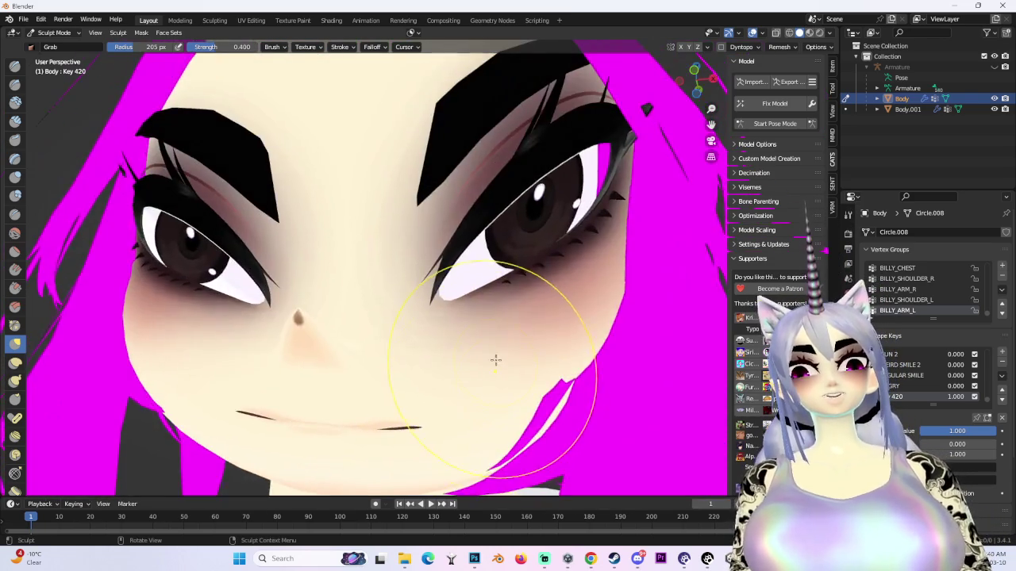
mouse_move(495, 361)
left_mouse_down()
mouse_move(567, 341)
mouse_move(465, 324)
mouse_move(547, 324)
mouse_move(393, 293)
mouse_move(389, 319)
left_mouse_up()
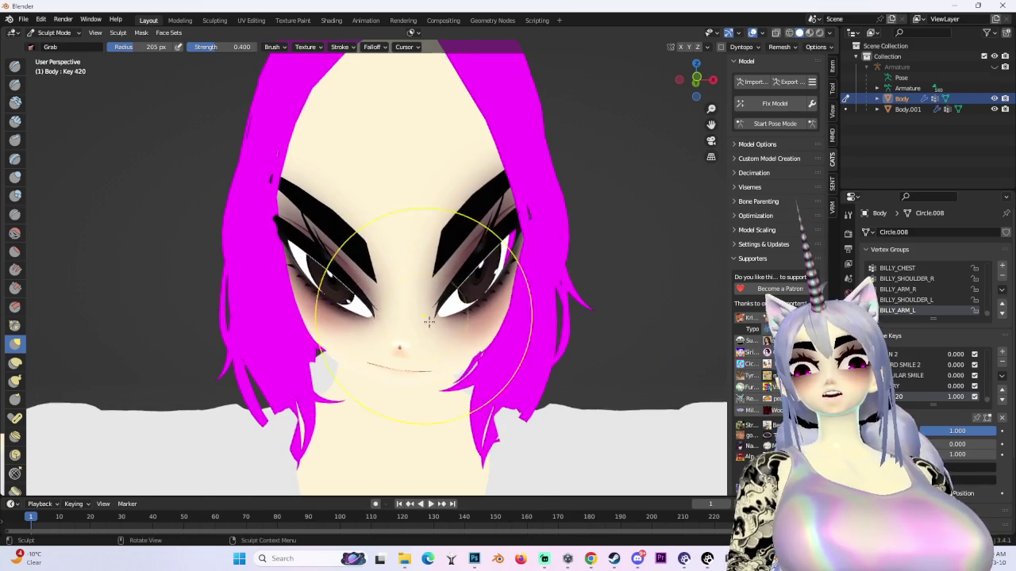
scroll(425, 316, "down", 3)
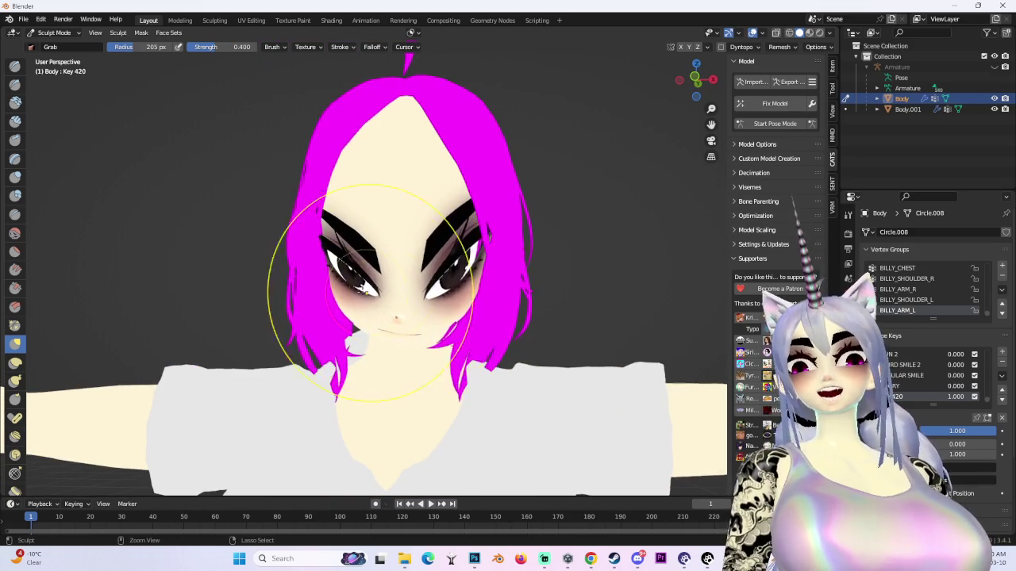
scroll(367, 292, "up", 3)
scroll(400, 312, "down", 5)
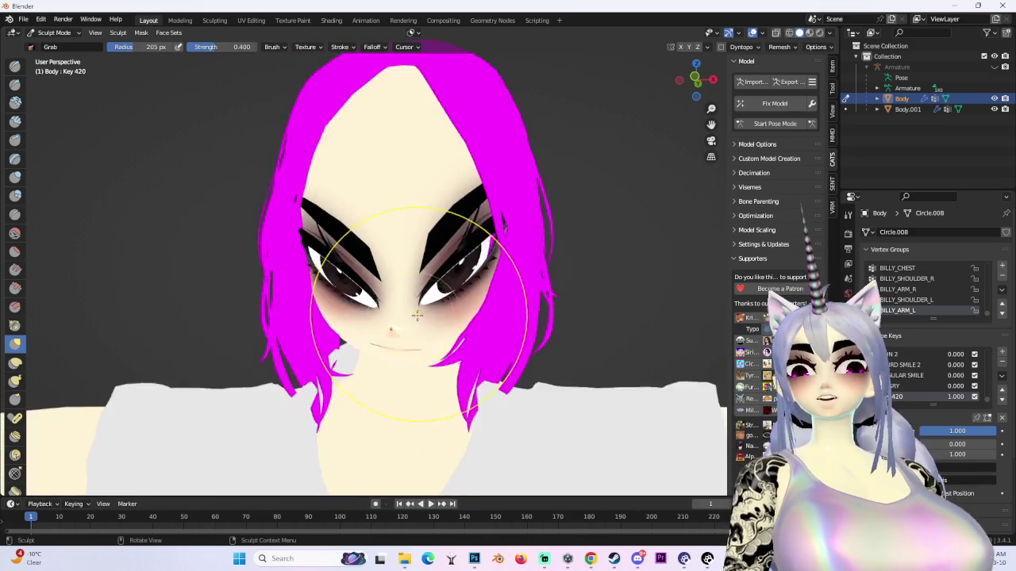
scroll(445, 343, "up", 6)
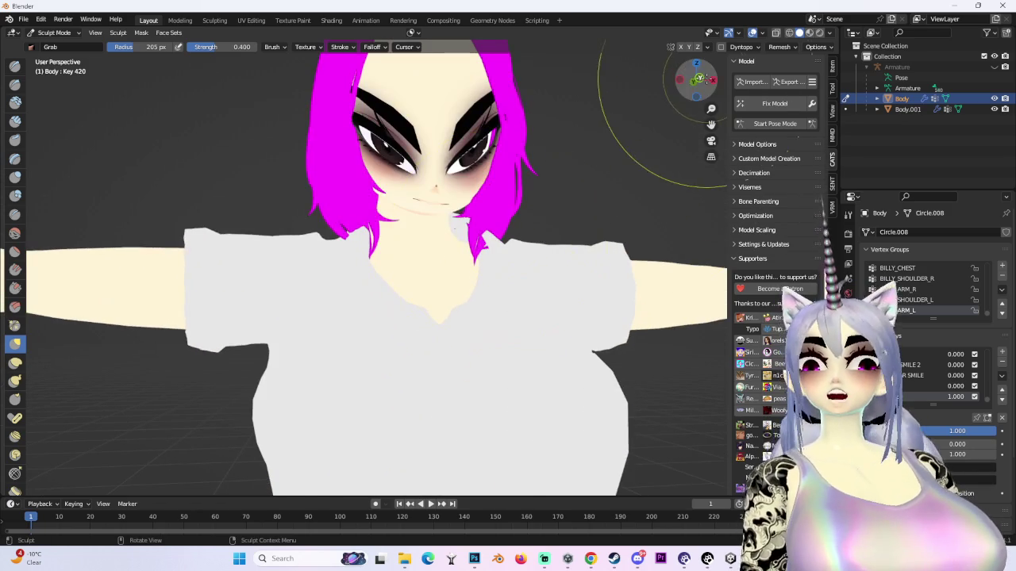
left_click(699, 81)
scroll(341, 333, "up", 5)
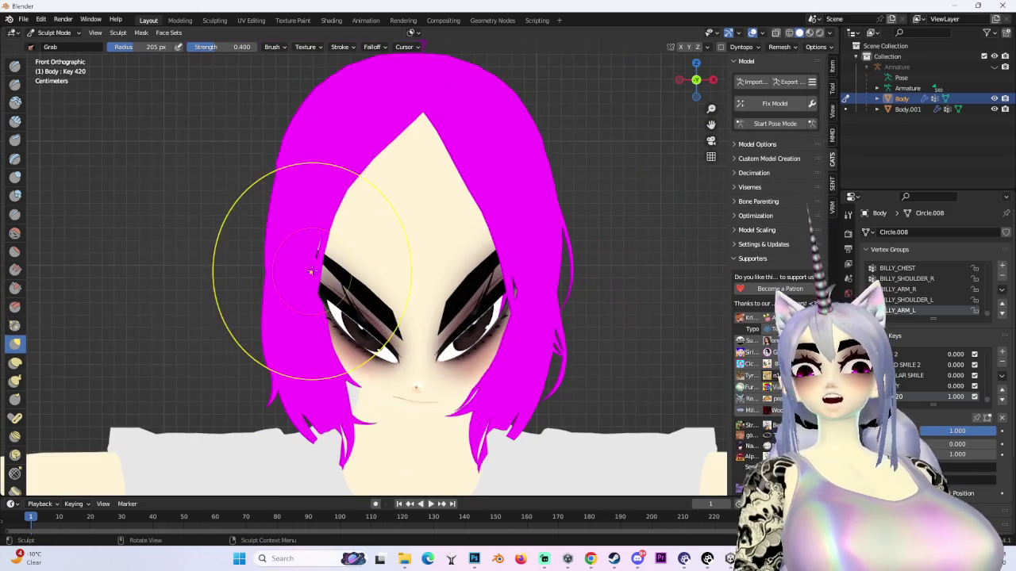
left_click_drag(301, 300, 343, 282)
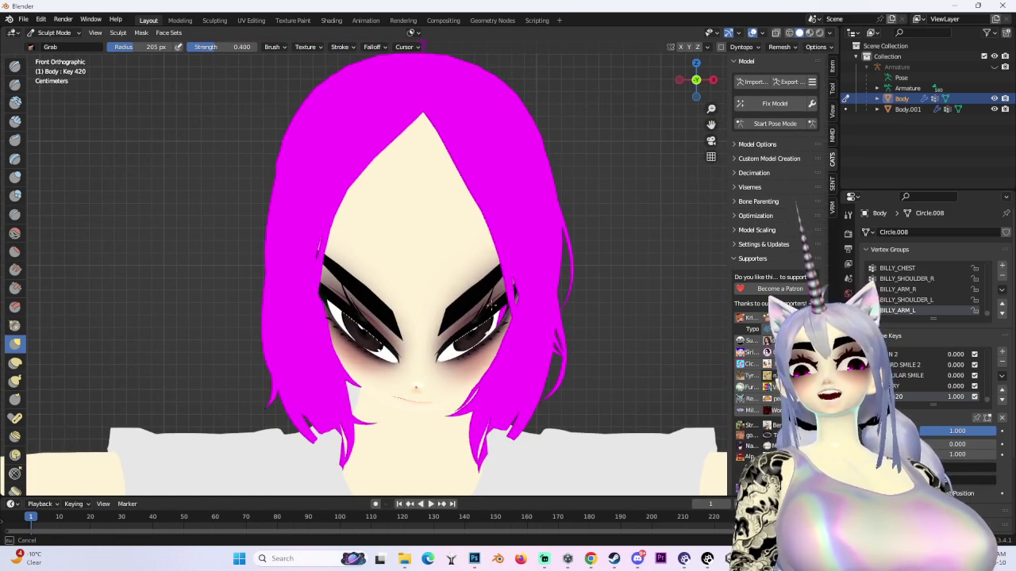
mouse_move(458, 352)
left_mouse_down()
mouse_move(511, 249)
mouse_move(442, 261)
mouse_move(386, 363)
mouse_move(460, 296)
mouse_move(460, 315)
mouse_move(403, 305)
left_mouse_up()
scroll(413, 309, "down", 8)
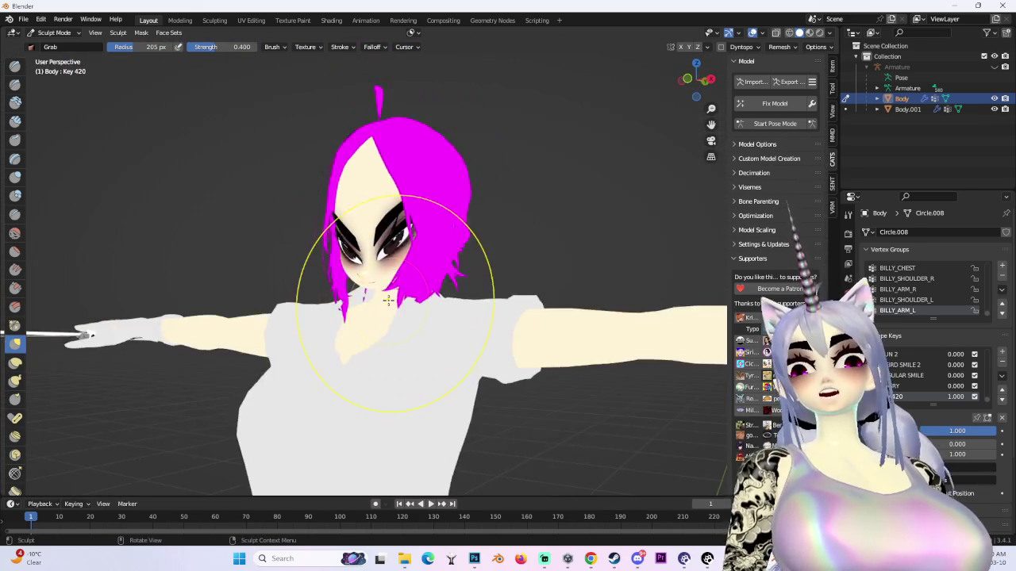
- Scale up the head bone in Pose Mode, then select Body.001 to list its shape keys
left_click(775, 124)
left_click(404, 153)
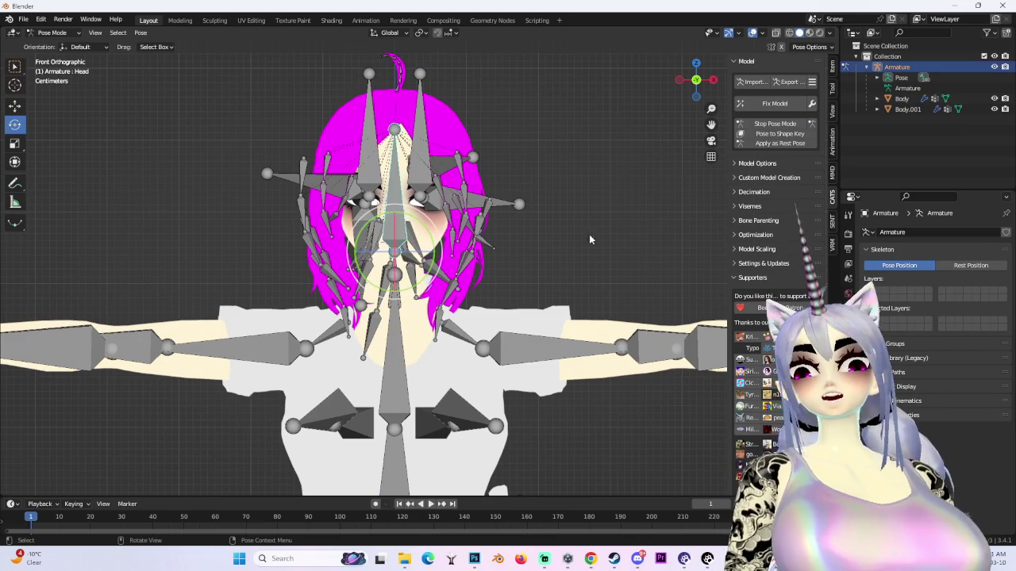
key("s")
left_click(349, 250)
scroll(577, 247, "down", 4)
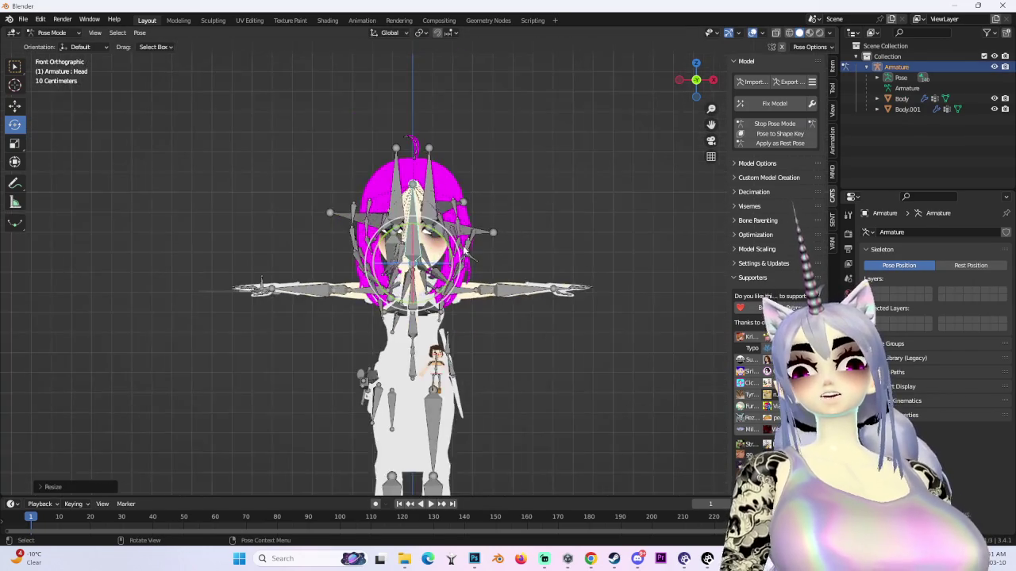
left_click_drag(577, 247, 769, 189)
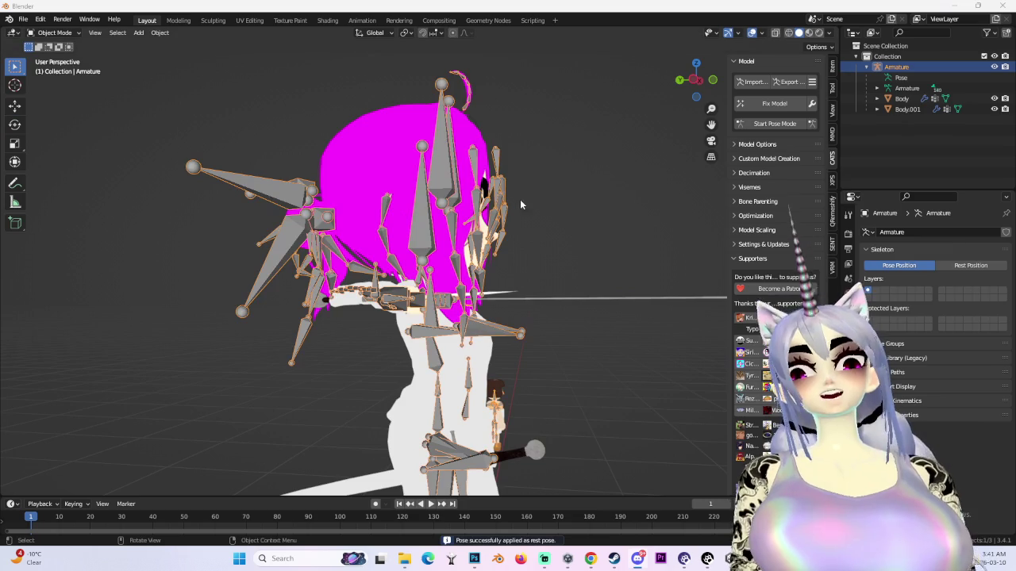
left_click(54, 32)
left_click(907, 109)
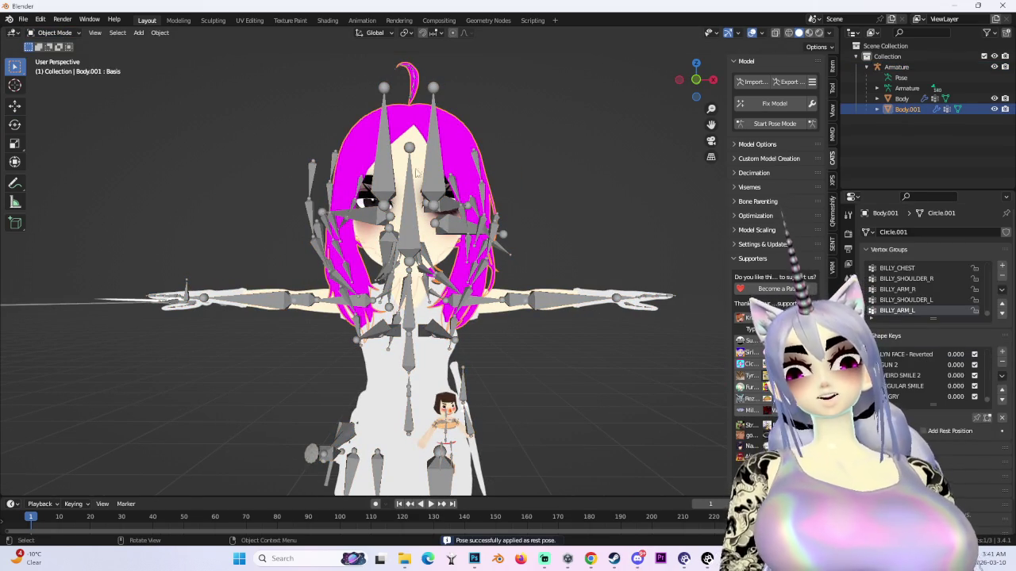
- Select Body, set Key 420 to 1.000, and hide the armature bones
left_click(902, 98)
left_click_drag(929, 431, 993, 431)
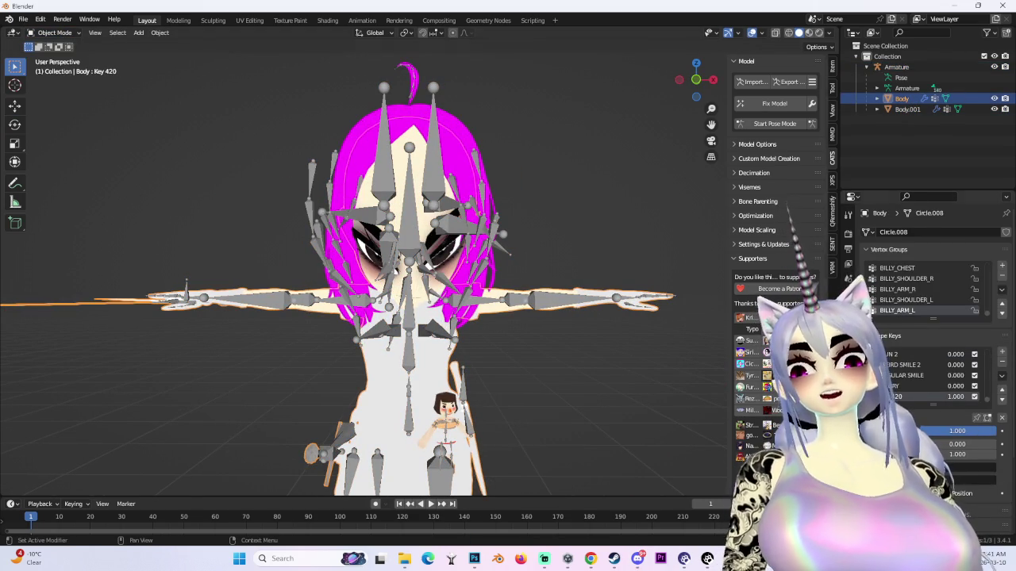
left_click(761, 32)
left_click(993, 67)
- Orbit around the character to inspect the angry eyes from several angles
scroll(463, 302, "down", 3)
left_click_drag(463, 303, 561, 332)
scroll(464, 339, "up", 3)
mouse_move(463, 338)
left_mouse_down()
mouse_move(535, 336)
mouse_move(549, 347)
left_mouse_up()
scroll(549, 348, "up", 5)
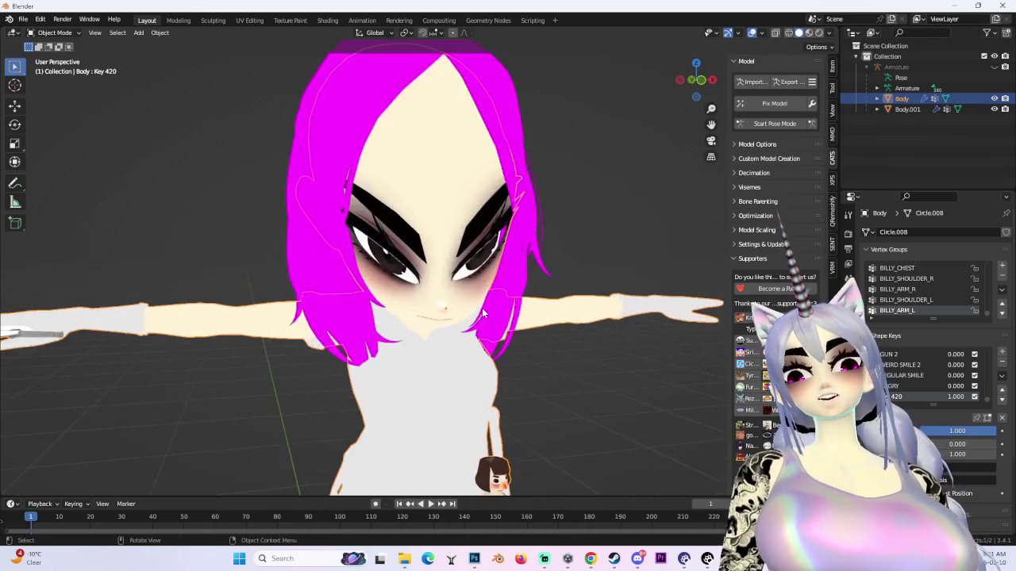
scroll(378, 308, "down", 3)
left_click_drag(378, 309, 581, 334)
scroll(581, 334, "down", 2)
scroll(581, 334, "up", 10)
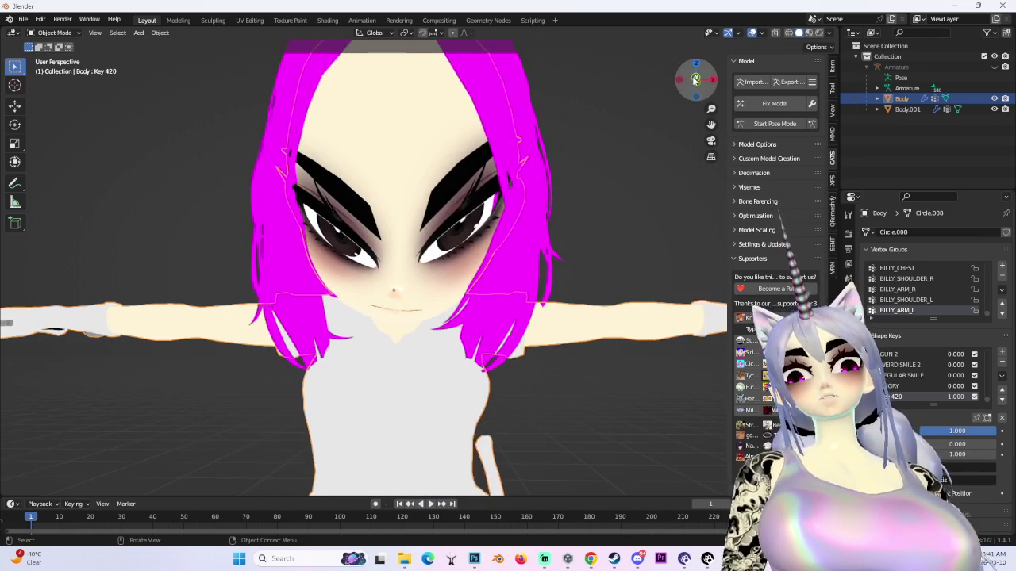
- Check the face in front orthographic view, then recentre and return to perspective
key("KP_1")
scroll(526, 379, "down", 3)
scroll(506, 376, "up", 4)
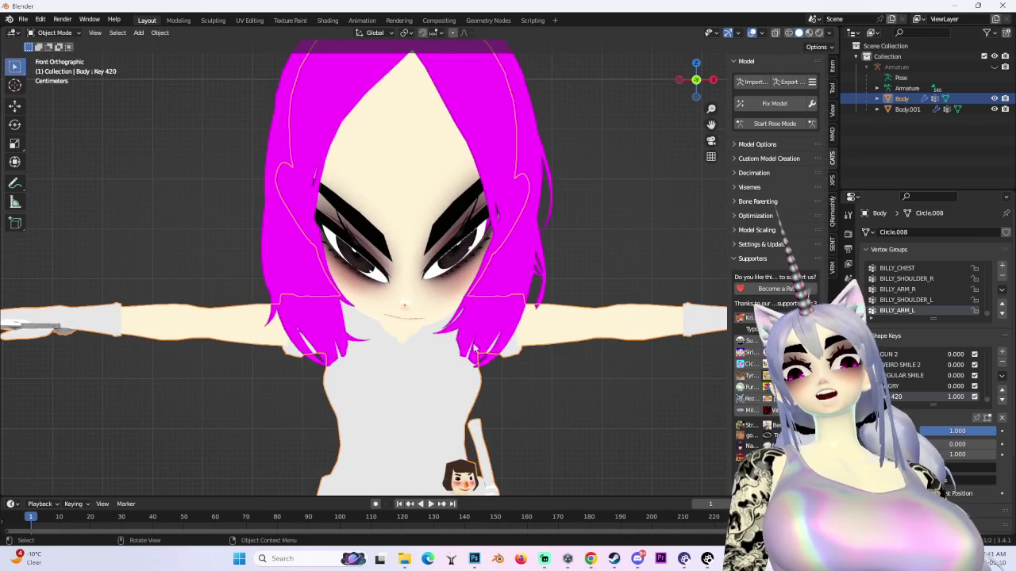
scroll(506, 375, "down", 2)
mouse_move(505, 376)
left_mouse_down()
mouse_move(536, 355)
mouse_move(530, 393)
mouse_move(556, 346)
mouse_move(495, 374)
left_mouse_up()
scroll(523, 348, "up", 3)
scroll(522, 348, "down", 4)
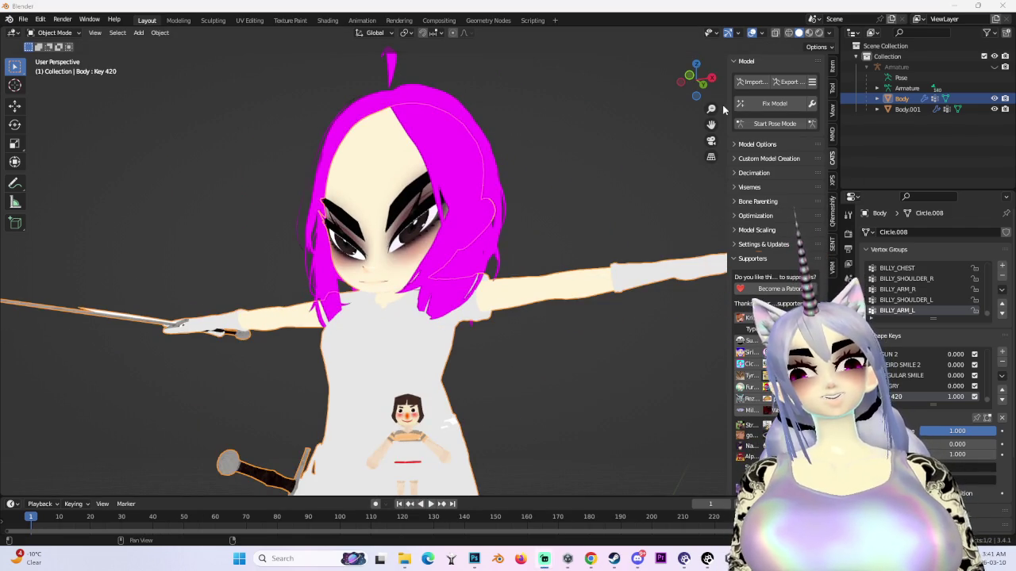
mouse_move(723, 109)
left_mouse_down()
mouse_move(455, 100)
mouse_move(503, 213)
mouse_move(524, 190)
left_mouse_up()
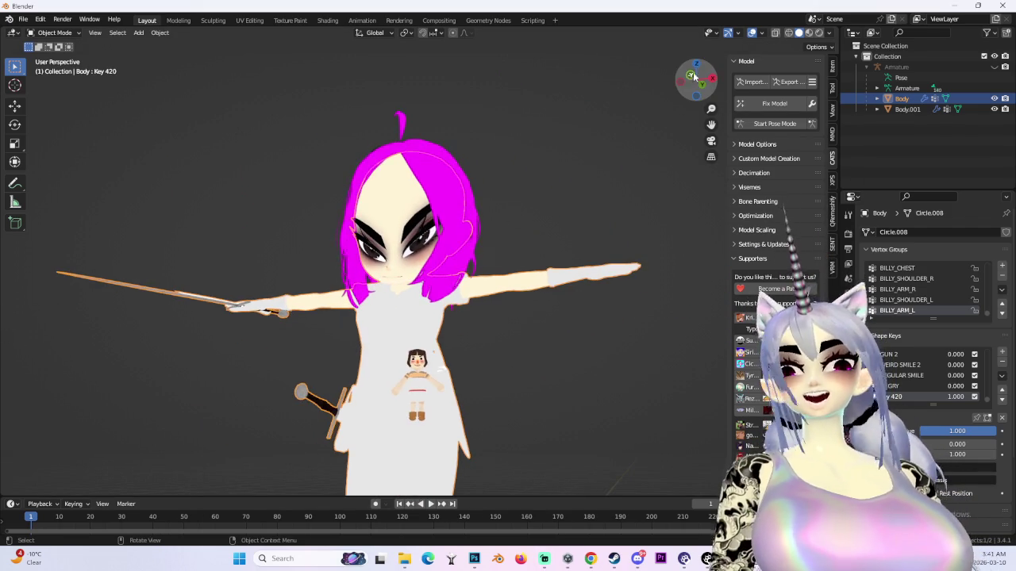
left_click(694, 84)
left_click_drag(574, 304, 546, 228)
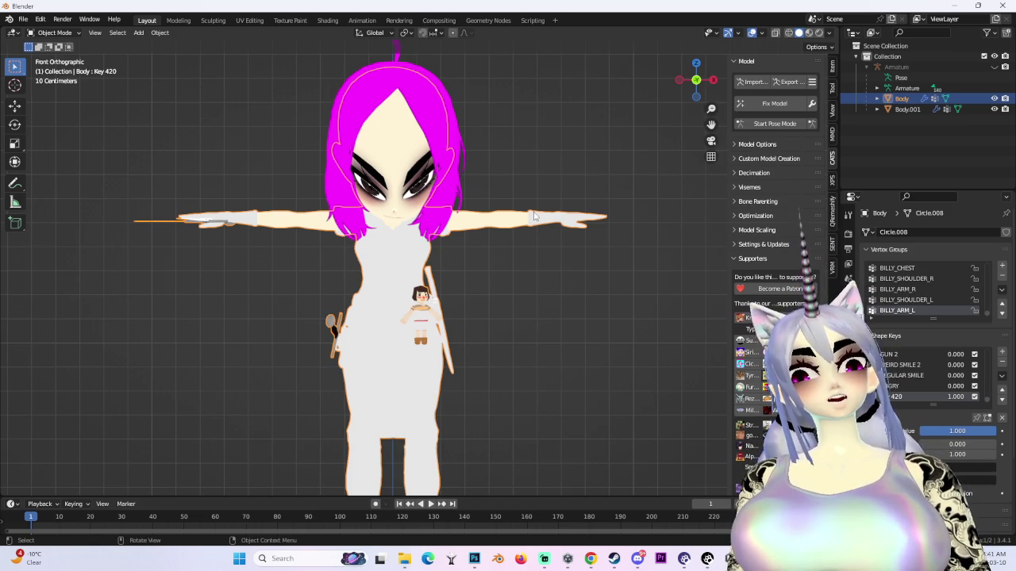
mouse_move(322, 244)
left_mouse_down()
mouse_move(366, 292)
mouse_move(584, 267)
mouse_move(434, 350)
mouse_move(366, 279)
mouse_move(410, 278)
left_mouse_up()
scroll(345, 266, "down", 3)
scroll(413, 290, "up", 3)
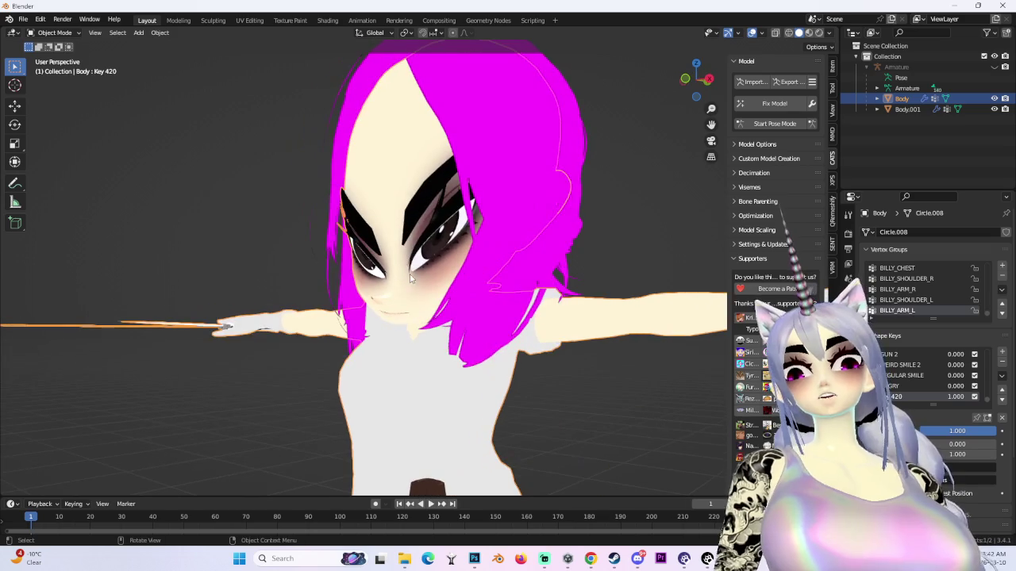
- Preview the face in Rendered shading, return to solid, and enter Pose Mode on the armature
left_click(825, 33)
left_click(799, 33)
scroll(508, 286, "down", 5)
mouse_move(508, 286)
left_mouse_down()
mouse_move(543, 279)
mouse_move(450, 302)
left_mouse_up()
scroll(450, 302, "up", 3)
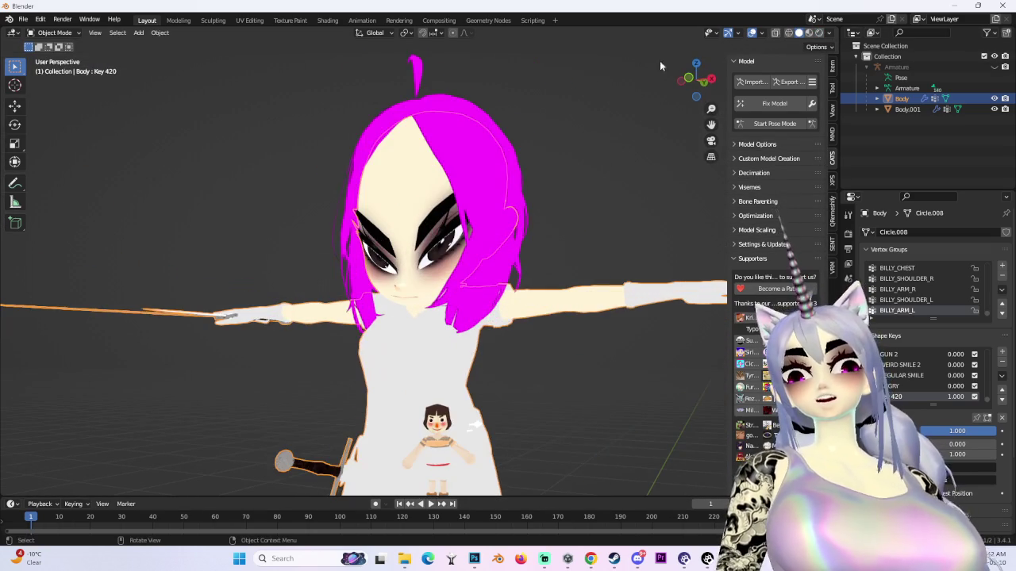
left_click(689, 77)
left_click(774, 123)
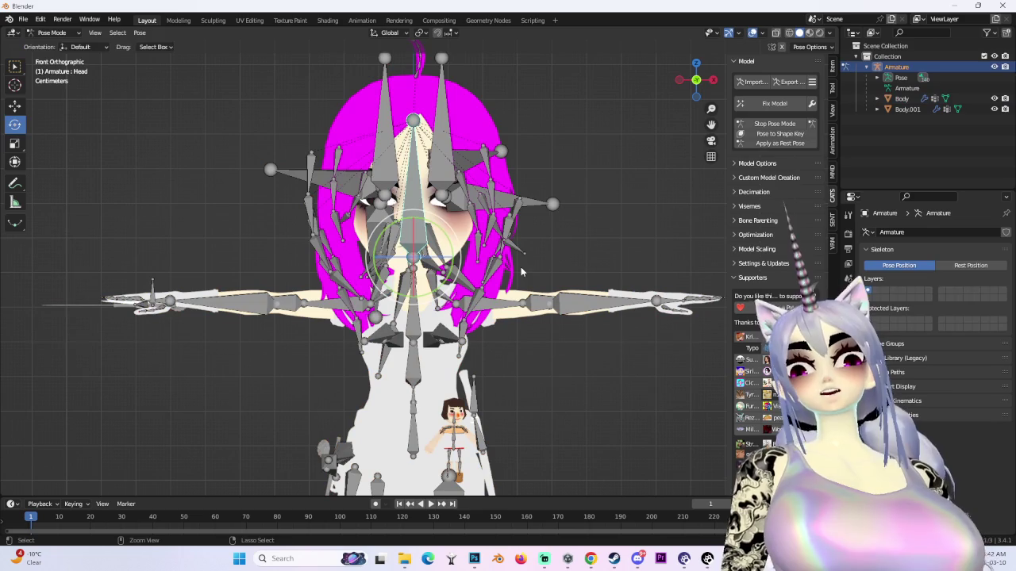
- Hide the armature bones and switch the armature from Pose Mode to Object Mode
left_click(994, 67)
scroll(387, 306, "down", 3)
mouse_move(534, 304)
left_mouse_down()
mouse_move(513, 366)
mouse_move(447, 385)
mouse_move(546, 250)
mouse_move(516, 254)
mouse_move(531, 276)
mouse_move(450, 294)
mouse_move(518, 292)
mouse_move(565, 316)
mouse_move(492, 315)
left_mouse_up()
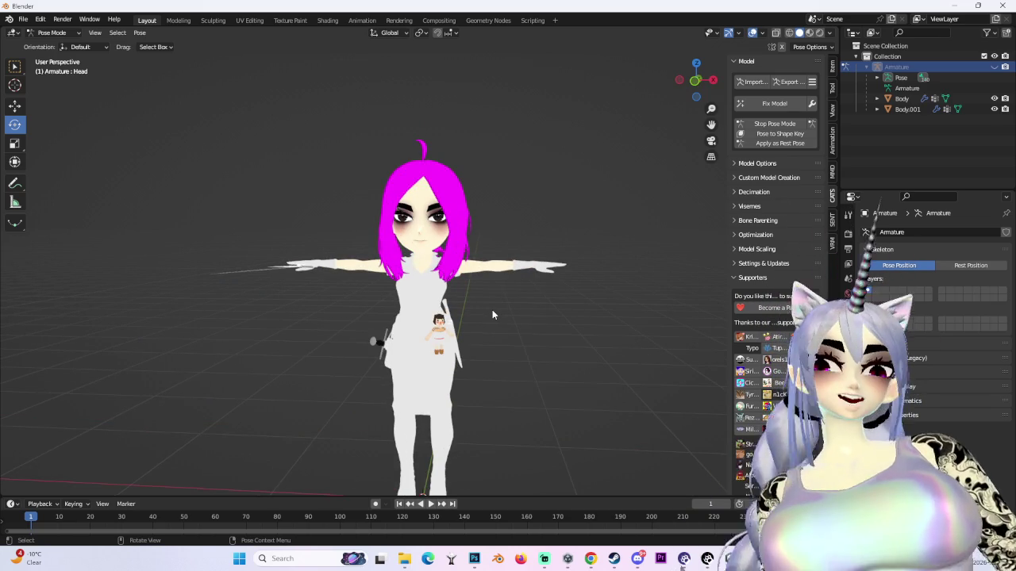
scroll(492, 315, "down", 1)
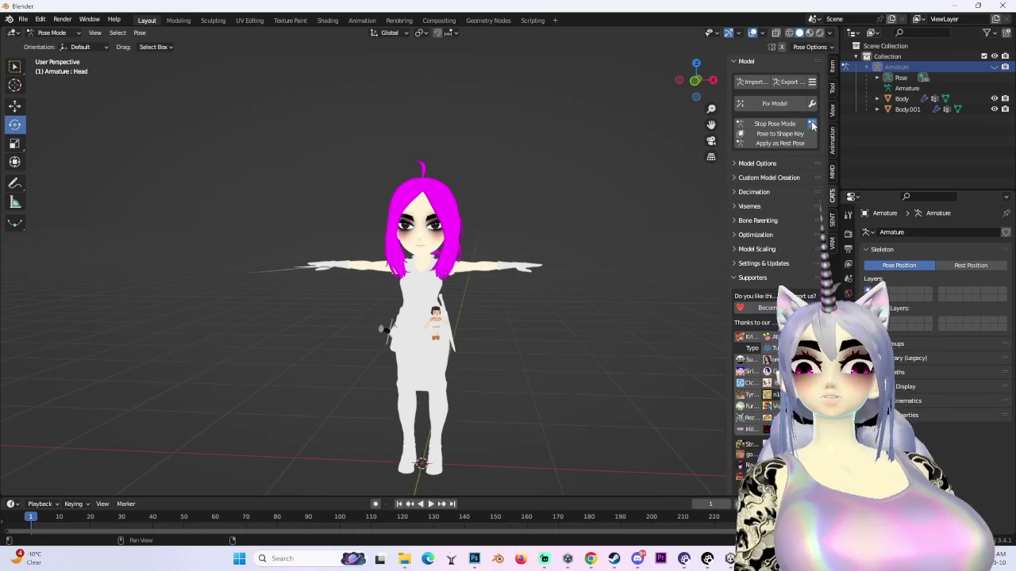
left_click(812, 125)
scroll(503, 280, "down", 2)
- Make the model see-through with X-ray and show the wireframe overlay
left_click(762, 33)
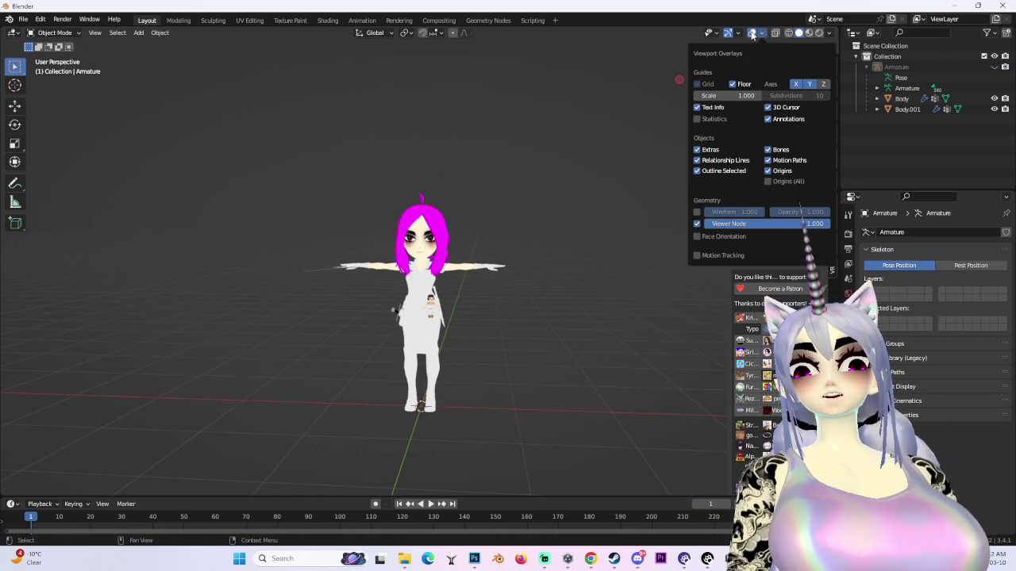
left_click(776, 35)
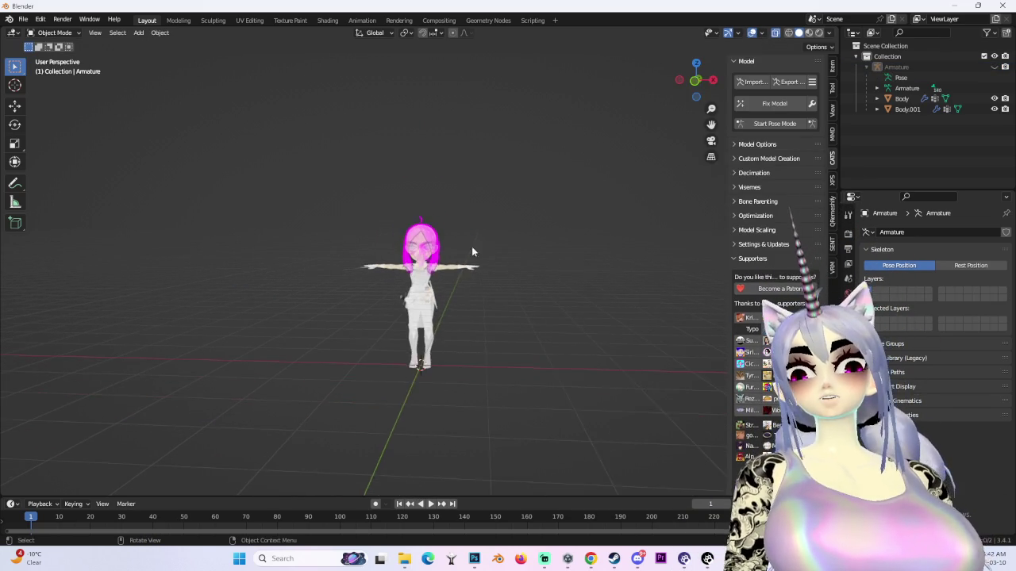
scroll(464, 247, "up", 2)
left_click(761, 34)
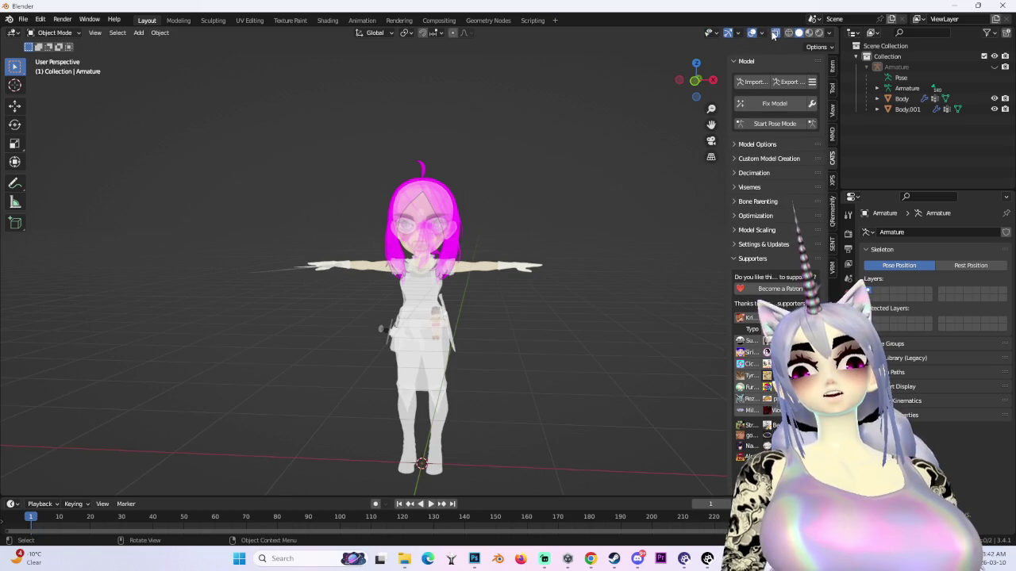
left_click(762, 33)
left_click(698, 213)
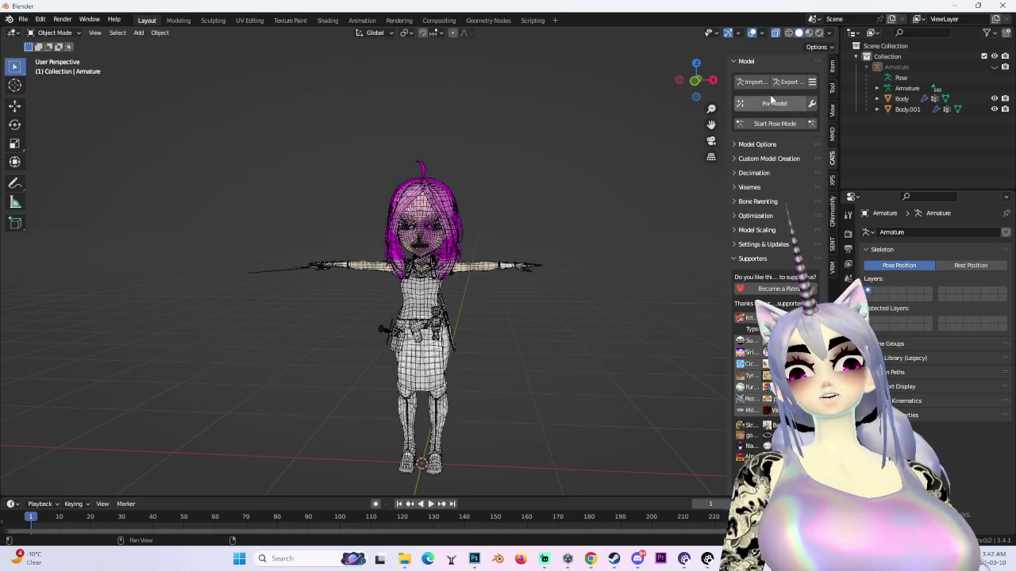
- In Pose Mode, scale the head bone up into an oversized chibi head
left_click(774, 124)
scroll(421, 234, "up", 8)
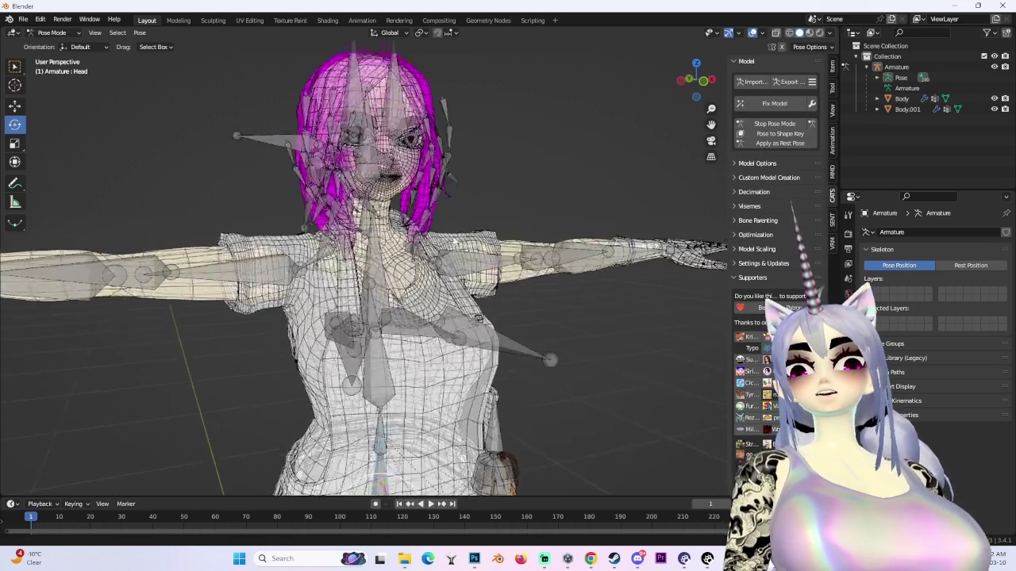
scroll(400, 236, "down", 10)
key("s")
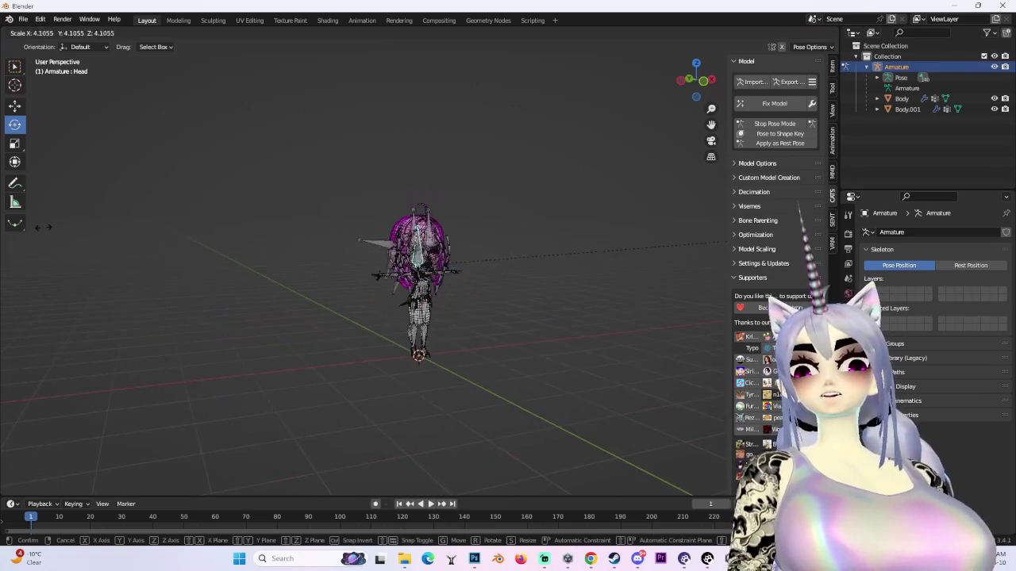
left_click(567, 183)
scroll(567, 183, "up", 5)
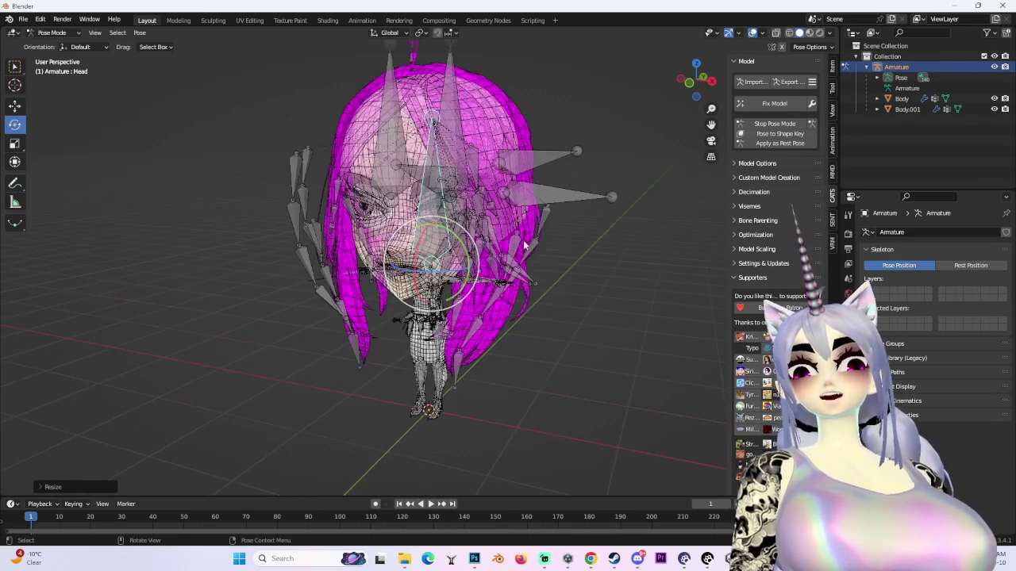
- Hide the bones, use solid see-through shading, and review the overlay and shading options
left_click(994, 66)
left_click(798, 32)
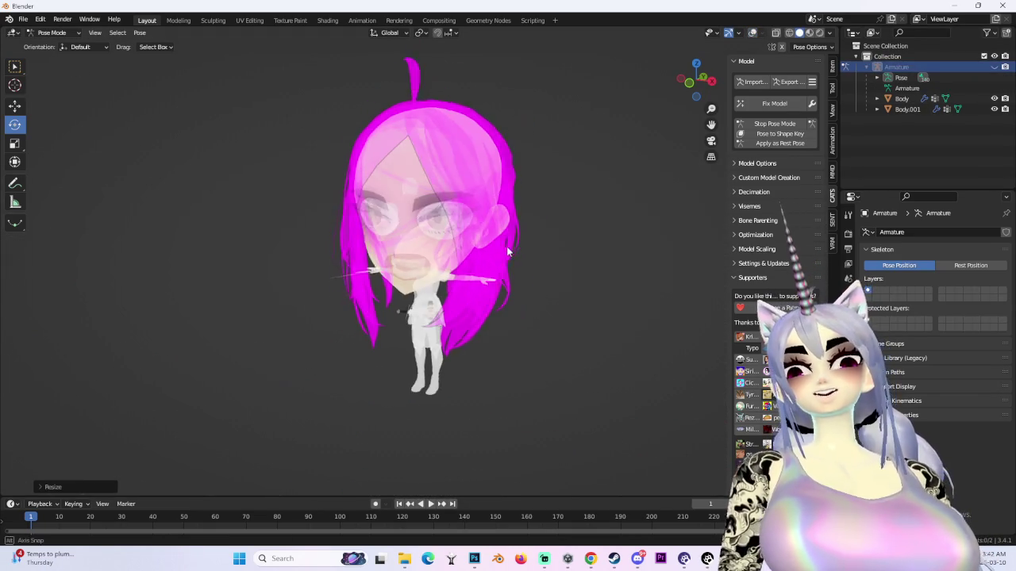
left_click(753, 36)
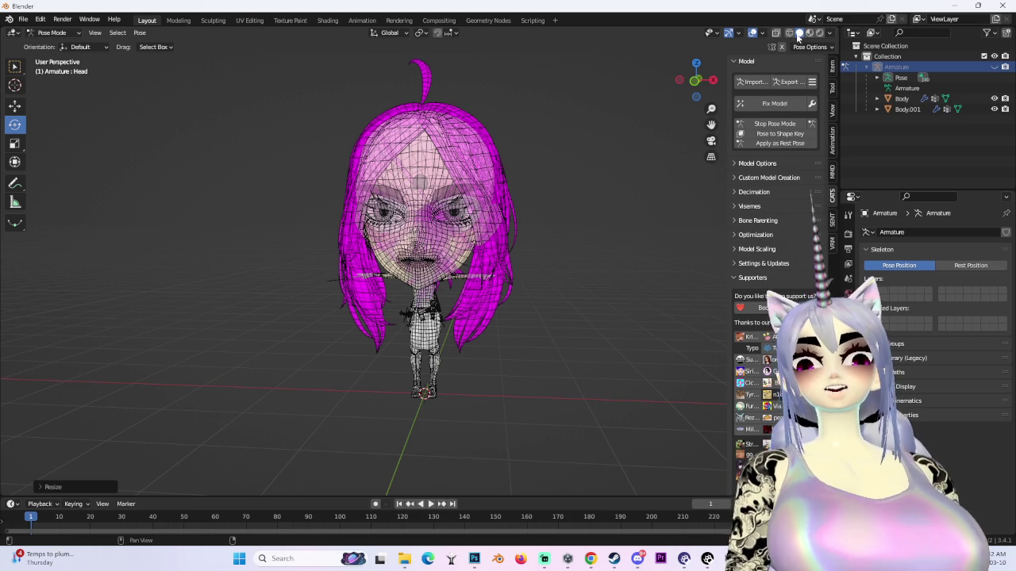
left_click(753, 36)
mouse_move(587, 184)
left_mouse_down()
mouse_move(620, 183)
mouse_move(674, 159)
left_mouse_up()
left_click(754, 36)
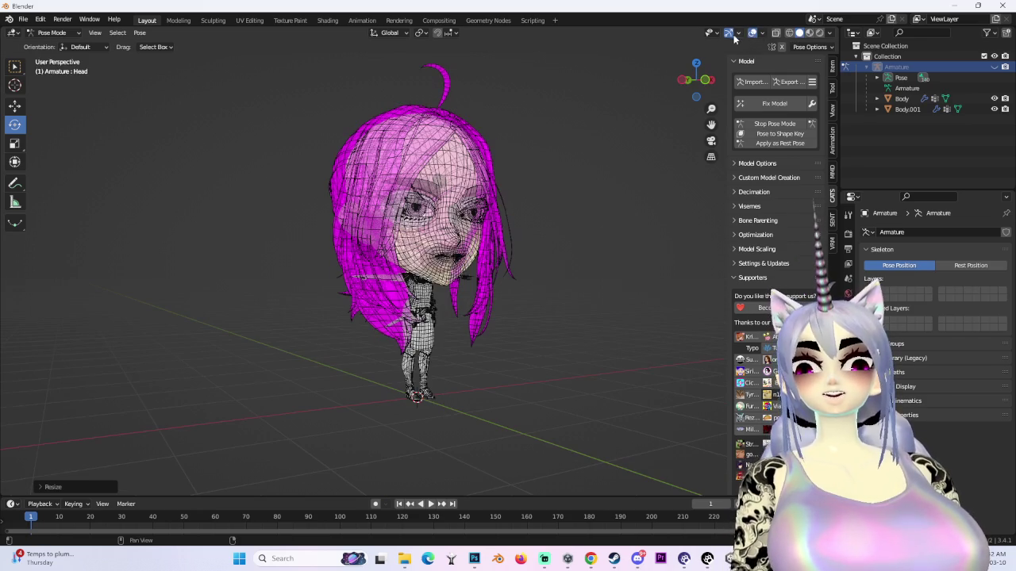
left_click(765, 34)
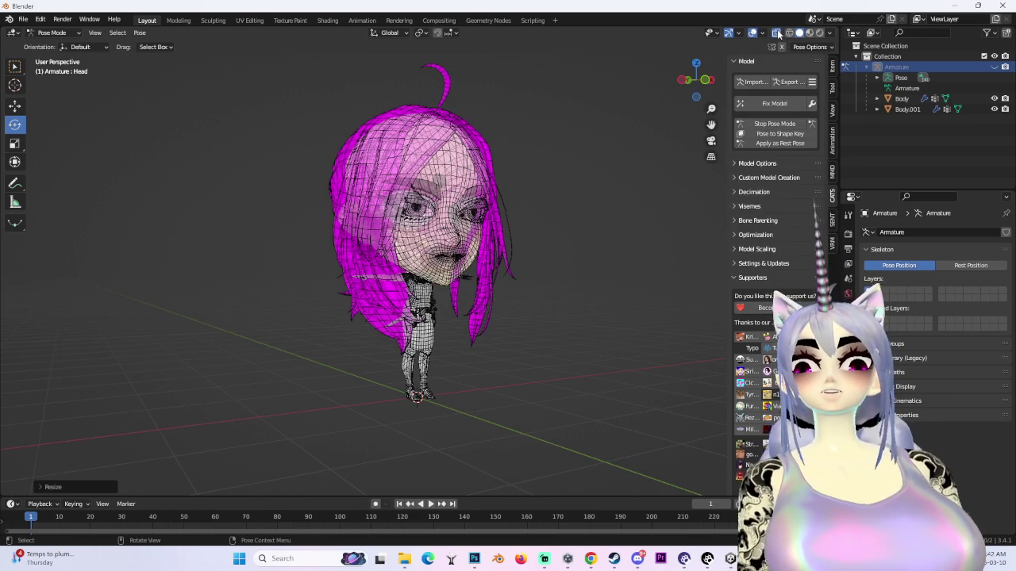
left_click(830, 38)
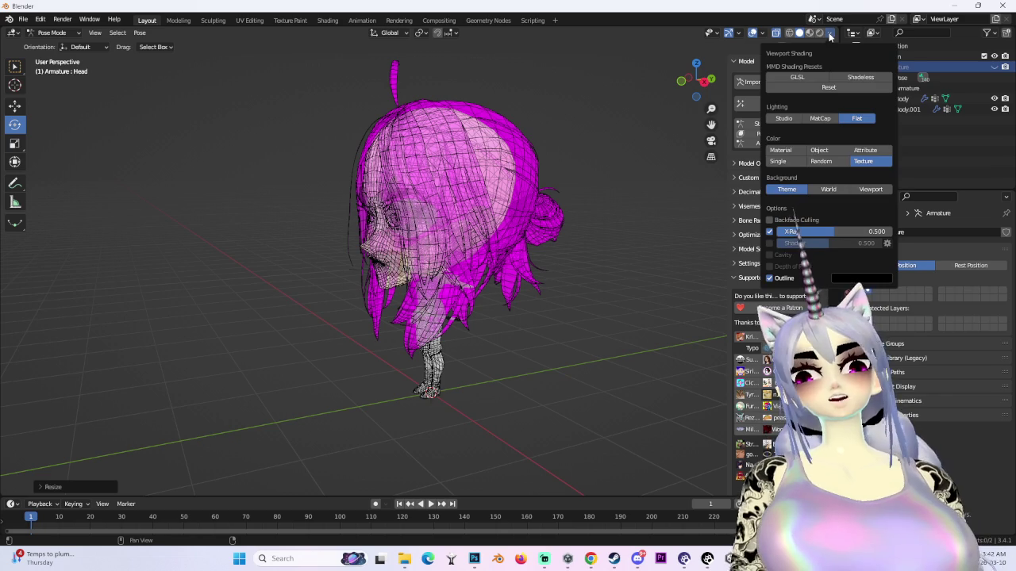
left_click(764, 34)
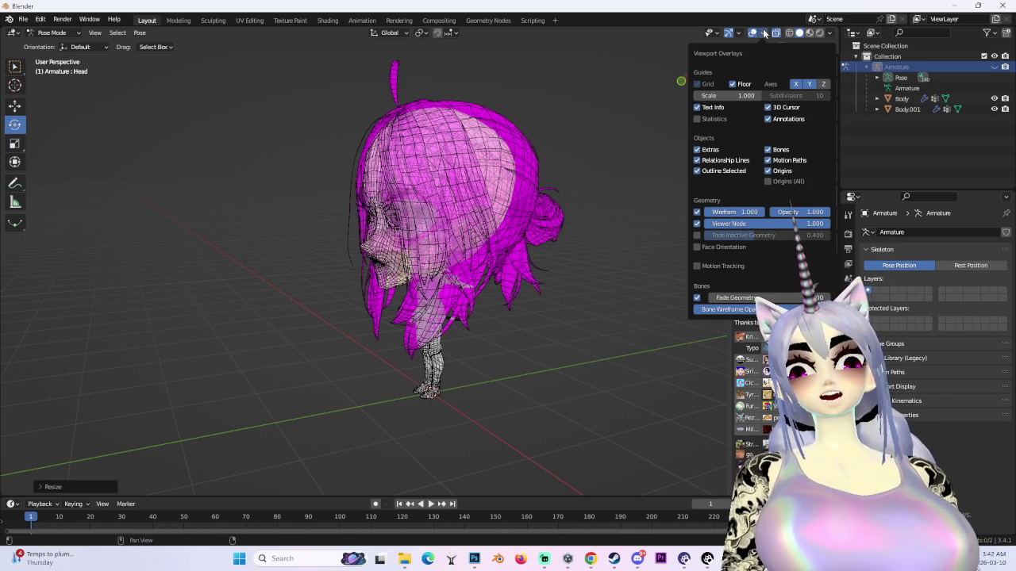
left_click(765, 34)
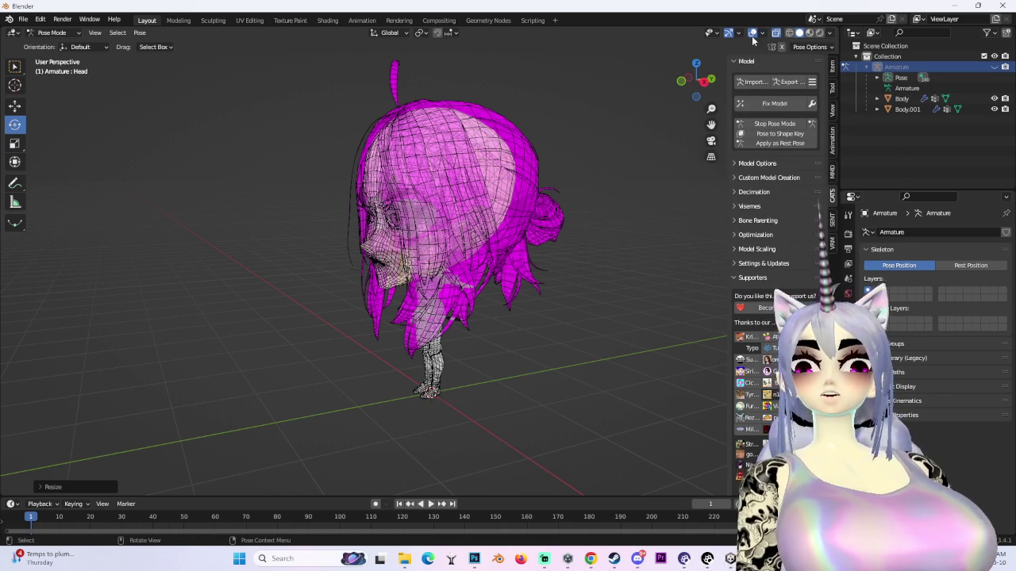
- Return to Object Mode, use Material Preview shading, and turn off overlays for a clean view
left_click_drag(443, 185, 513, 181)
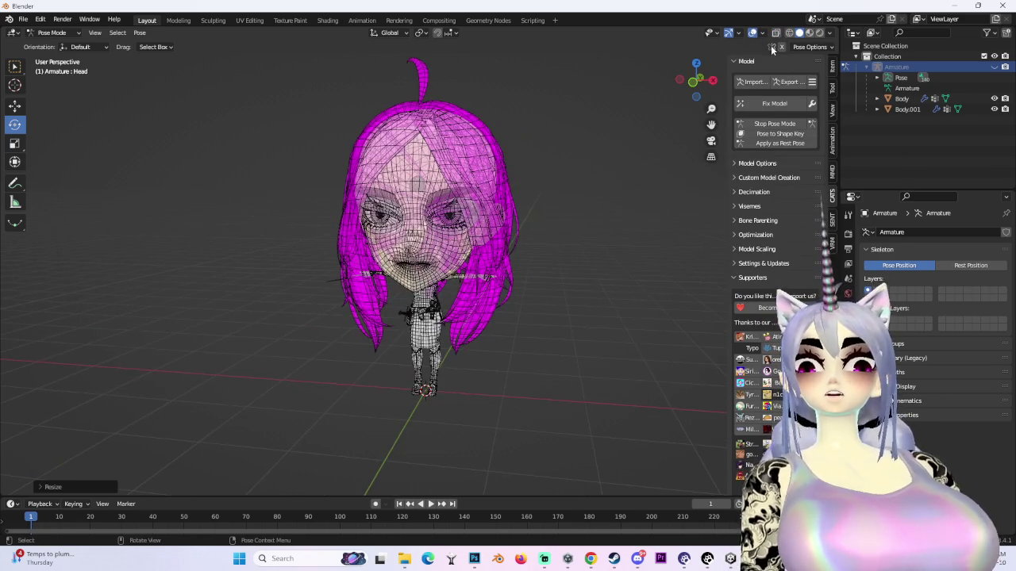
left_click(52, 33)
left_click(75, 46)
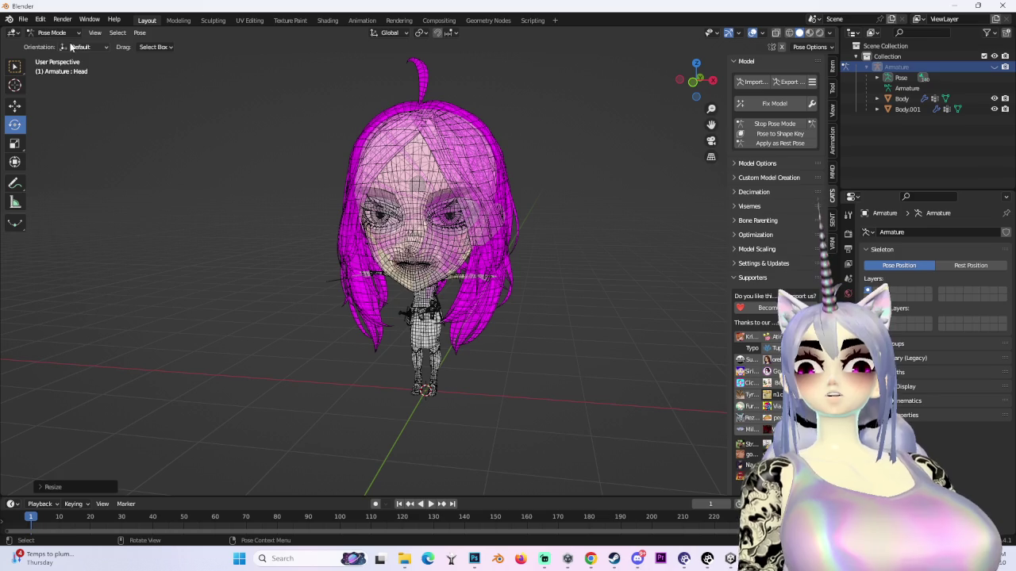
scroll(429, 181, "up", 2)
mouse_move(429, 181)
left_mouse_down()
mouse_move(509, 166)
mouse_move(465, 219)
mouse_move(517, 219)
mouse_move(465, 247)
mouse_move(449, 223)
mouse_move(515, 229)
mouse_move(450, 260)
mouse_move(438, 248)
mouse_move(512, 242)
left_mouse_up()
left_click(809, 33)
left_click(754, 32)
scroll(520, 226, "up", 3)
scroll(514, 228, "up", 2)
scroll(458, 253, "down", 3)
scroll(439, 248, "up", 3)
scroll(476, 246, "down", 3)
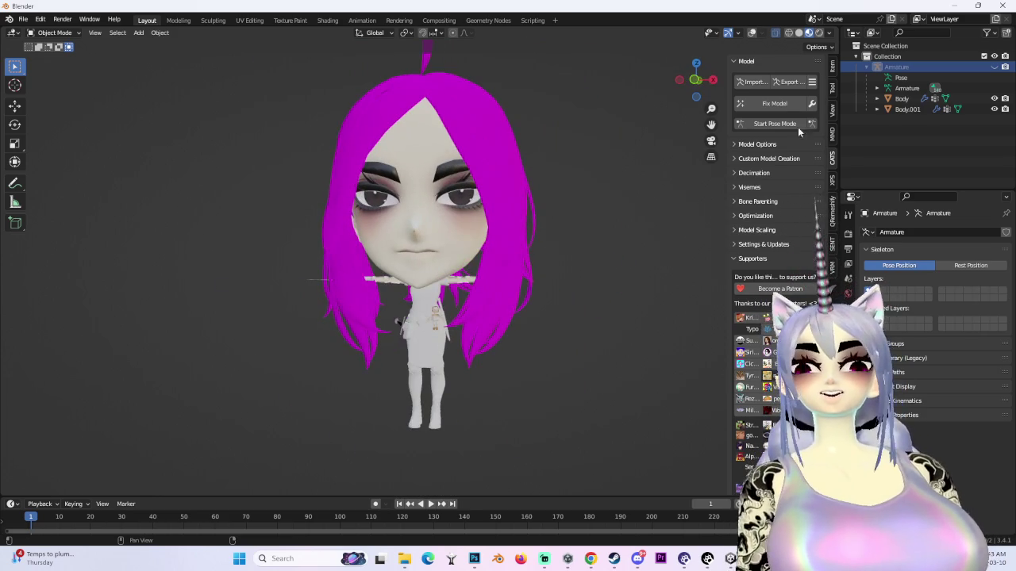
- Put the armature in Pose Mode and show the model see-through in X-ray
scroll(526, 216, "down", 2)
scroll(526, 216, "up", 4)
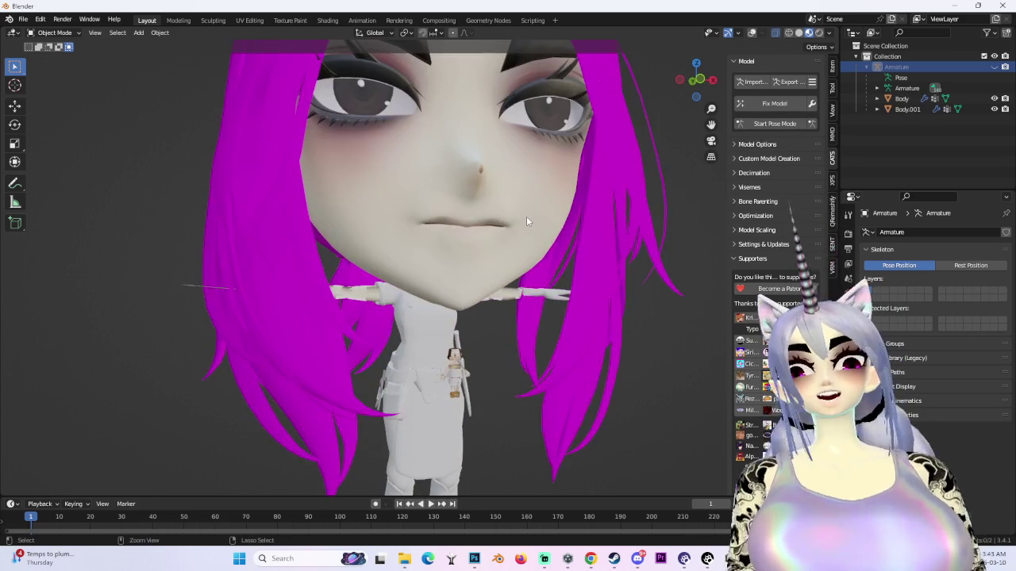
scroll(527, 216, "down", 4)
left_click(774, 123)
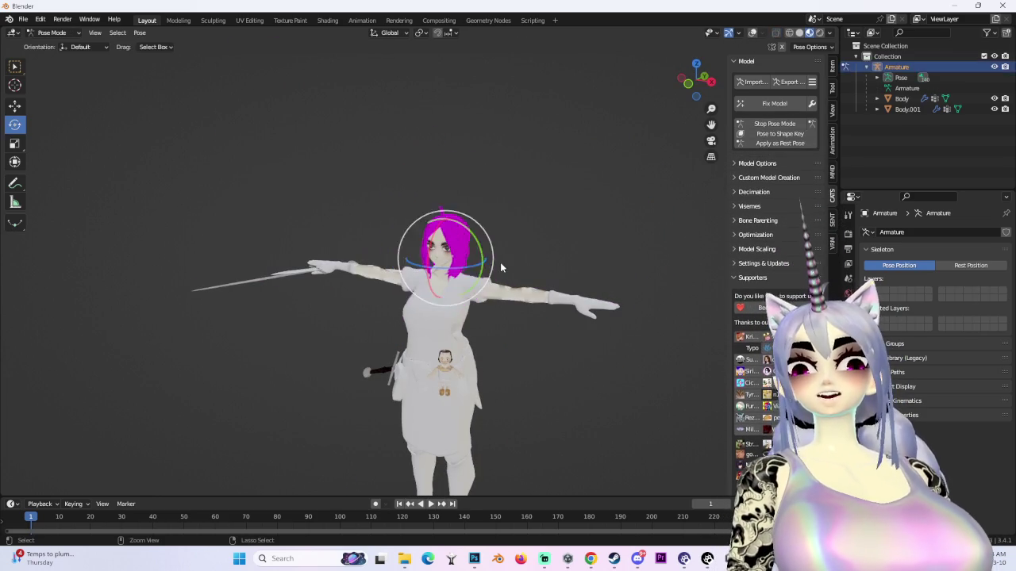
scroll(528, 294, "up", 4)
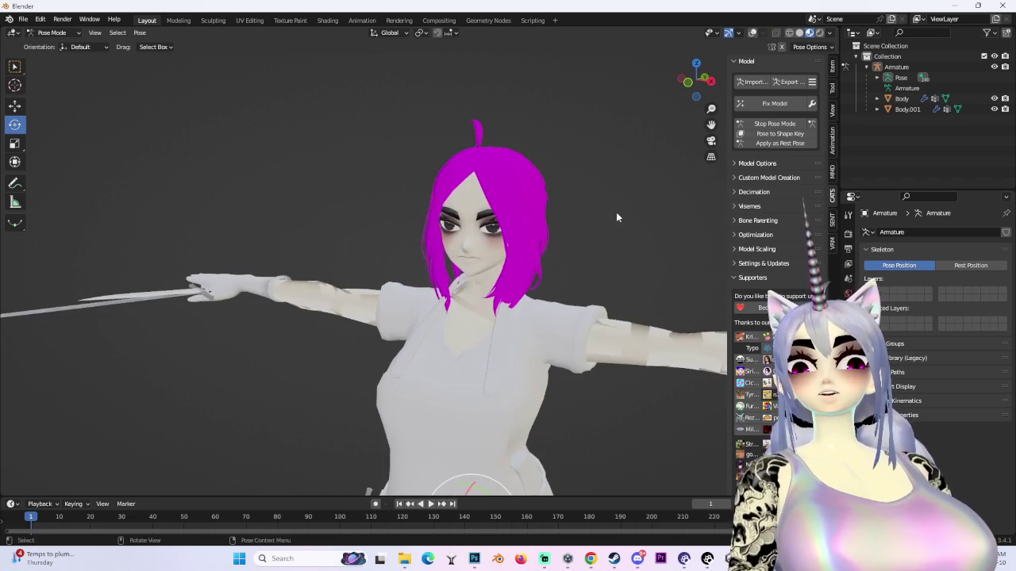
left_click(789, 33)
left_click(752, 33)
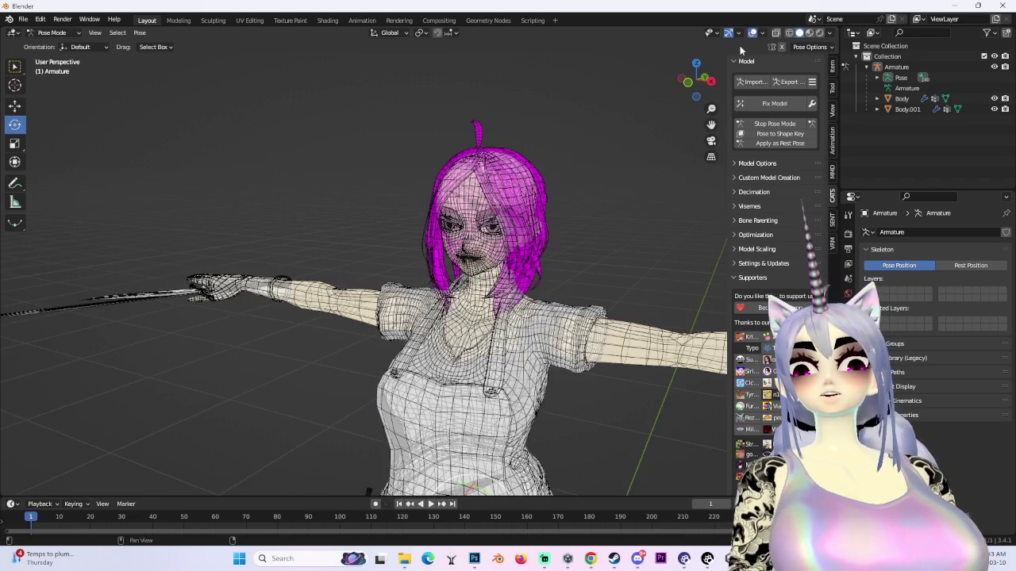
- Turn off the Wireframe overlay, return to Object Mode with Ctrl+Tab, and select Body
scroll(523, 238, "down", 1)
left_click(761, 34)
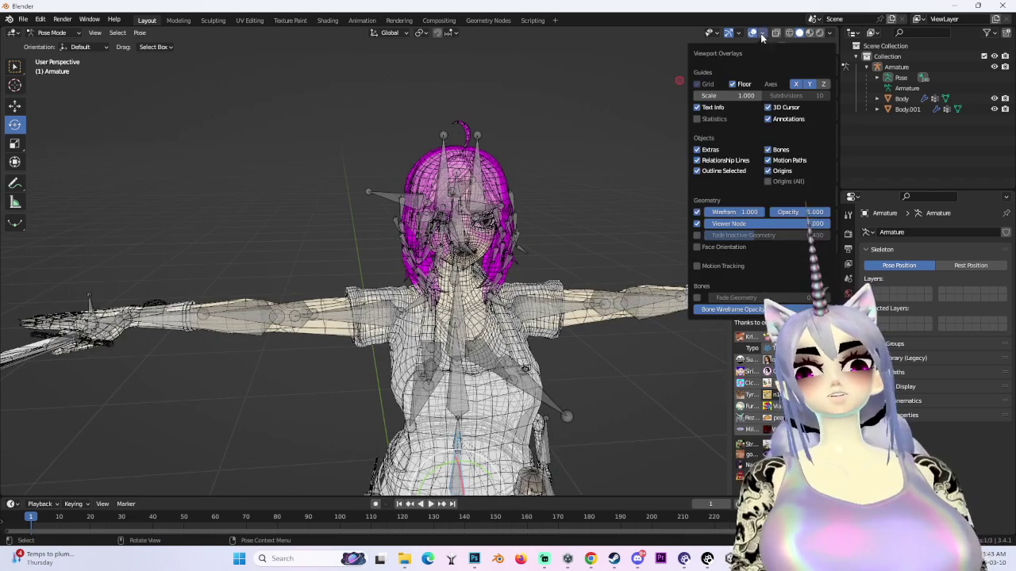
left_click(697, 213)
scroll(502, 240, "up", 5)
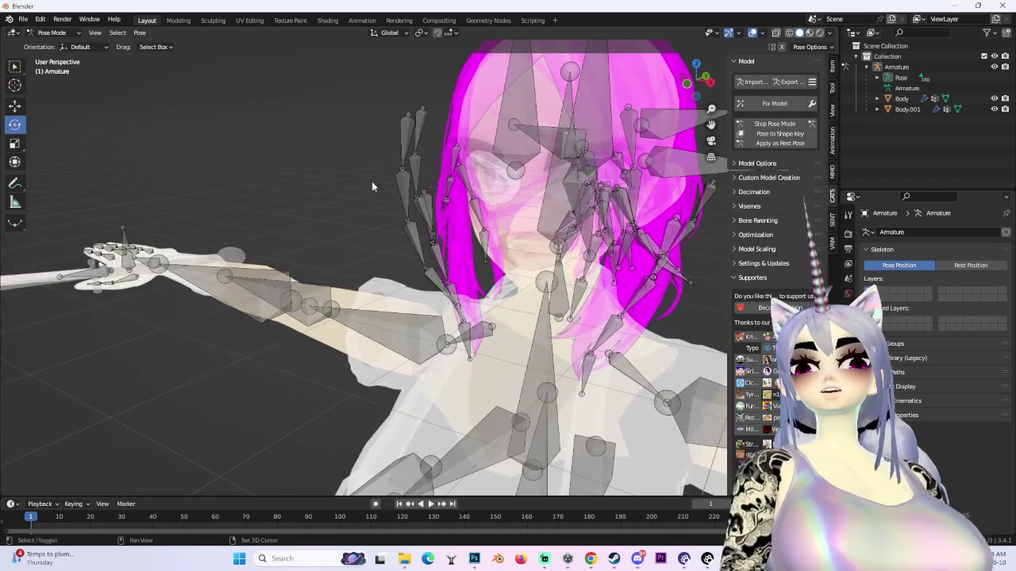
key("ctrl+Tab")
left_click(476, 87)
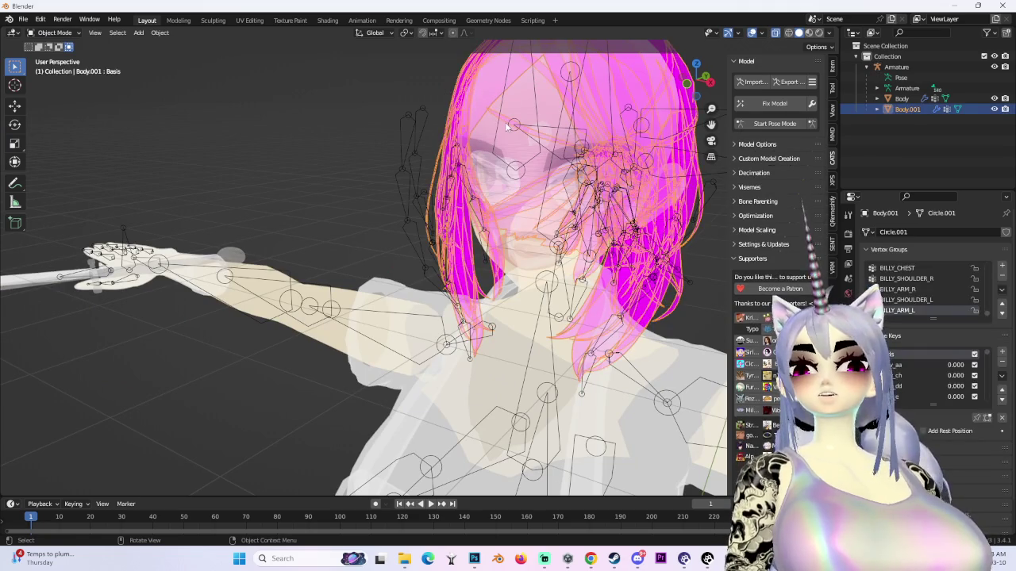
left_click(507, 127)
- Turn off X-ray and set the Armature's Viewport Display to draw as Wire
left_click_drag(692, 79, 668, 79)
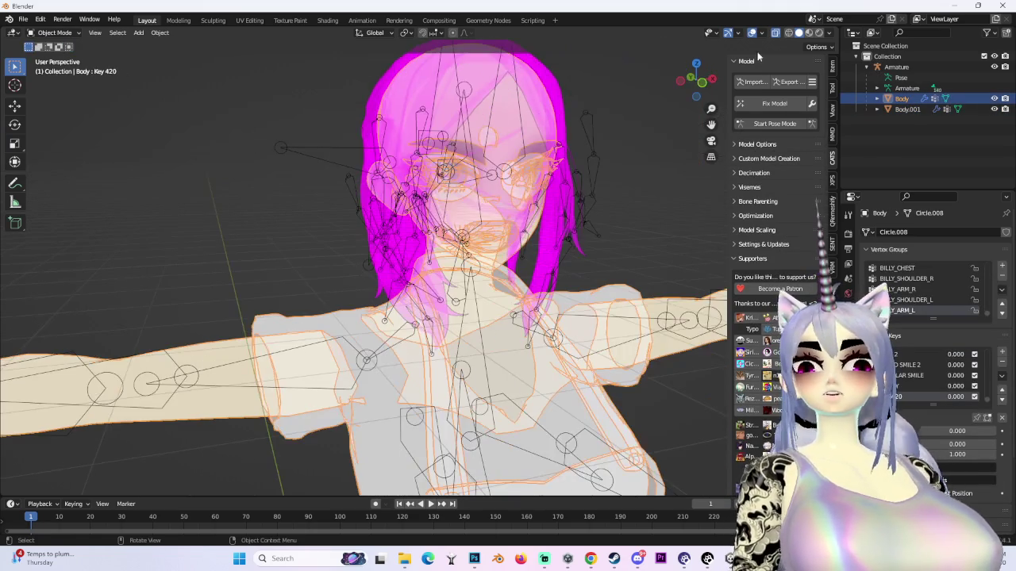
left_click(775, 34)
scroll(534, 259, "down", 2)
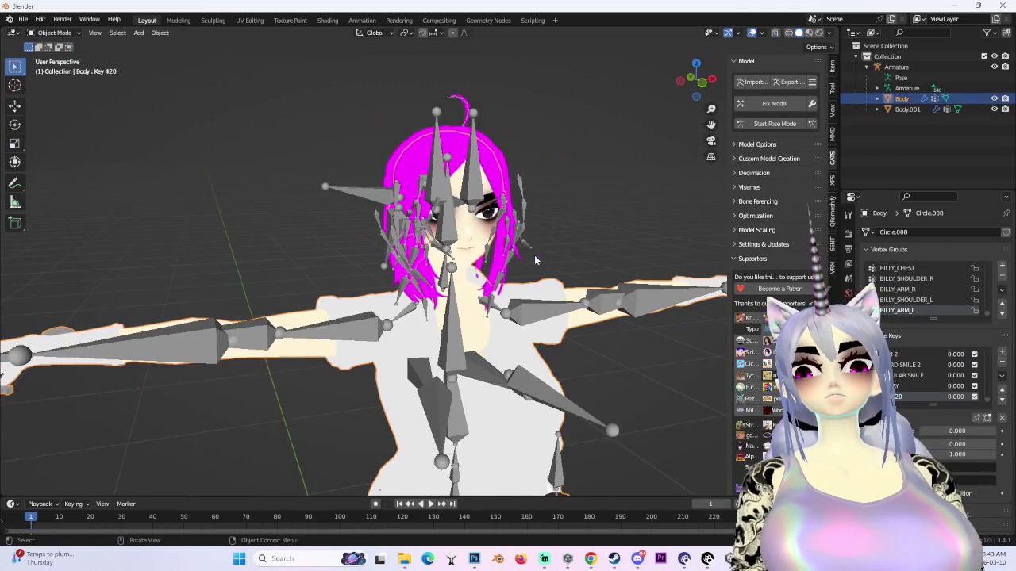
left_click(531, 213)
left_click_drag(531, 212, 495, 229)
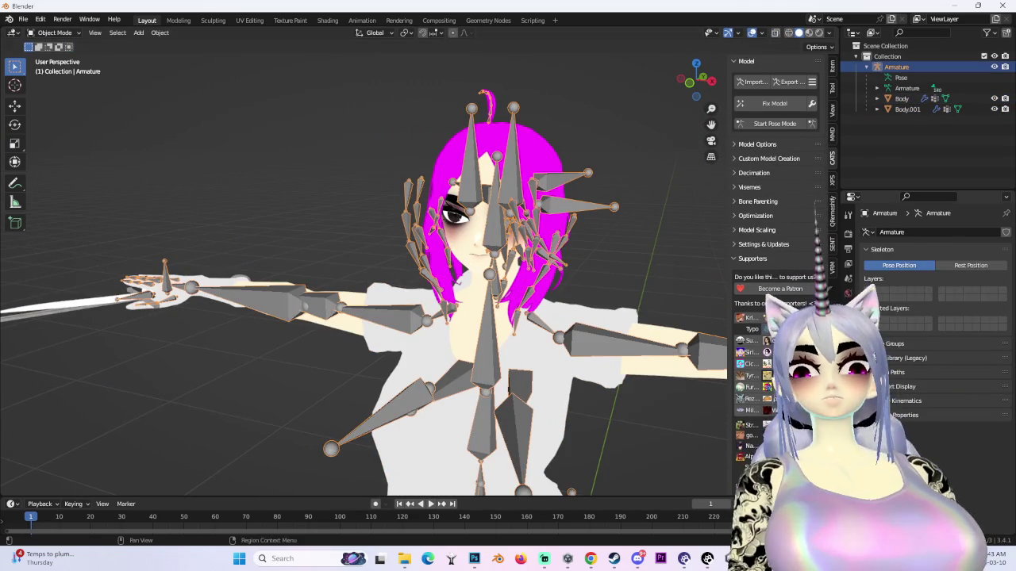
left_click(848, 321)
scroll(932, 318, "down", 4)
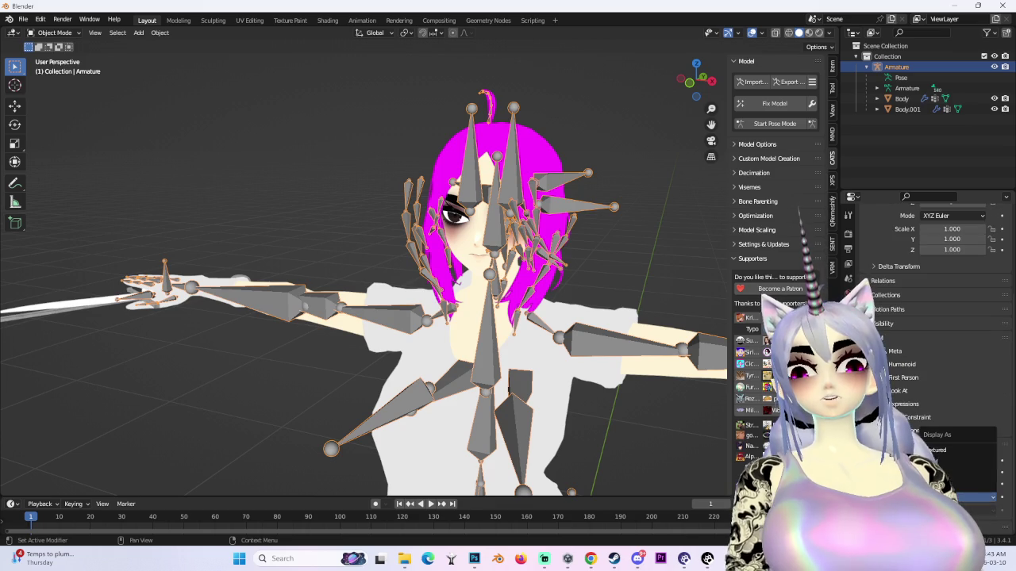
left_click(945, 474)
scroll(529, 286, "up", 6)
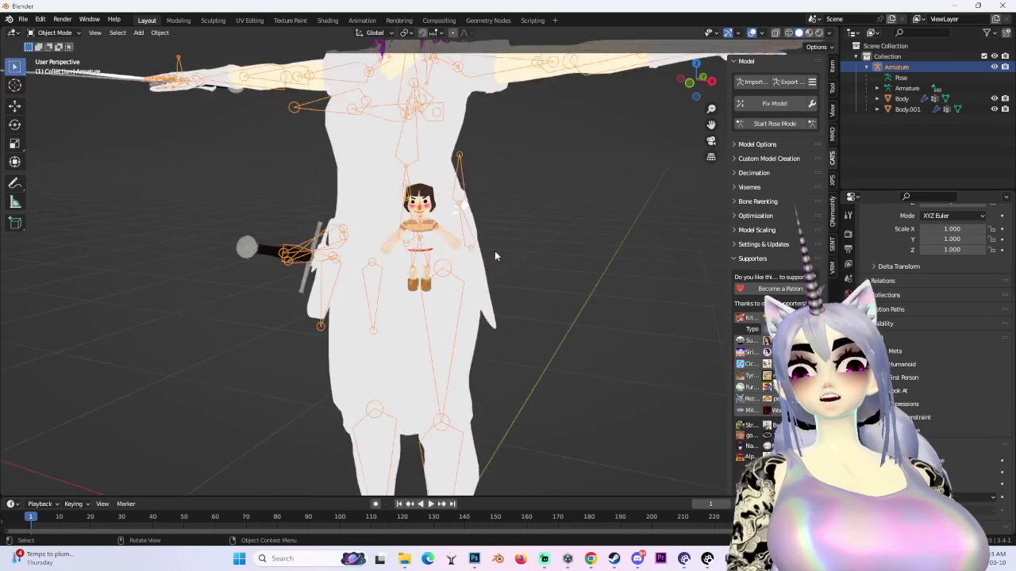
scroll(550, 209, "down", 4)
- Select the Body mesh and switch to the front orthographic view
left_click(435, 179)
scroll(435, 178, "down", 2)
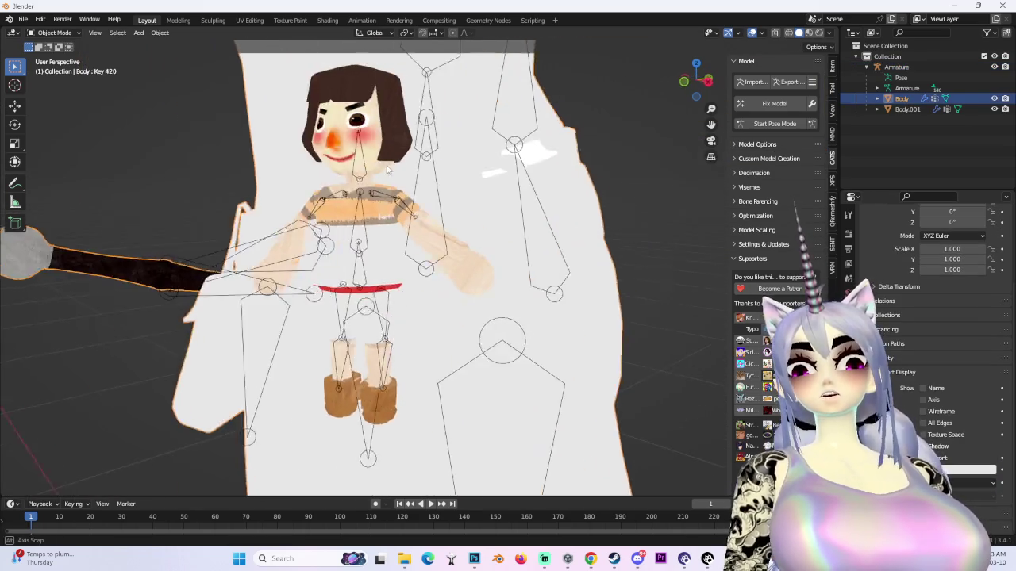
scroll(435, 179, "down", 6)
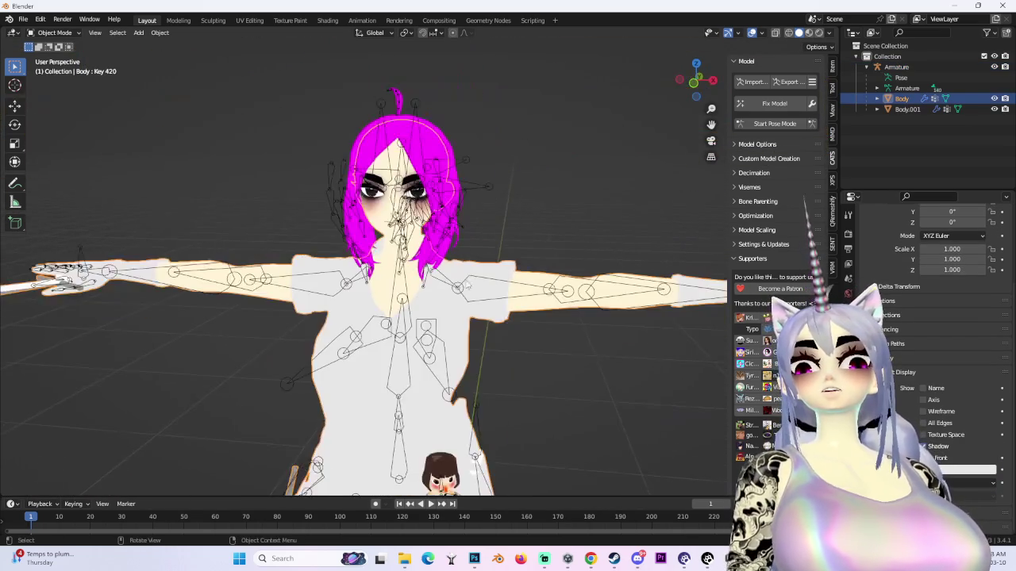
scroll(426, 244, "up", 4)
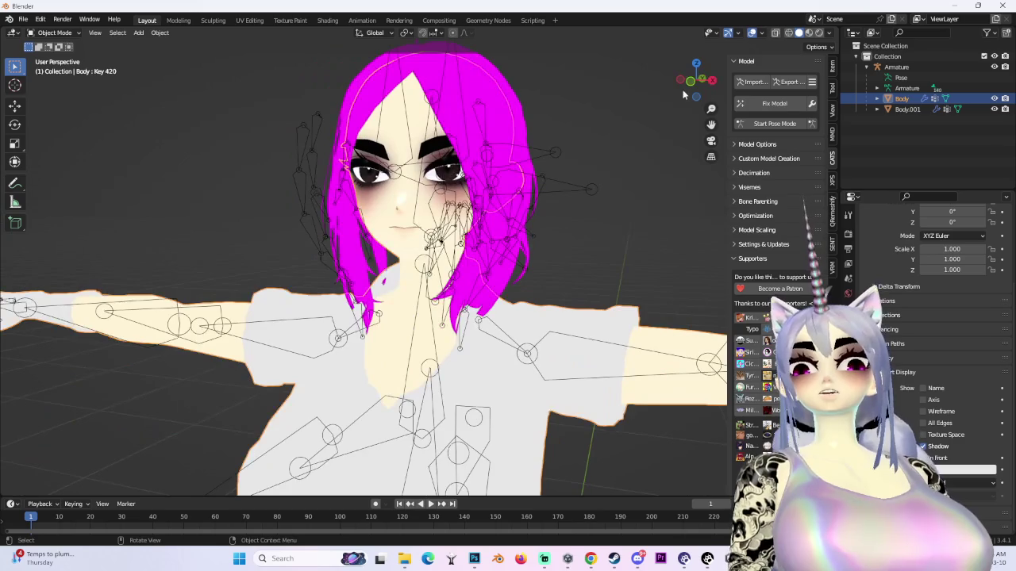
left_click(692, 81)
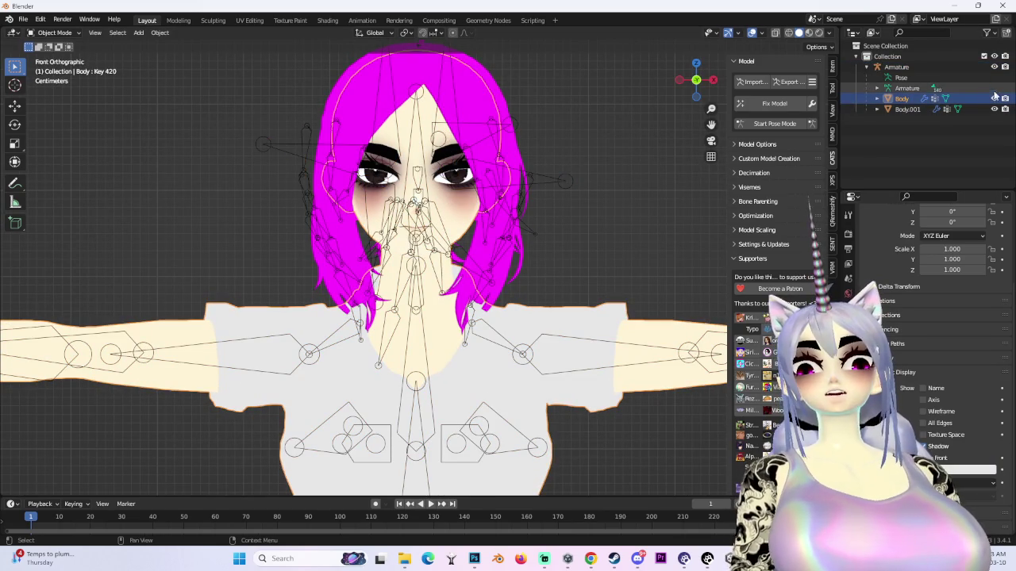
- Hide the armature, test Key 420 at full strength, then undo it back to 0
left_click(994, 67)
left_click(847, 399)
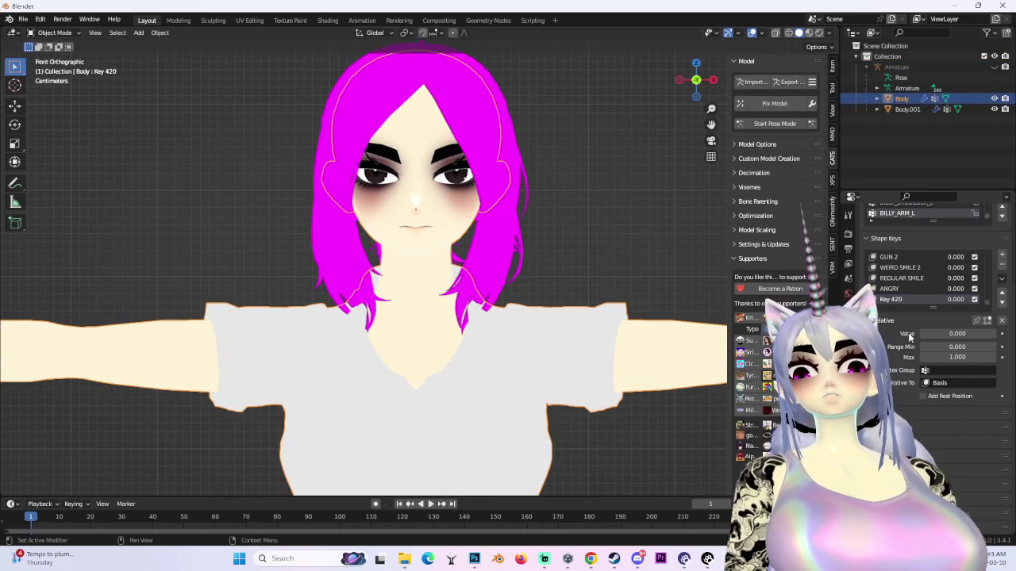
left_click_drag(953, 300, 988, 300)
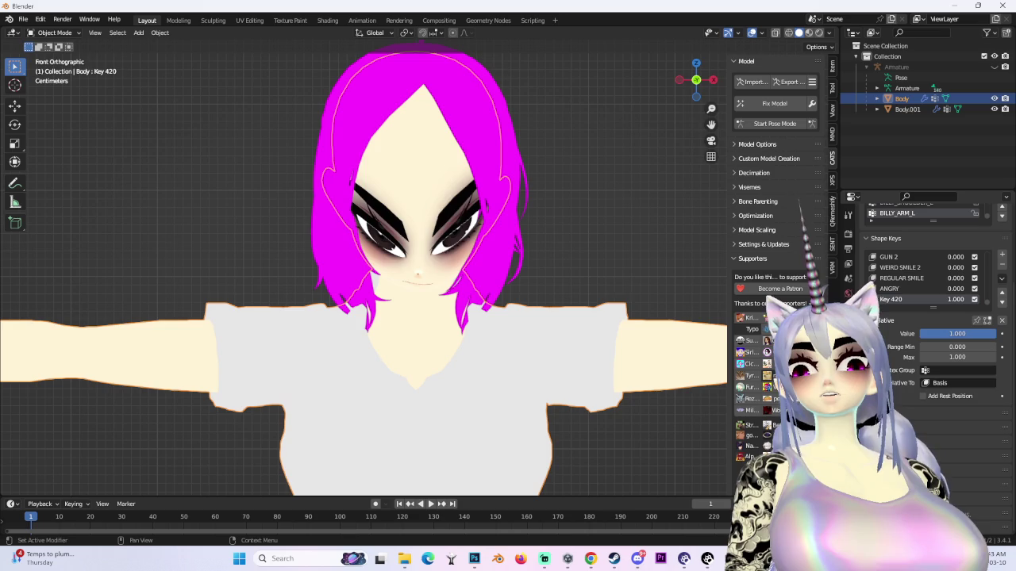
key("ctrl+z")
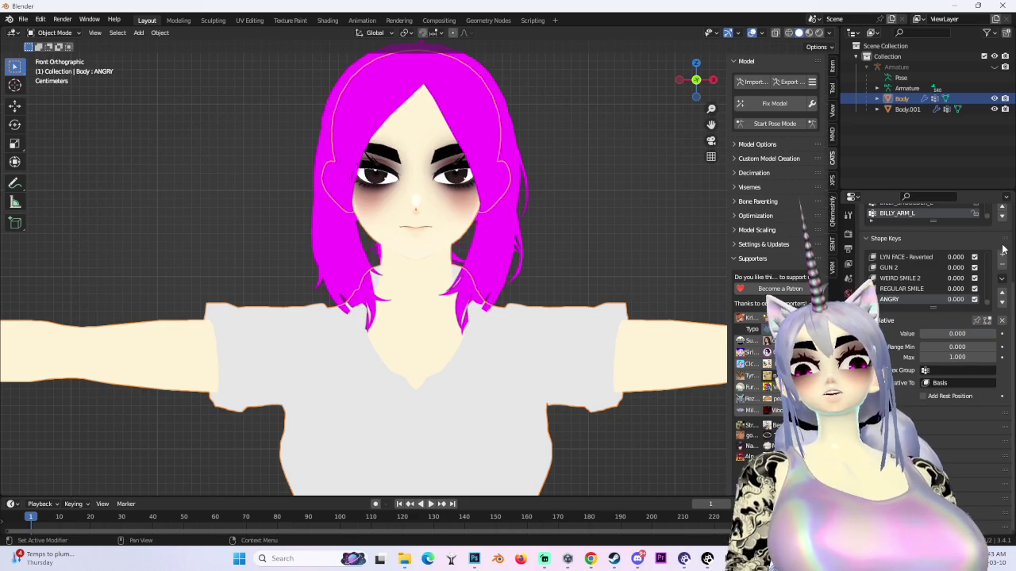
scroll(427, 245, "up", 6)
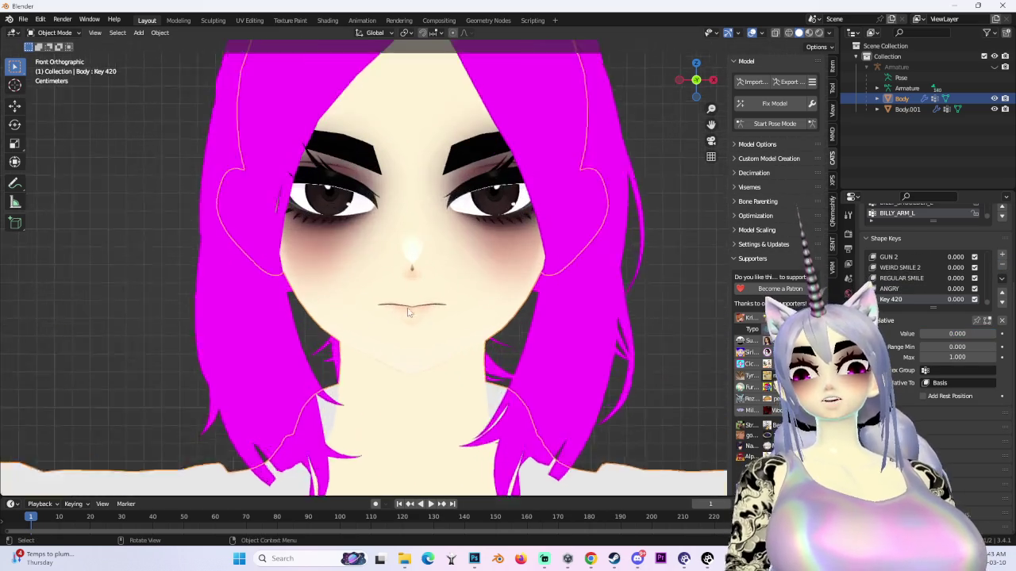
- In Edit Mode, box-select both eyes and extend to their linked geometry with Ctrl+L
left_click(54, 33)
key("Tab")
scroll(463, 219, "up", 4)
left_click_drag(204, 168, 257, 198)
left_click_drag(558, 180, 614, 206)
key("ctrl+l")
- Separate the selected eyes into a new object Body.002, then return to Edit Mode
scroll(484, 213, "down", 6)
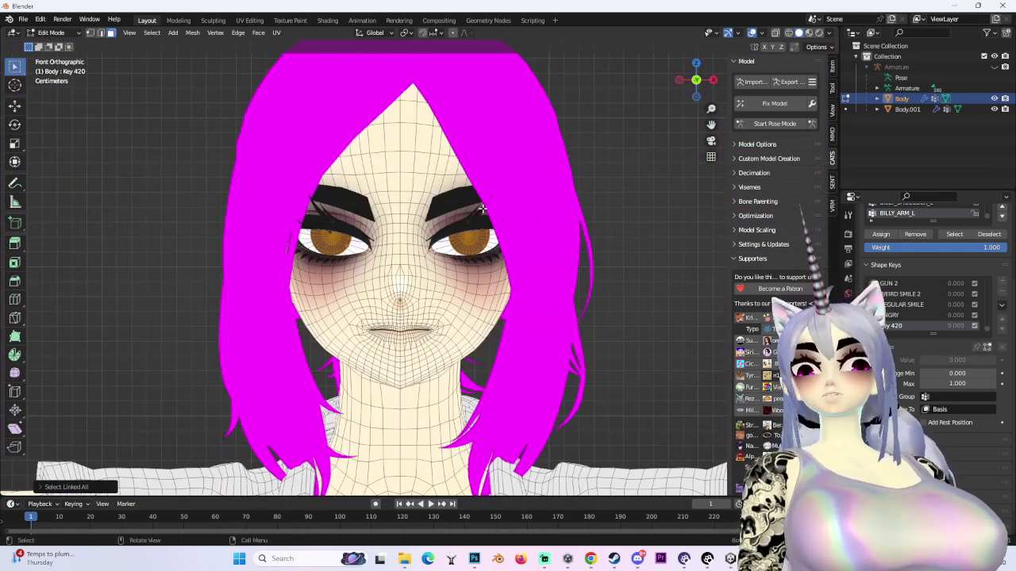
key("p")
left_click(457, 208)
left_click(50, 33)
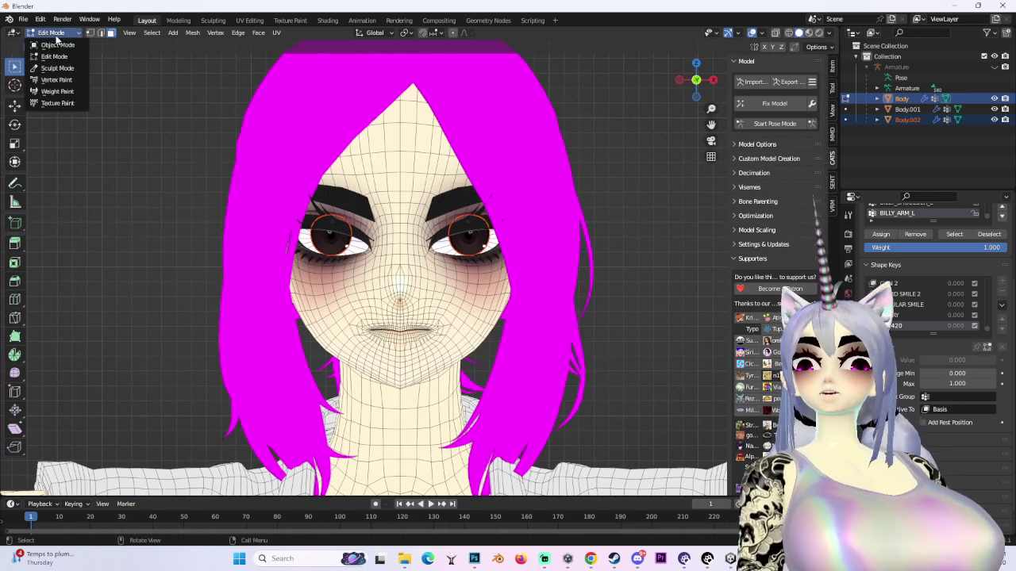
left_click(53, 45)
scroll(443, 334, "up", 3)
scroll(443, 334, "down", 2)
left_click(50, 33)
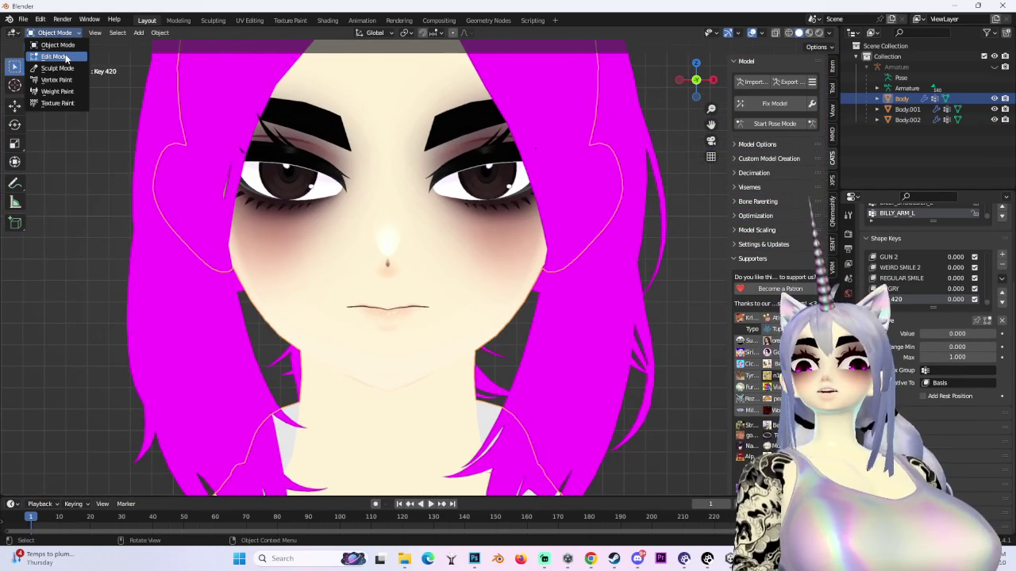
left_click(52, 55)
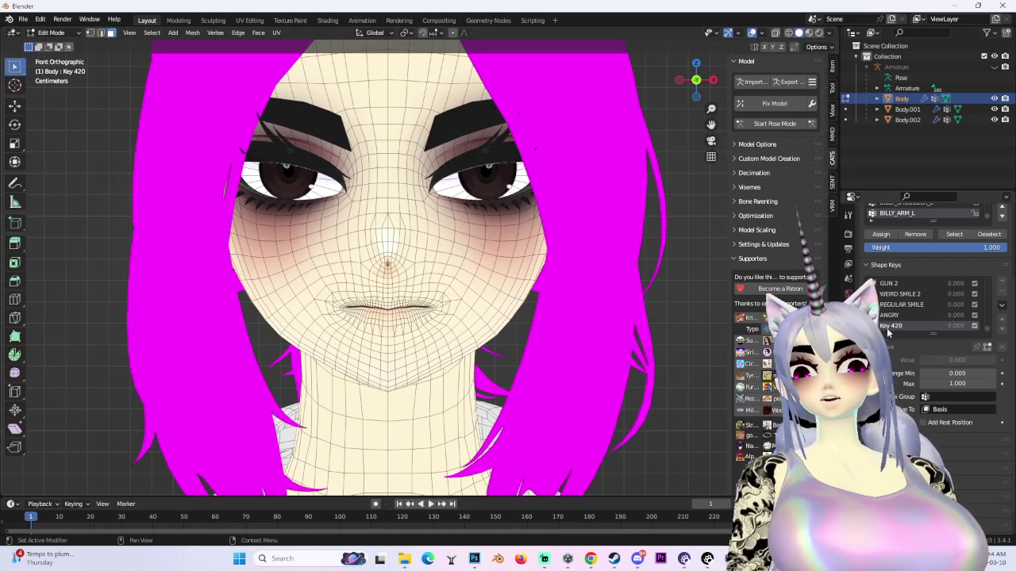
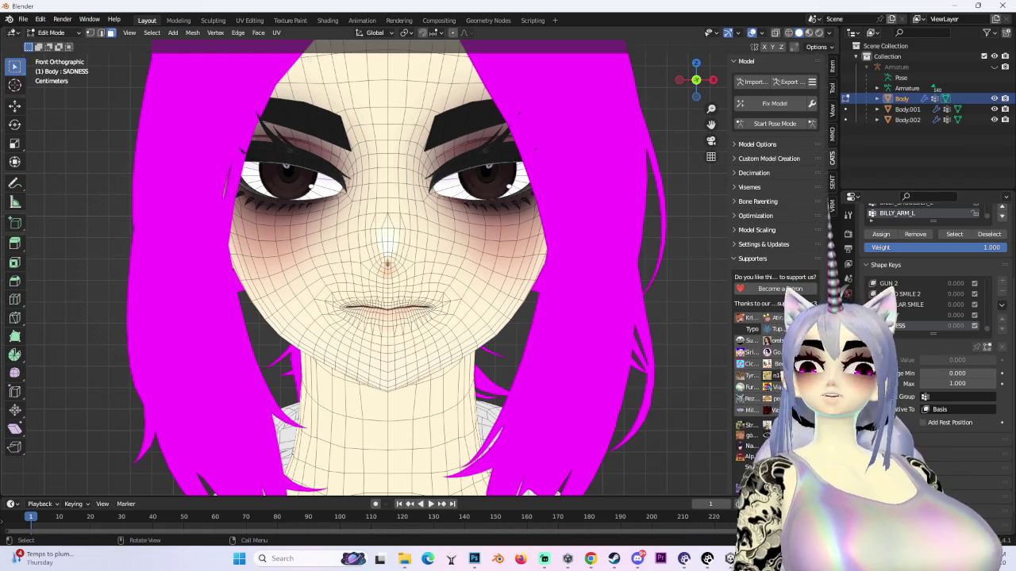
- Switch to vertex select, turn on proportional editing, and zoom a front orthographic view onto the mouth
left_click(90, 34)
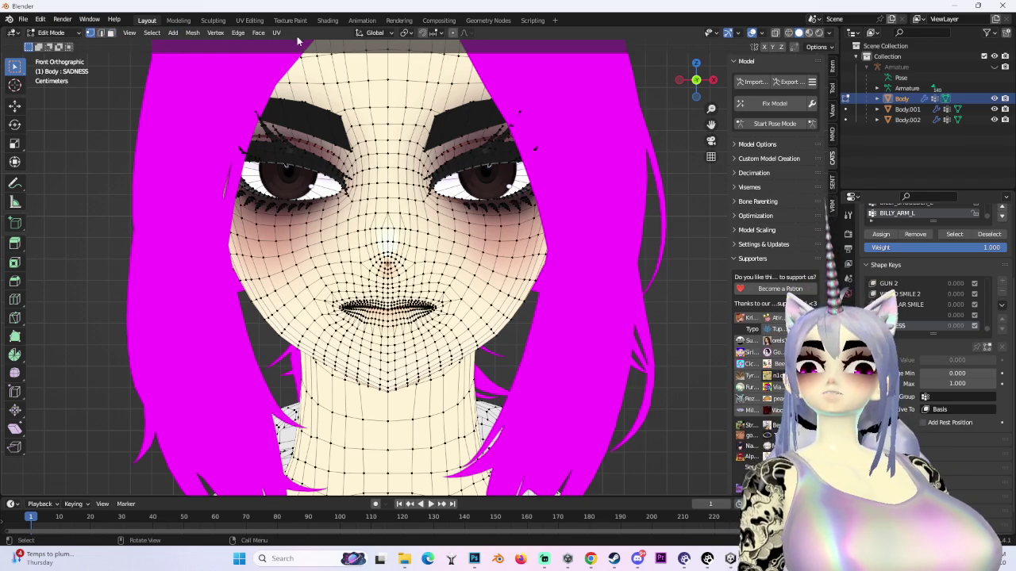
left_click(466, 33)
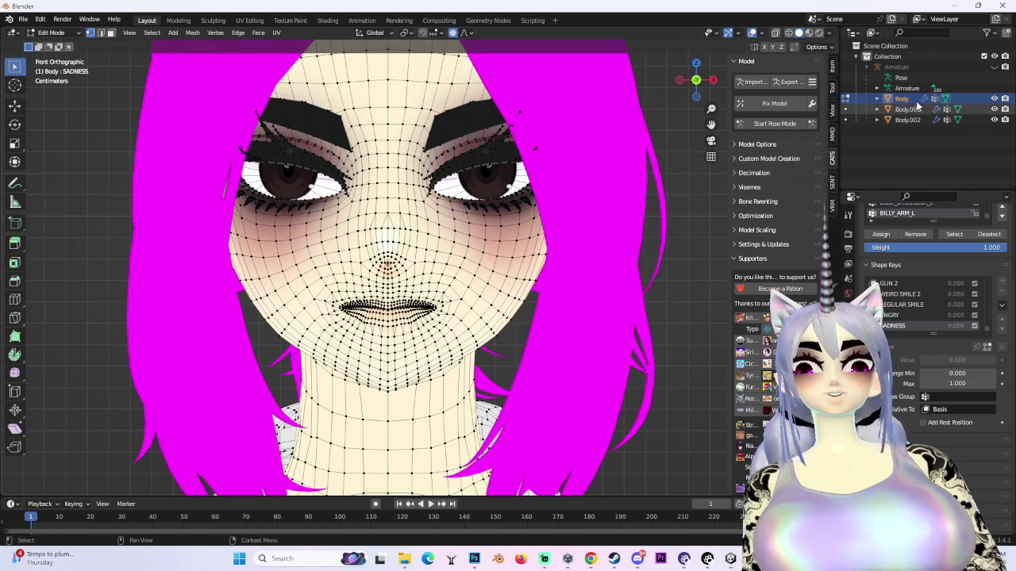
scroll(588, 202, "down", 15)
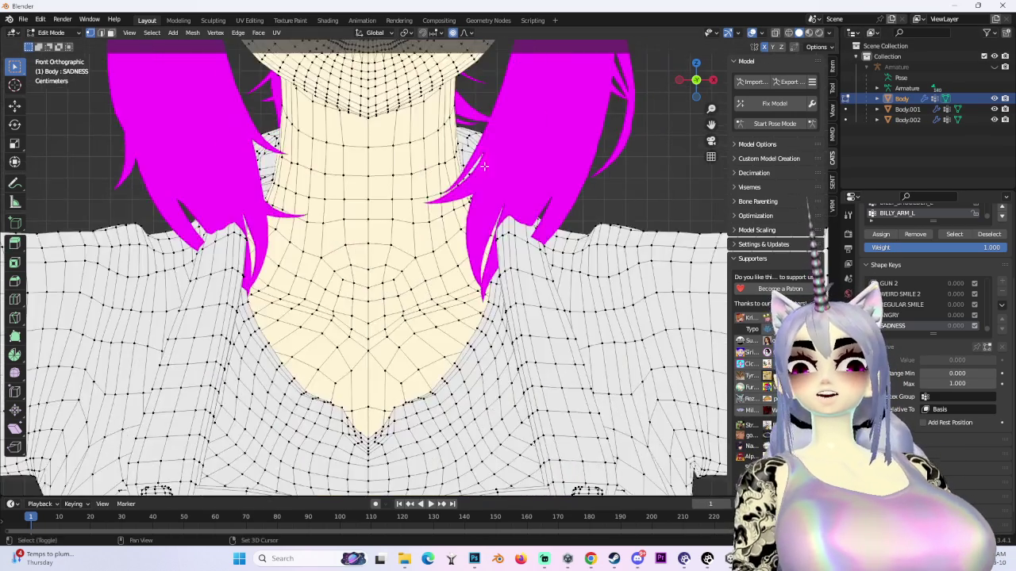
scroll(588, 202, "down", 4)
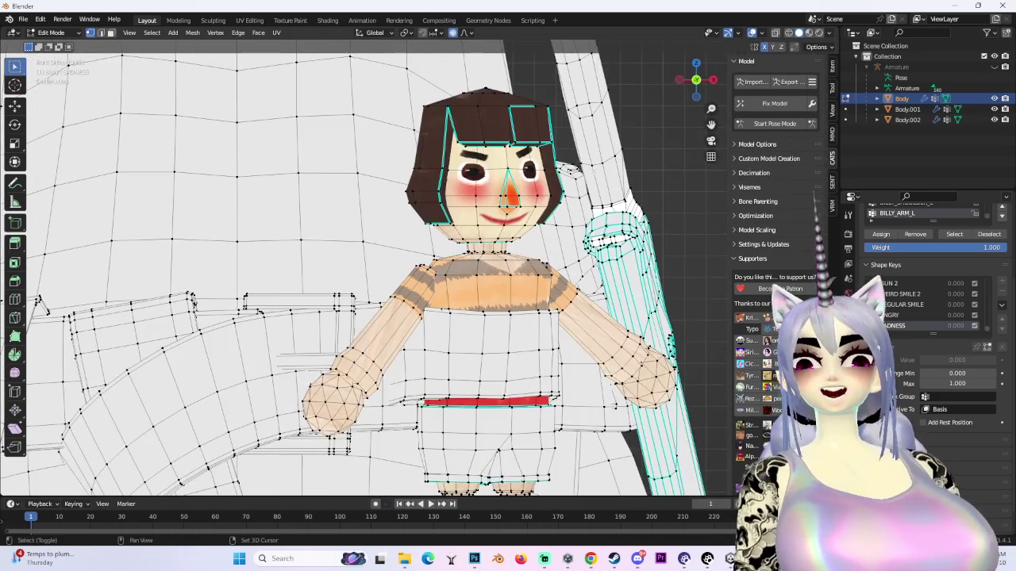
scroll(574, 170, "down", 5)
scroll(614, 133, "up", 4)
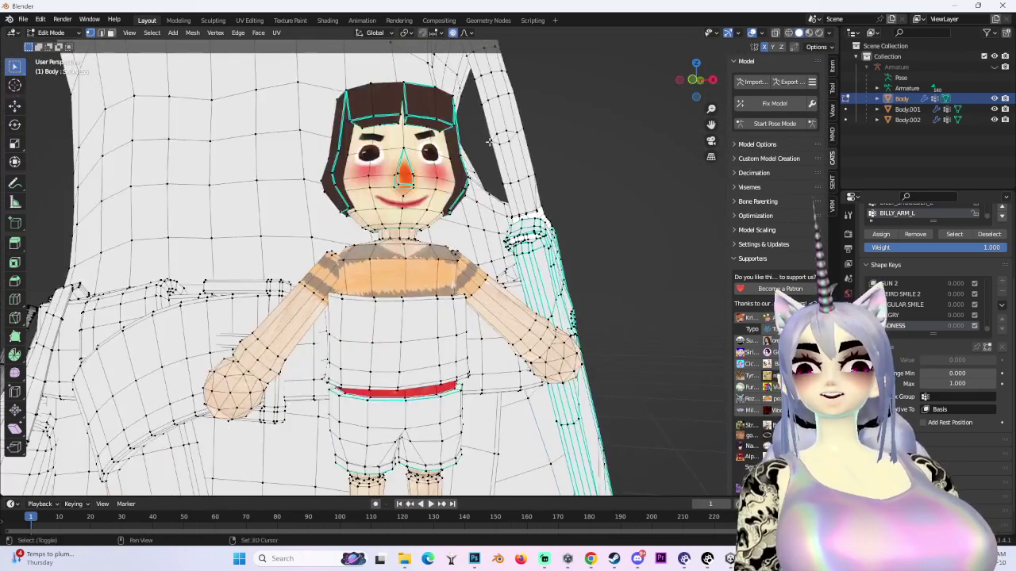
left_click(693, 81)
scroll(692, 82, "up", 5)
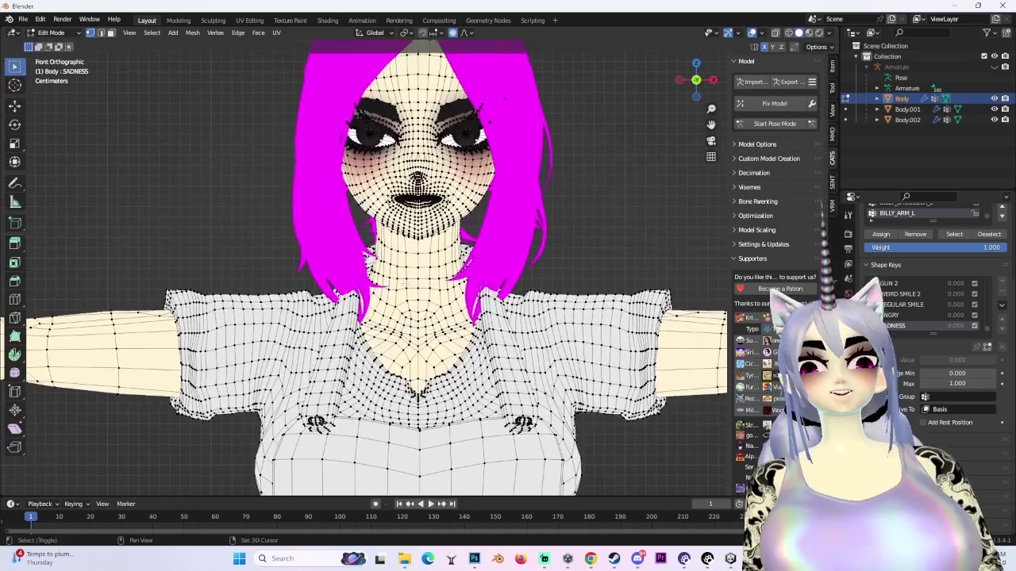
scroll(419, 266, "up", 5)
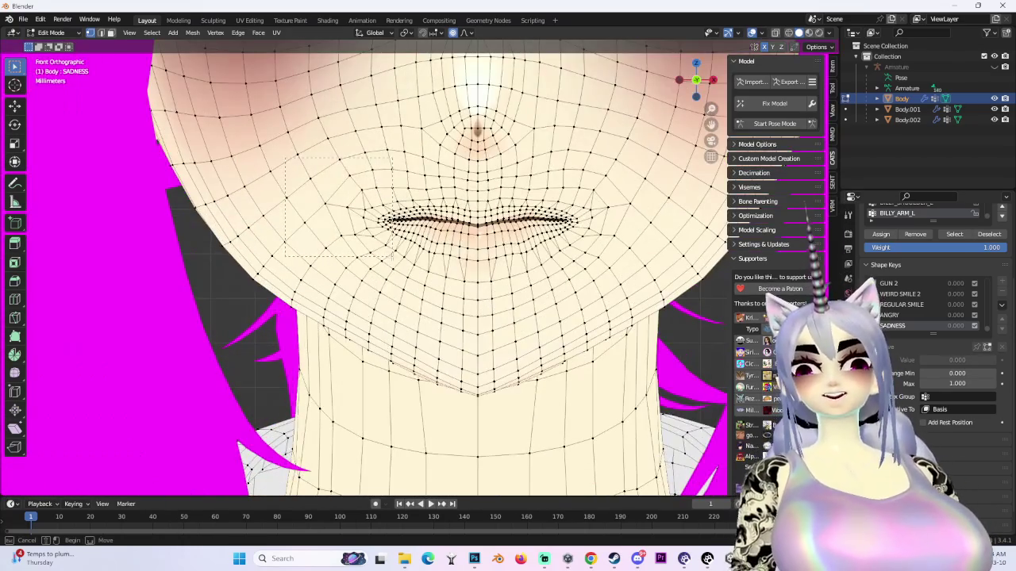
- Select the left mouth-corner vertices and drag them down along Z with proportional falloff
left_click_drag(391, 256, 391, 256)
key("g")
key("Escape")
key("g")
scroll(393, 267, "up", 20)
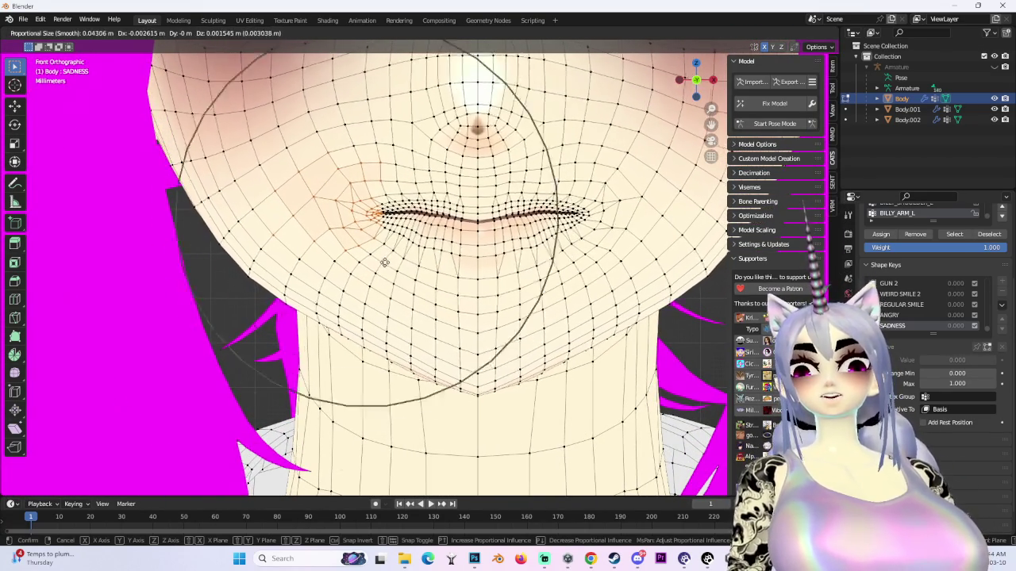
key("z")
scroll(476, 254, "up", 3)
left_click(565, 247)
key("g")
scroll(560, 254, "up", 5)
left_click(563, 262)
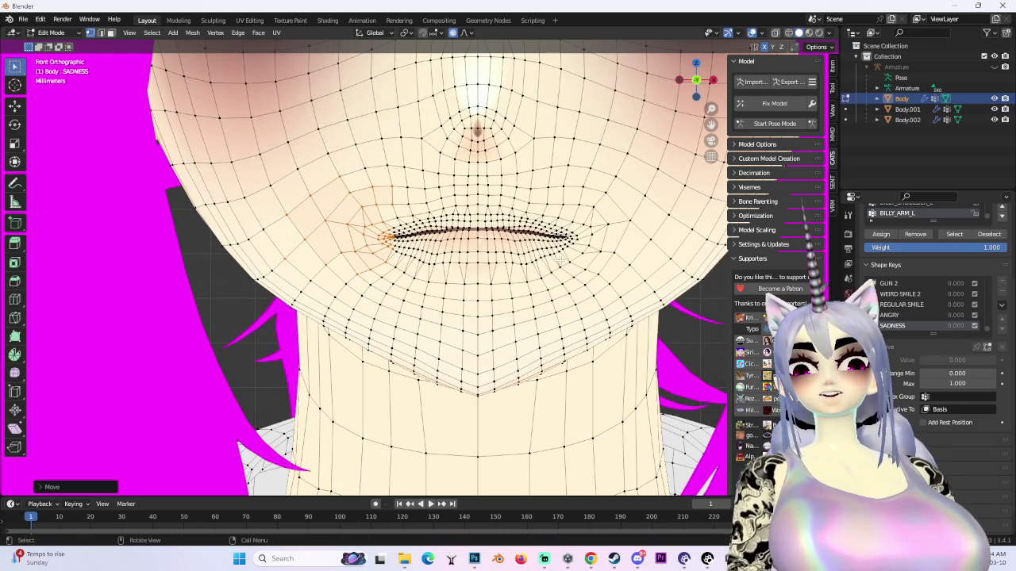
- Undo the last move, rotate the mouth corner, then lower it vertically again
key("ctrl+z")
scroll(450, 231, "down", 5)
scroll(449, 231, "up", 5)
key("r")
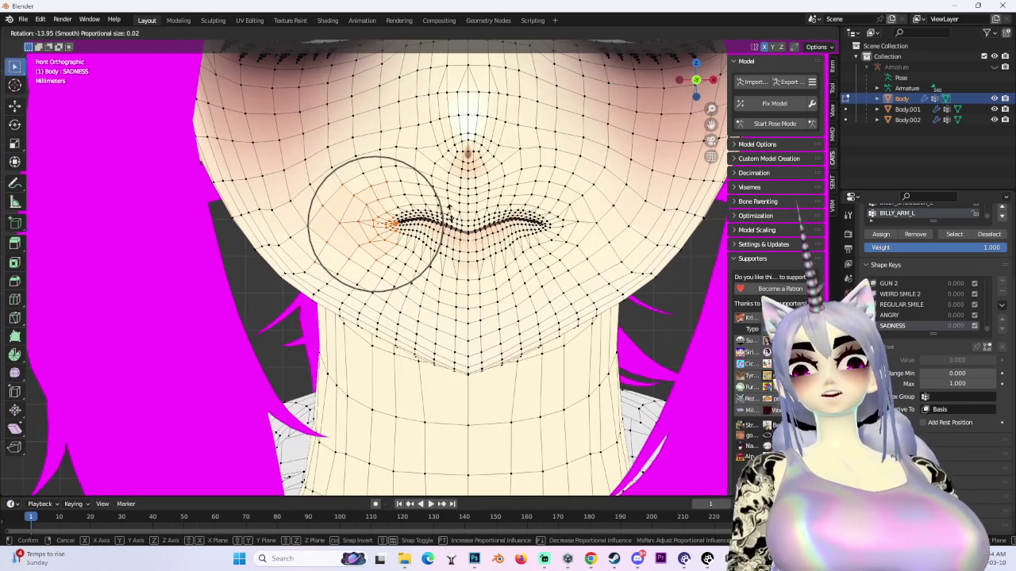
left_click(449, 208)
key("g")
key("z")
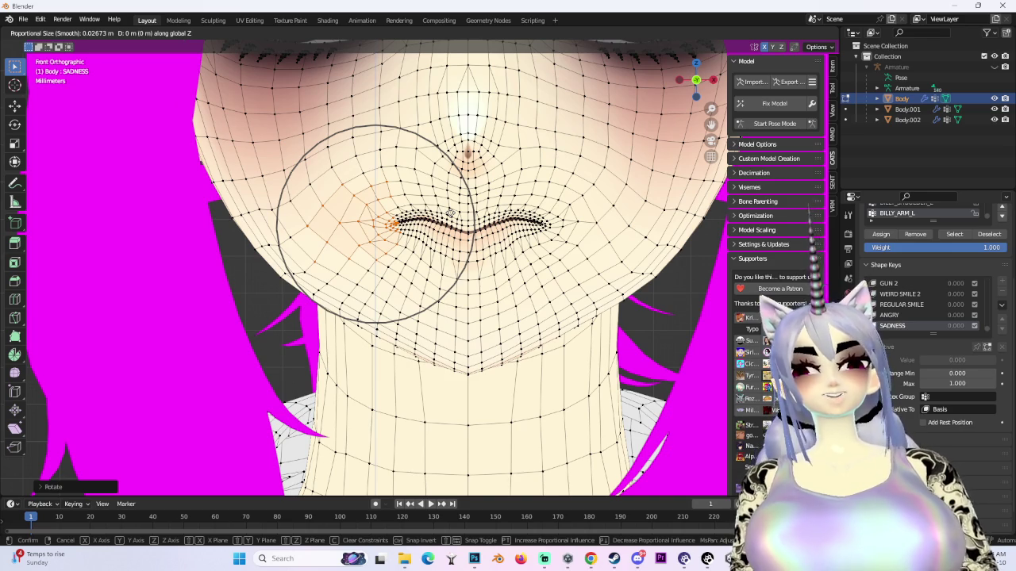
key("Escape")
key("g")
key("z")
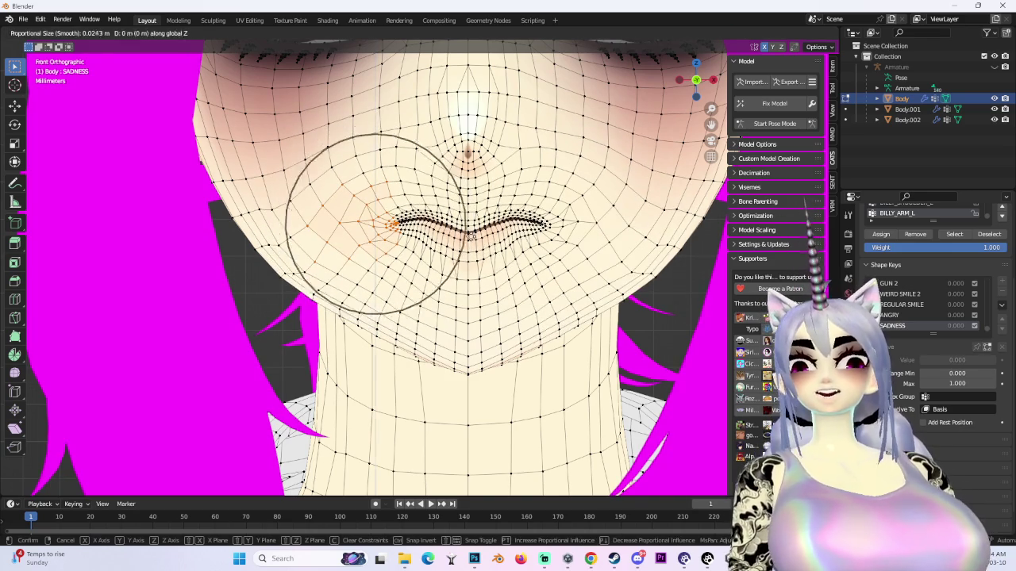
left_click(471, 236)
- Fine-tune the mouth corner's vertical drop and check the frown from back and front views
scroll(460, 242, "down", 5)
scroll(452, 248, "up", 4)
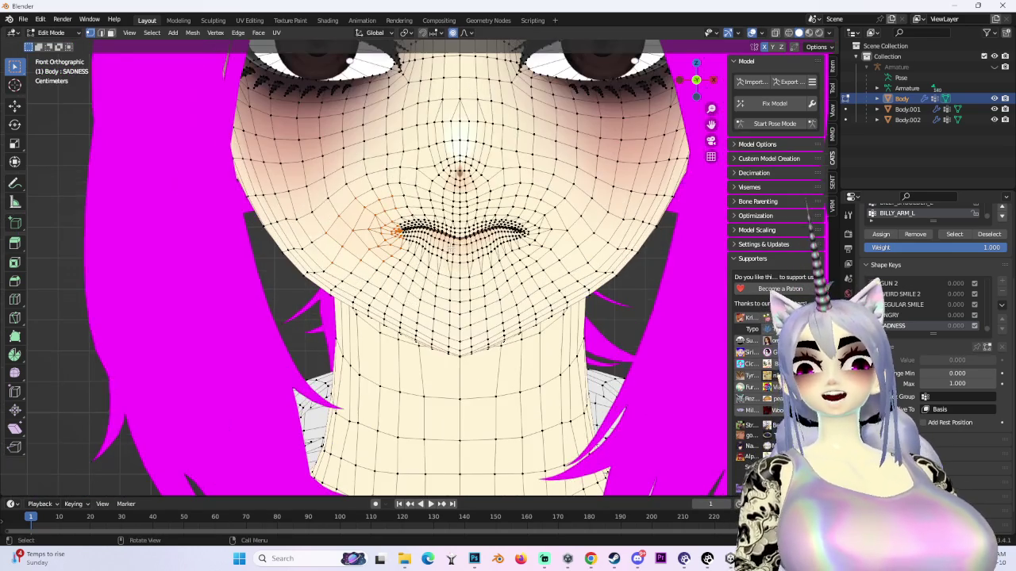
key("g")
key("z")
key("Escape")
left_click_drag(696, 79, 695, 80)
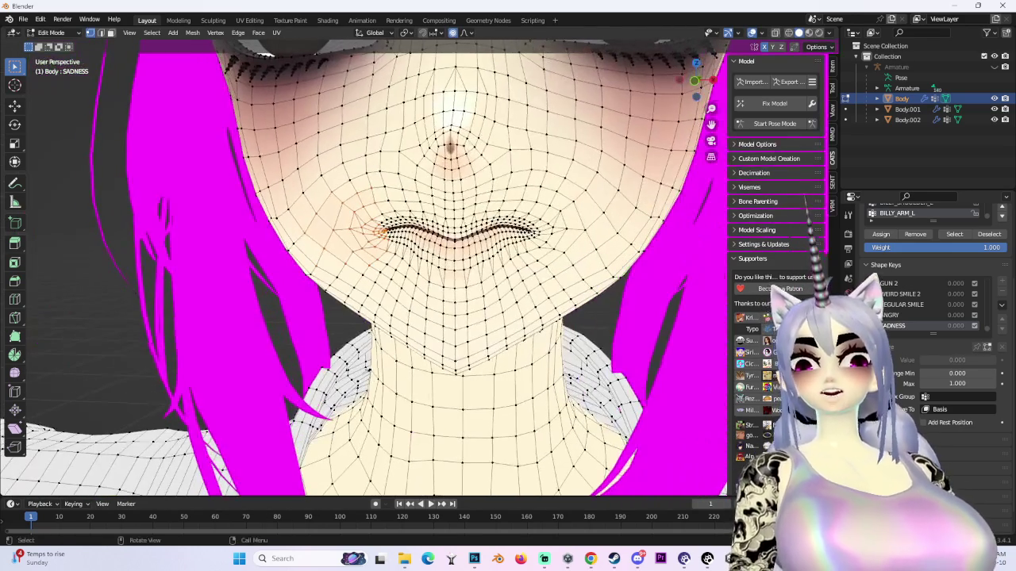
key("g")
key("z")
left_click(681, 117)
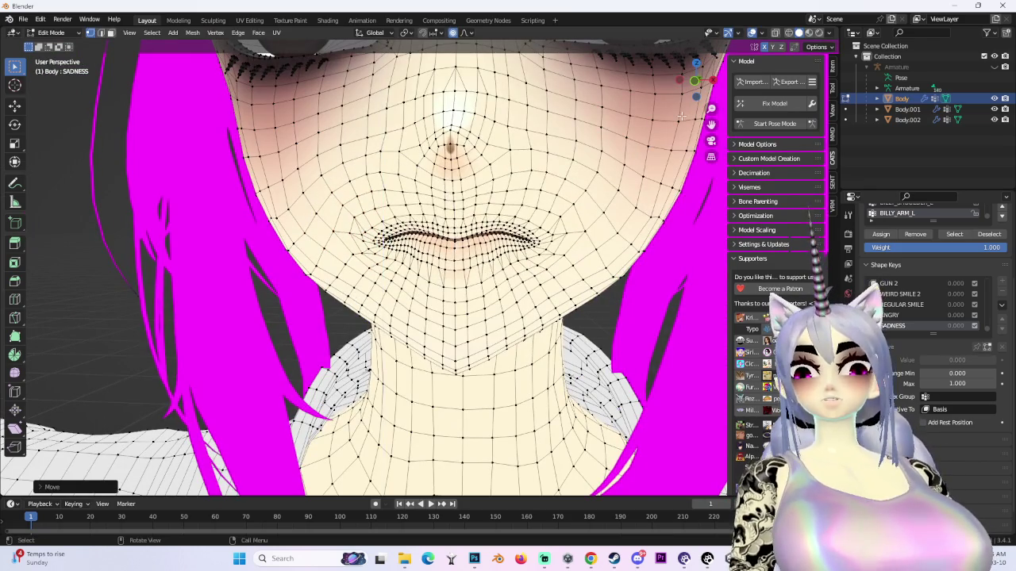
left_click(696, 80)
left_click(696, 80)
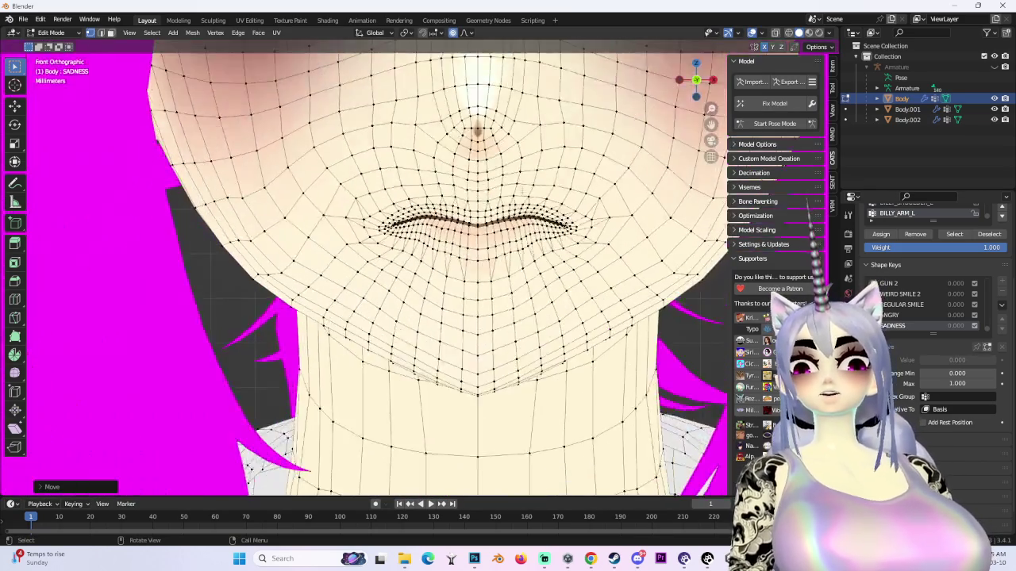
- Move the whole mouth along the Y axis with proportional falloff to part the lips
key("g")
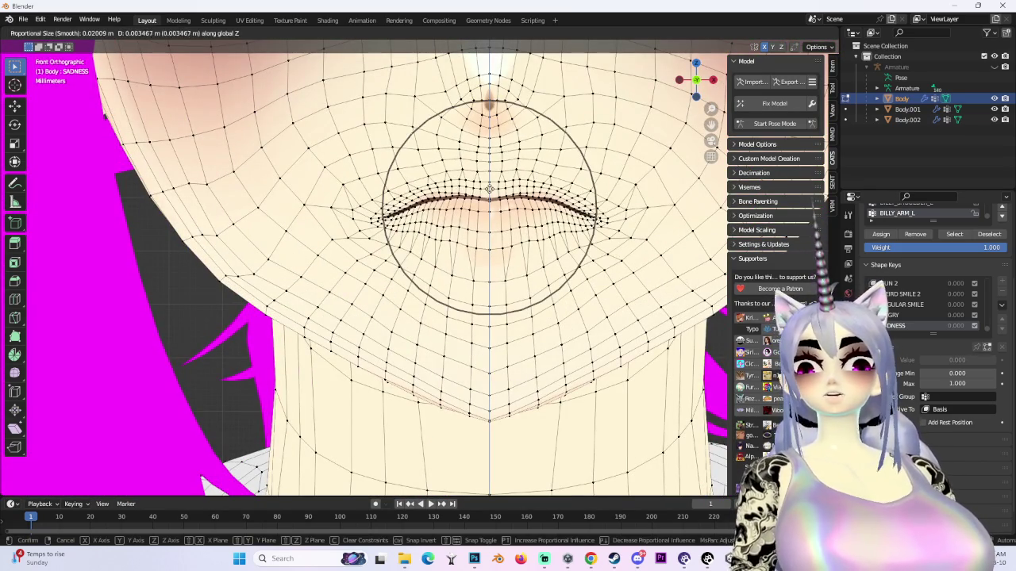
key("Escape")
left_click(472, 32)
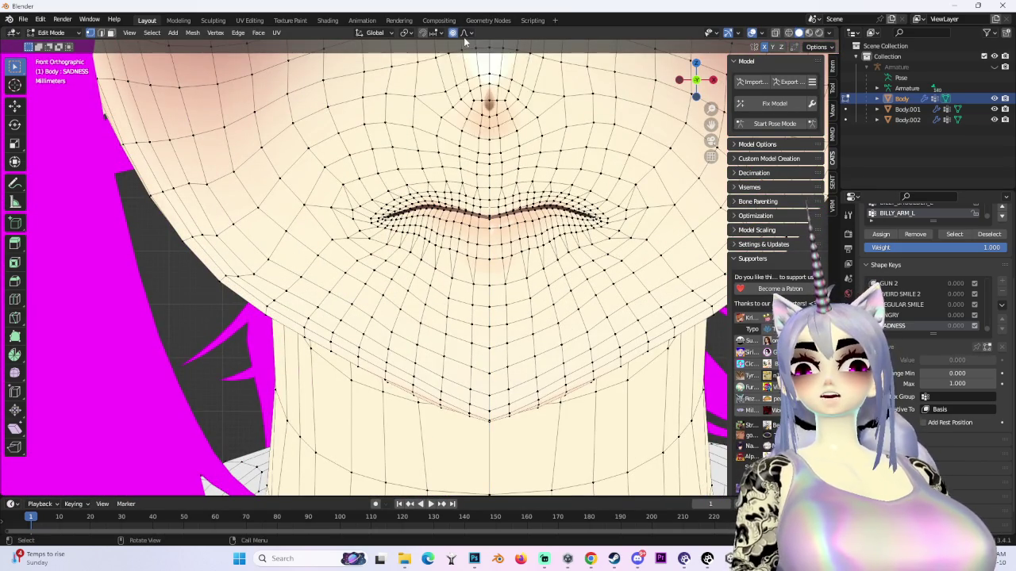
left_click(472, 32)
key("g")
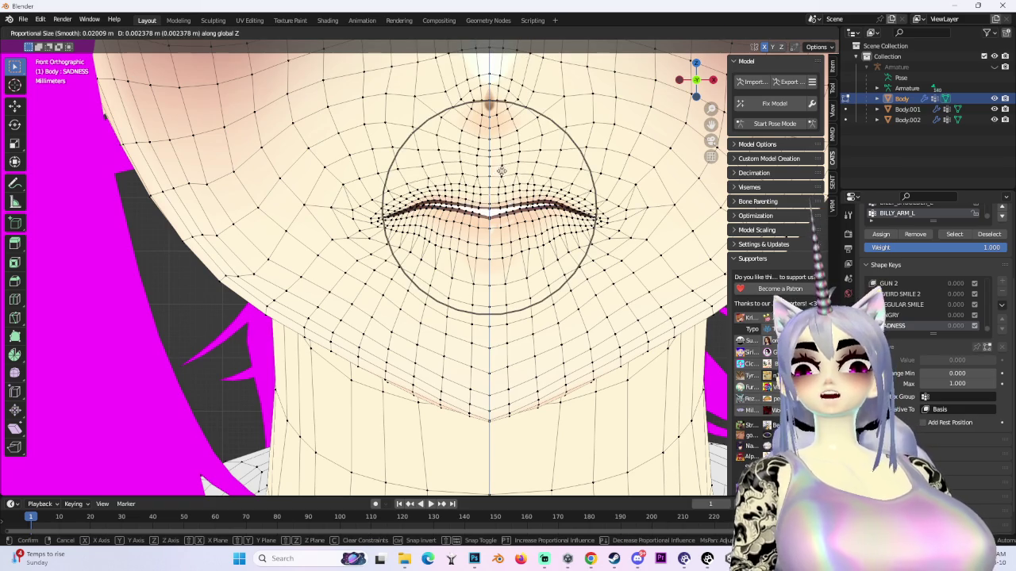
mouse_move(526, 61)
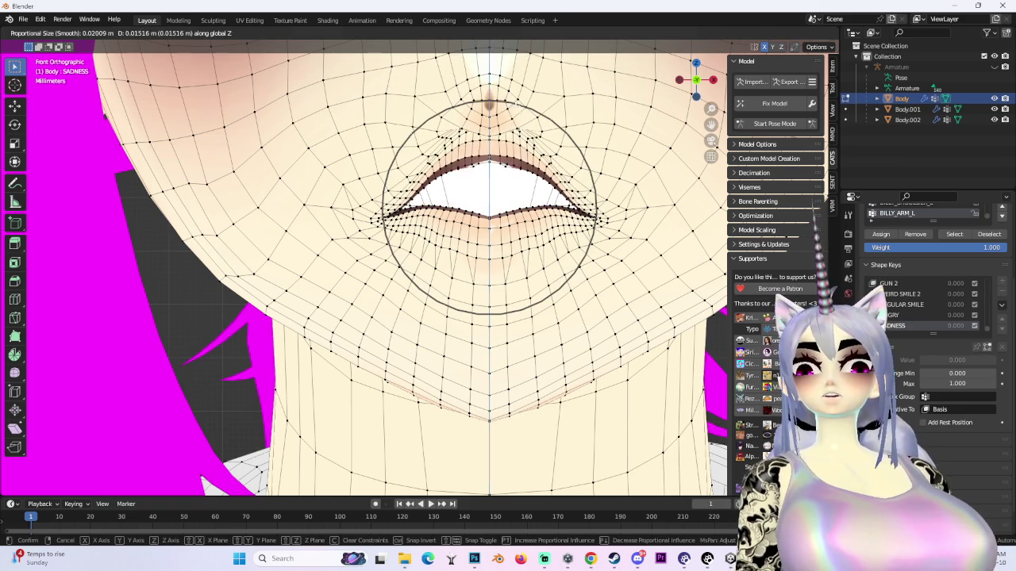
scroll(515, 104, "down", 4)
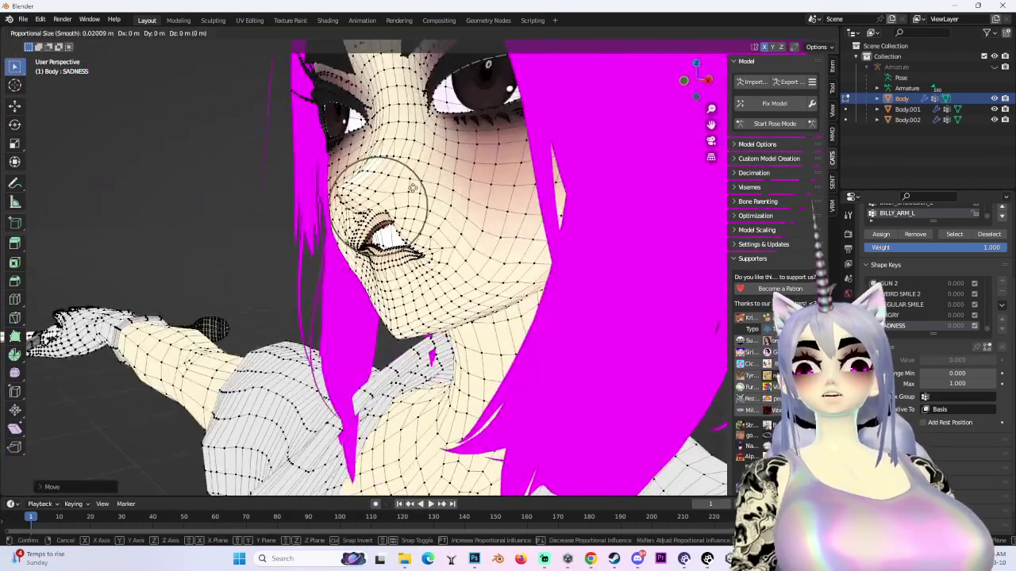
key("y")
left_click(415, 188)
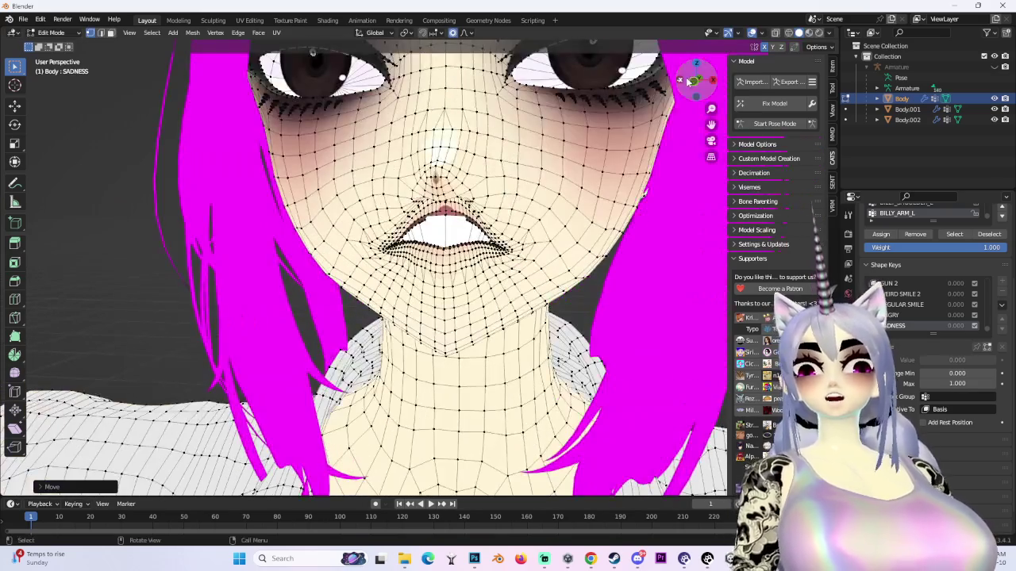
- Hide the viewport wireframe overlays and orbit to a side profile of the face
left_click(689, 82)
left_click(753, 33)
scroll(476, 262, "down", 3)
scroll(661, 294, "up", 6)
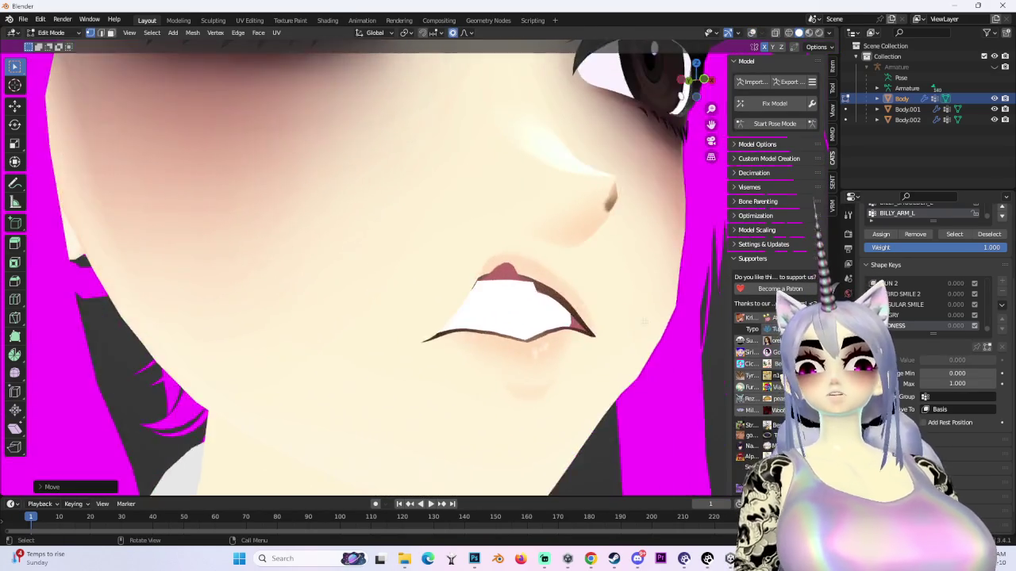
scroll(661, 294, "down", 5)
mouse_move(662, 294)
left_mouse_down()
mouse_move(390, 285)
mouse_move(465, 309)
mouse_move(402, 315)
left_mouse_up()
- Reshape the mouth wider and slightly open so the top teeth show, then return to front view
key("g")
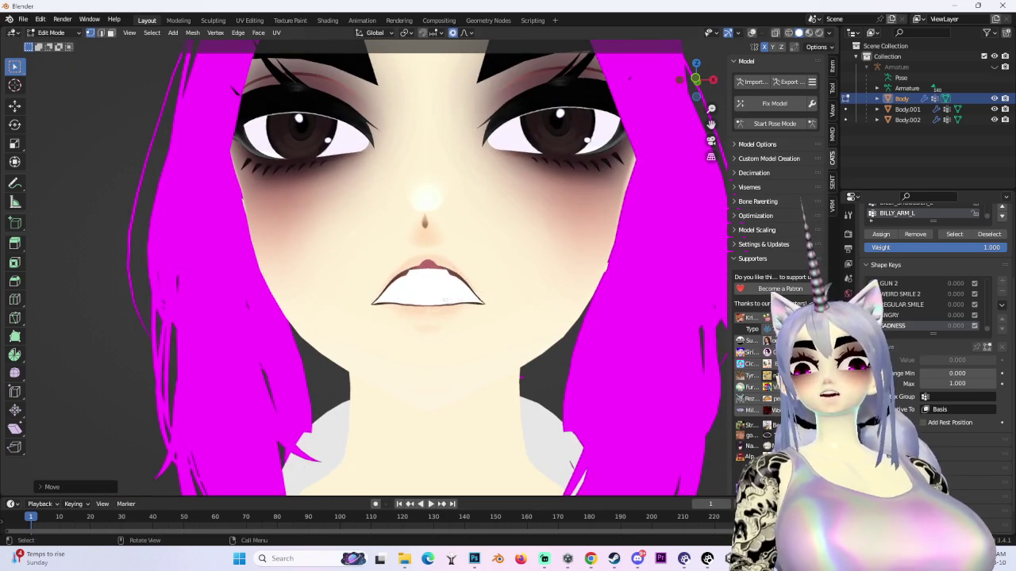
scroll(415, 306, "down", 4)
key("z")
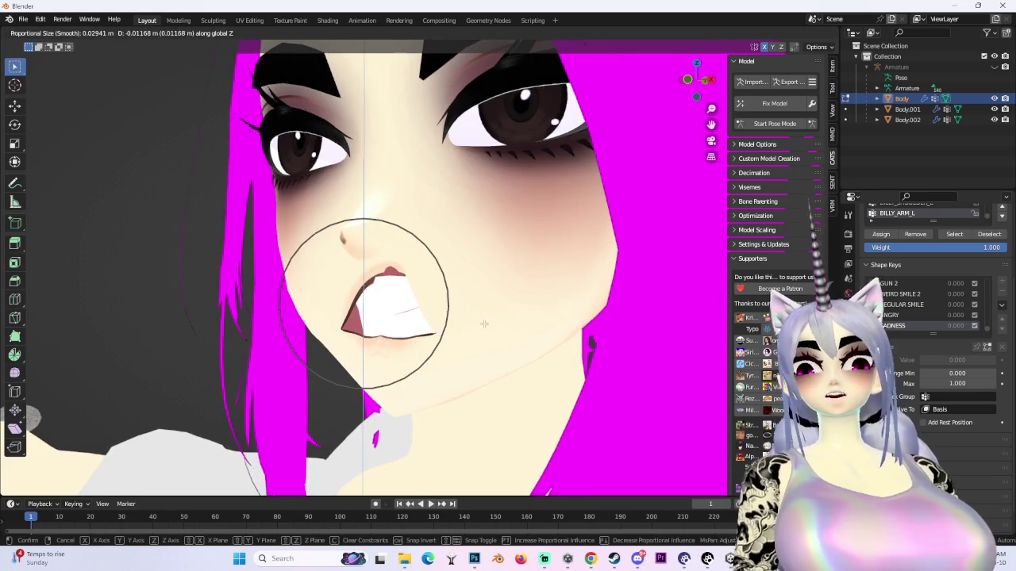
key("z")
key("z")
scroll(476, 357, "down", 4)
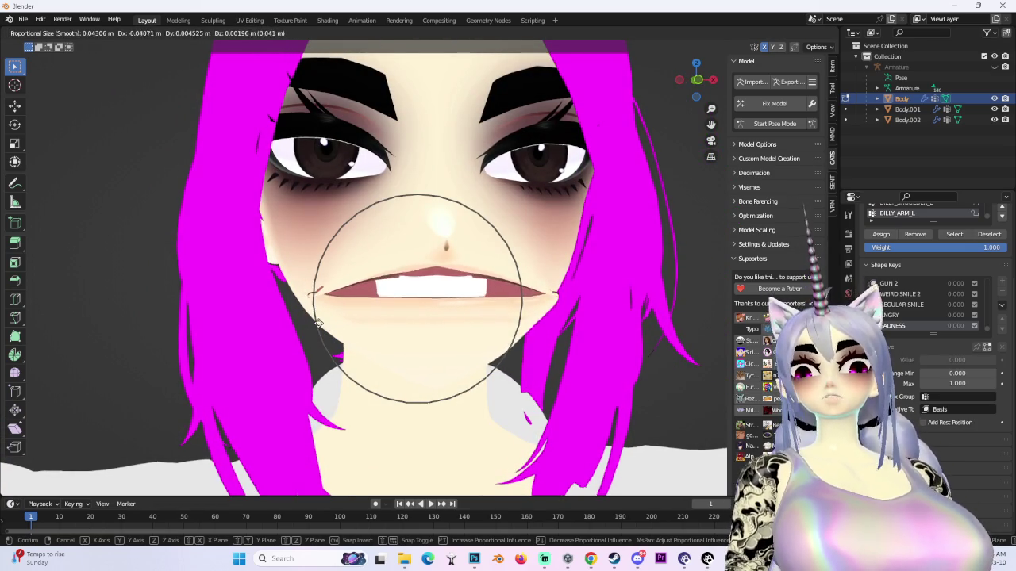
left_click(318, 323)
key("g")
left_click(361, 322)
key("KP_1")
key("g")
key("z")
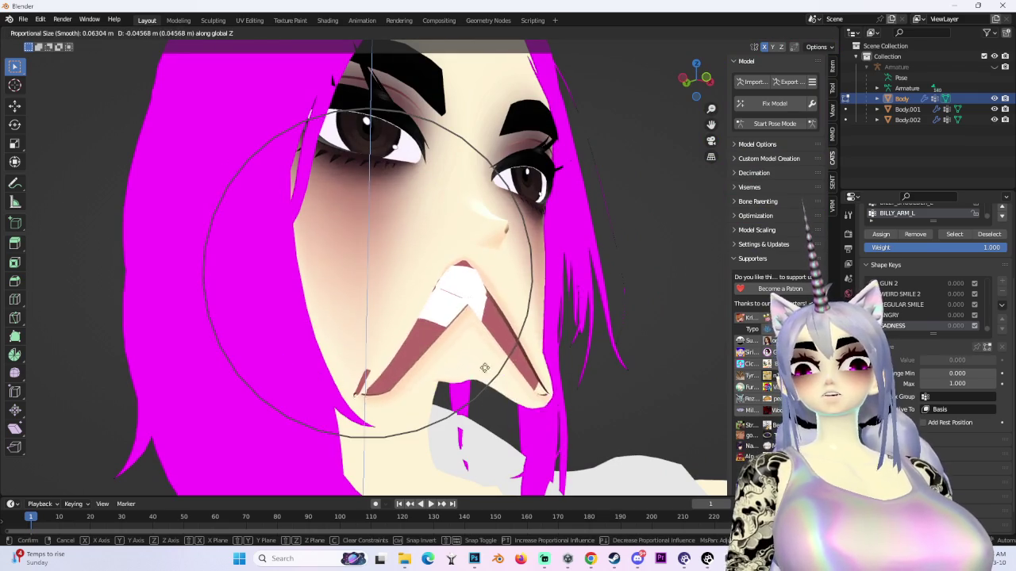
key("Escape")
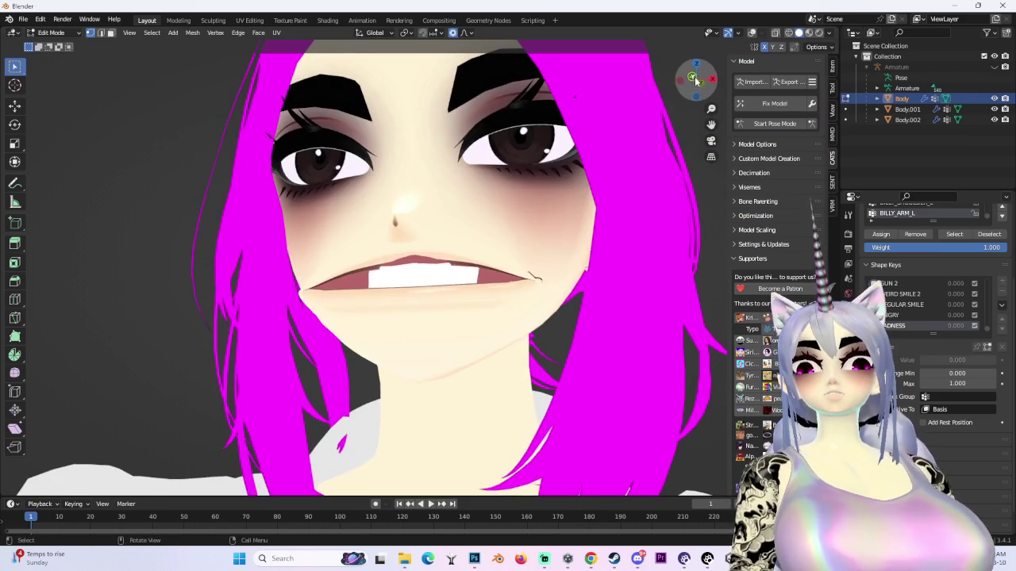
- Try several soft proportional moves on the mouth from the front view, cancelling most of them
left_click(695, 84)
key("g")
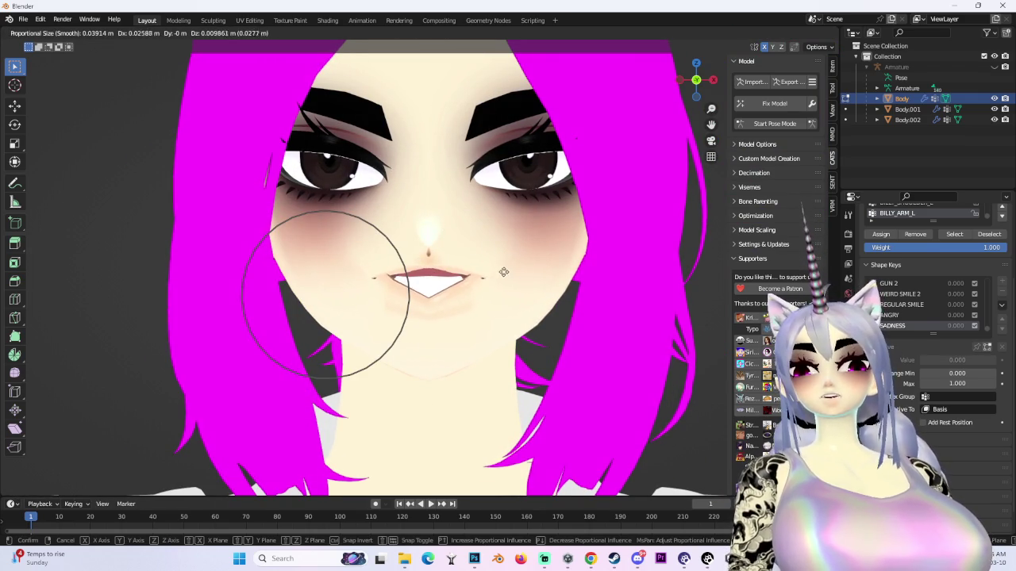
scroll(455, 297, "down", 3)
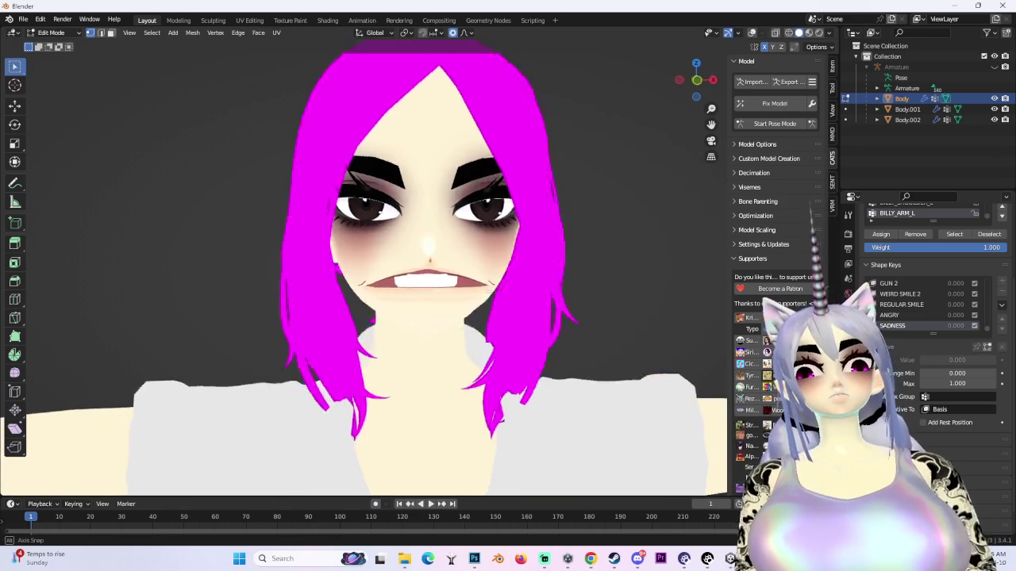
scroll(444, 287, "up", 3)
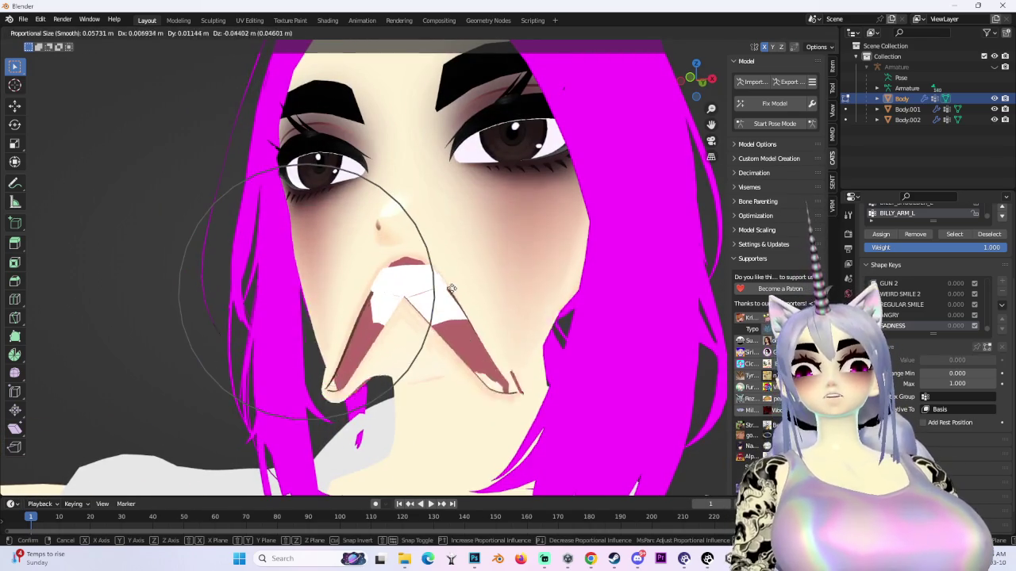
key("Escape")
key("g")
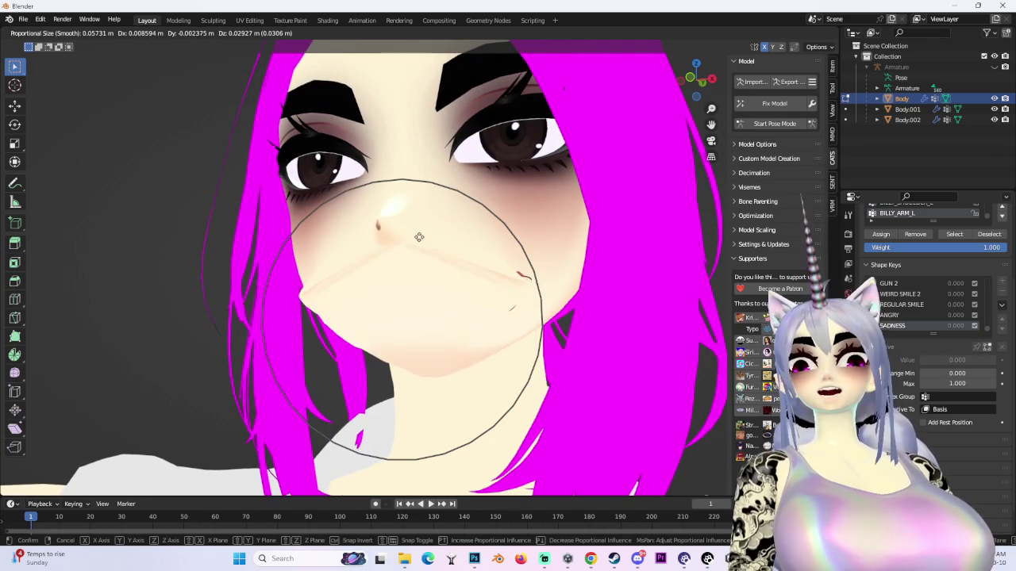
left_click(413, 268)
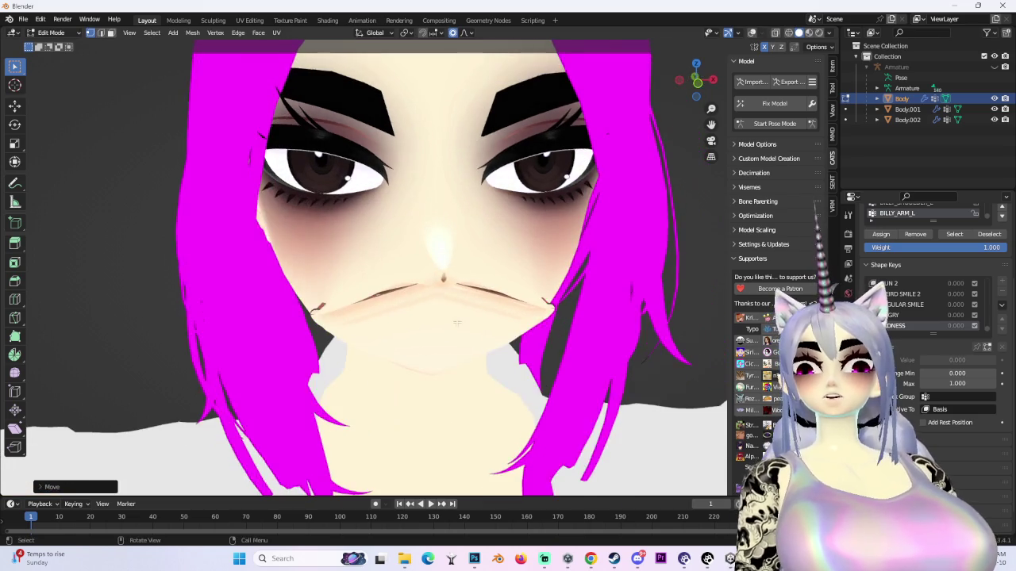
key("g")
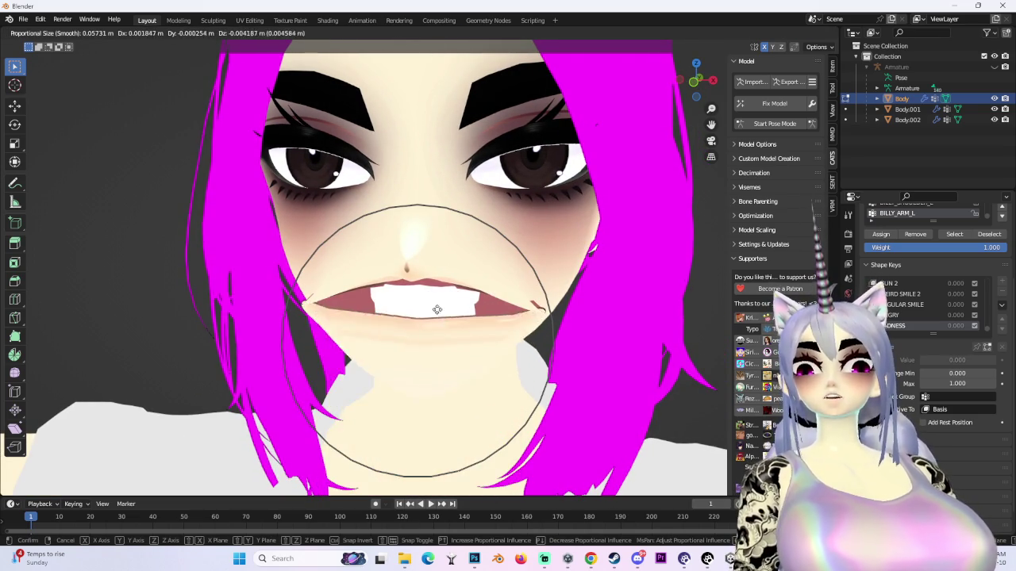
key("Escape")
scroll(429, 262, "down", 5)
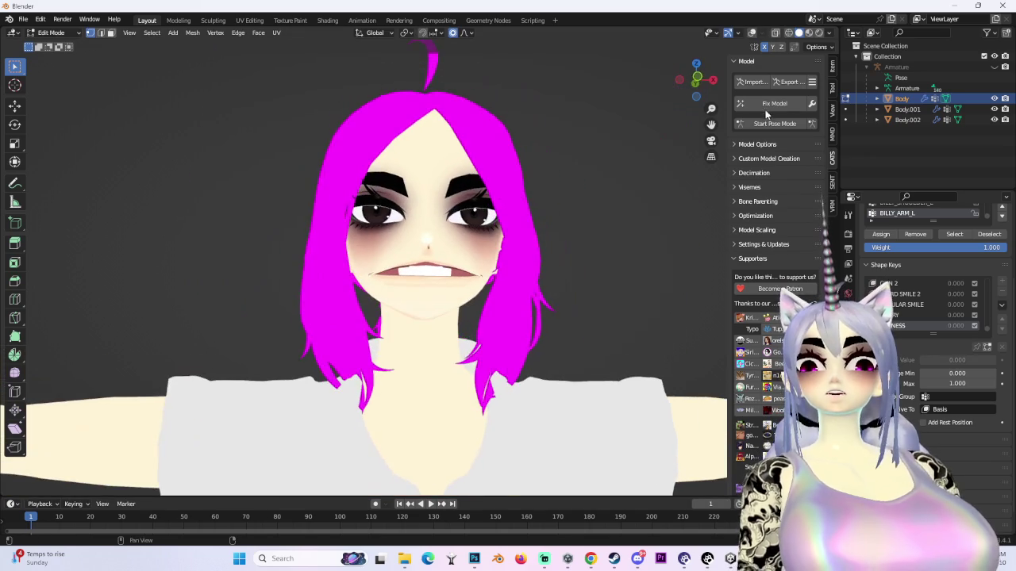
scroll(467, 253, "up", 3)
- Undo back to the small closed mouth, re-show the wireframe overlays, and select the left eyebrow
key("ctrl+z")
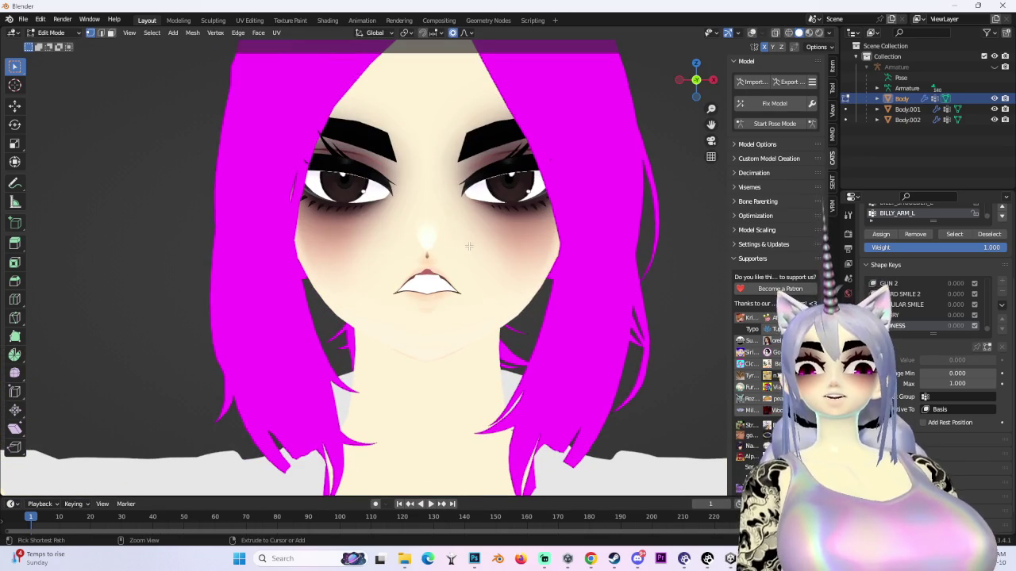
scroll(454, 247, "up", 3)
scroll(454, 247, "down", 5)
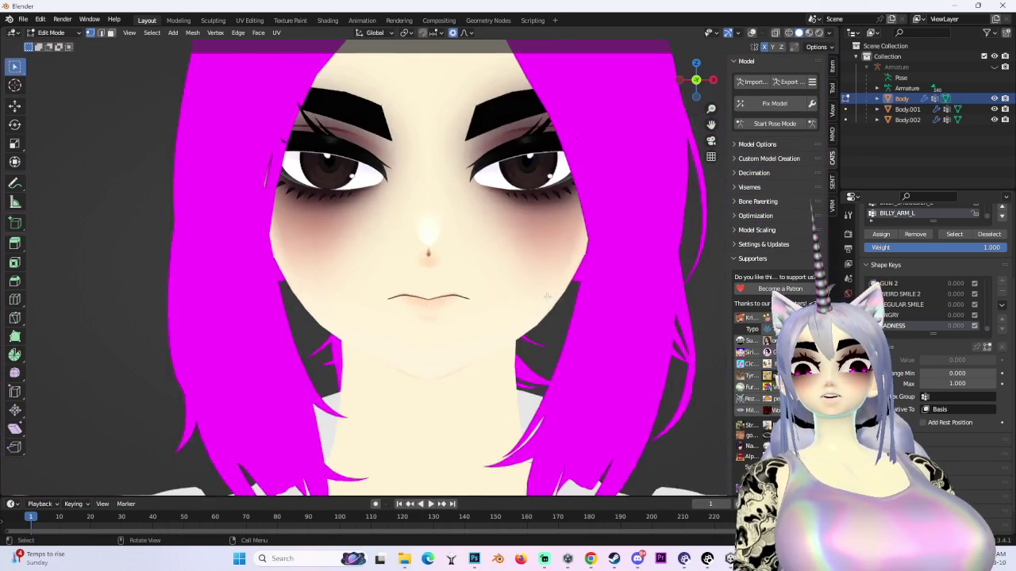
scroll(454, 247, "up", 4)
left_click(752, 33)
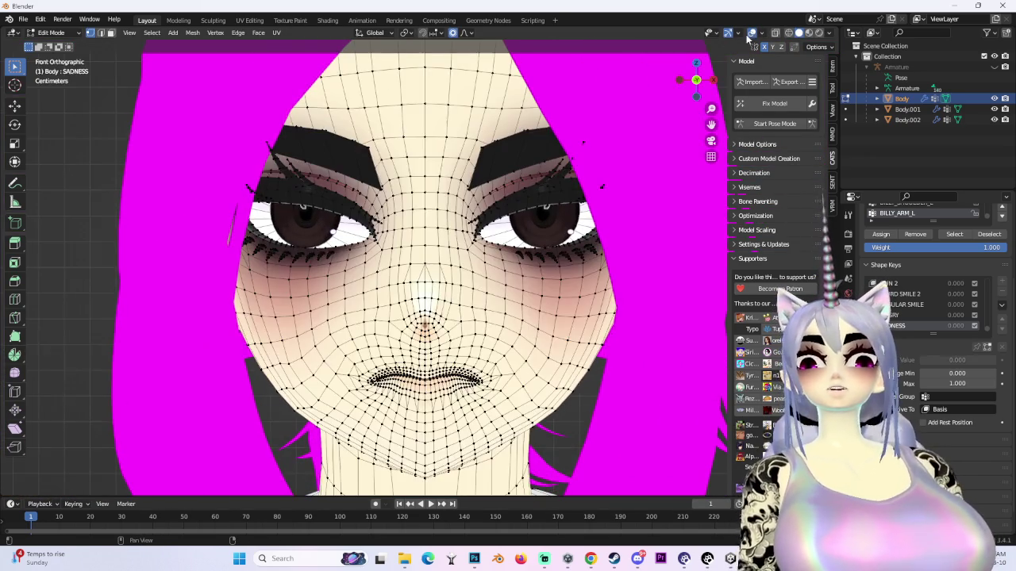
scroll(364, 264, "down", 1)
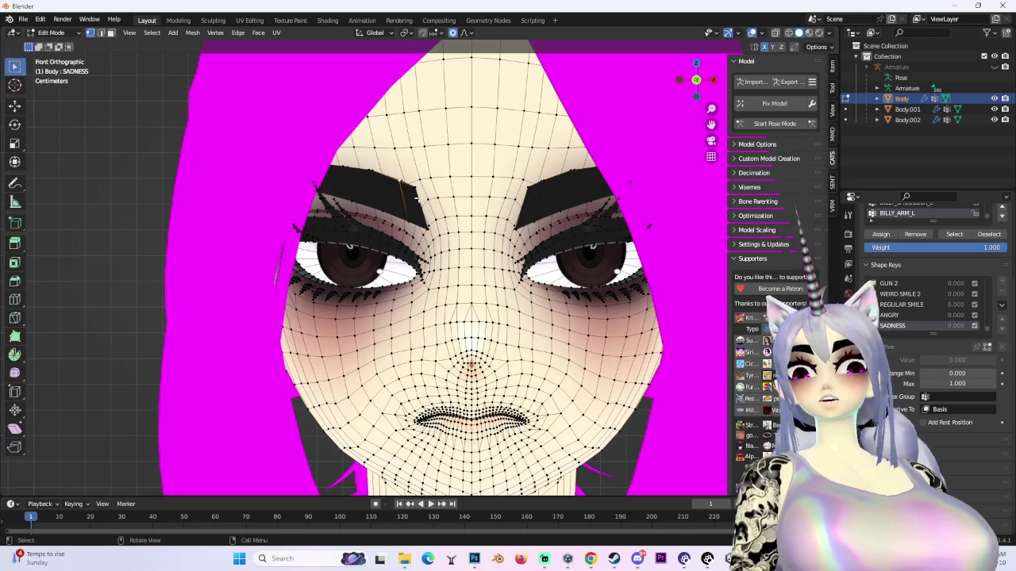
key("ctrl+l")
scroll(416, 193, "down", 3)
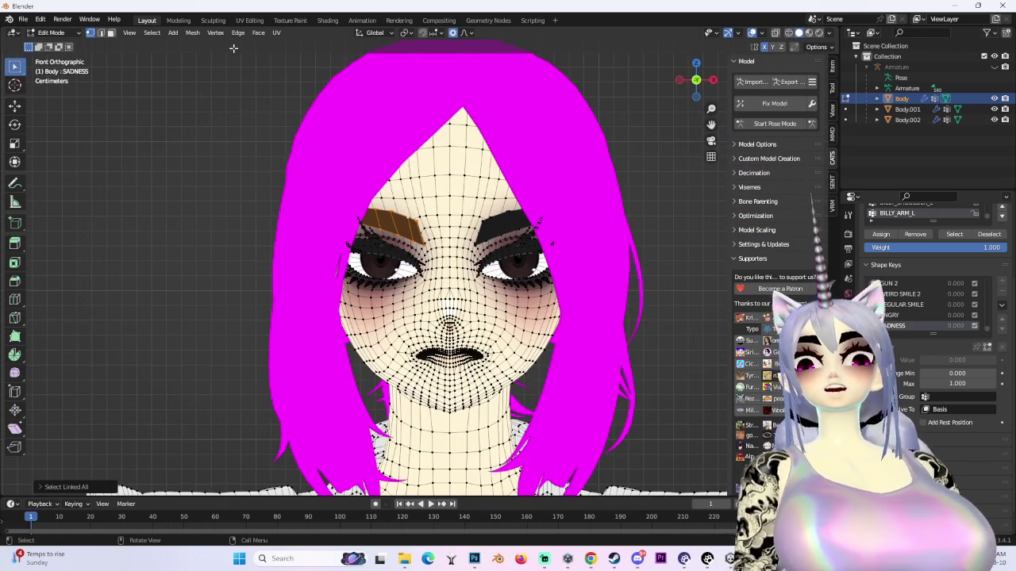
- Hide the Body.001 hair object and rotate the left eyebrow with proportional falloff
left_click(994, 109)
scroll(510, 185, "up", 3)
key("r")
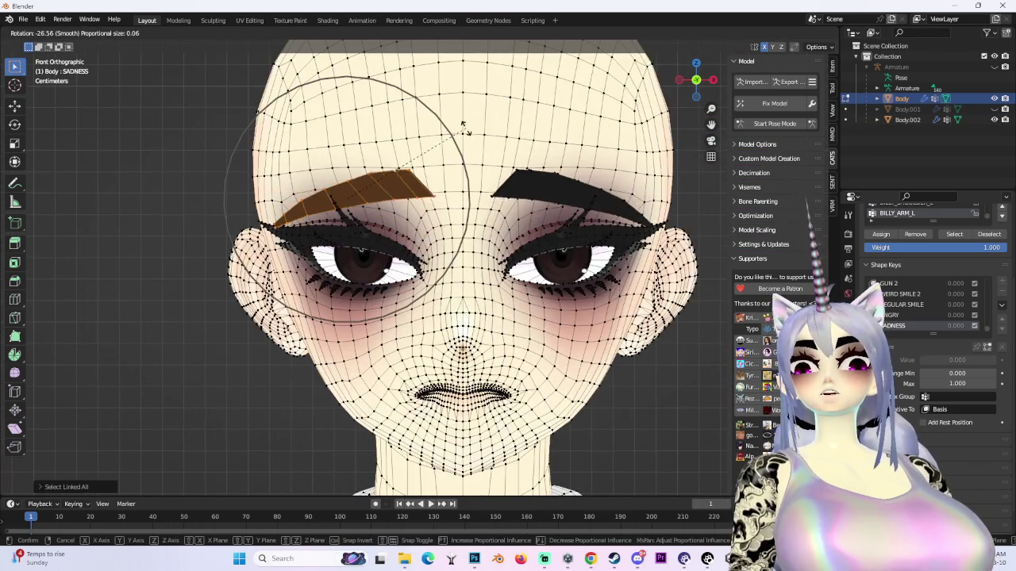
key("g")
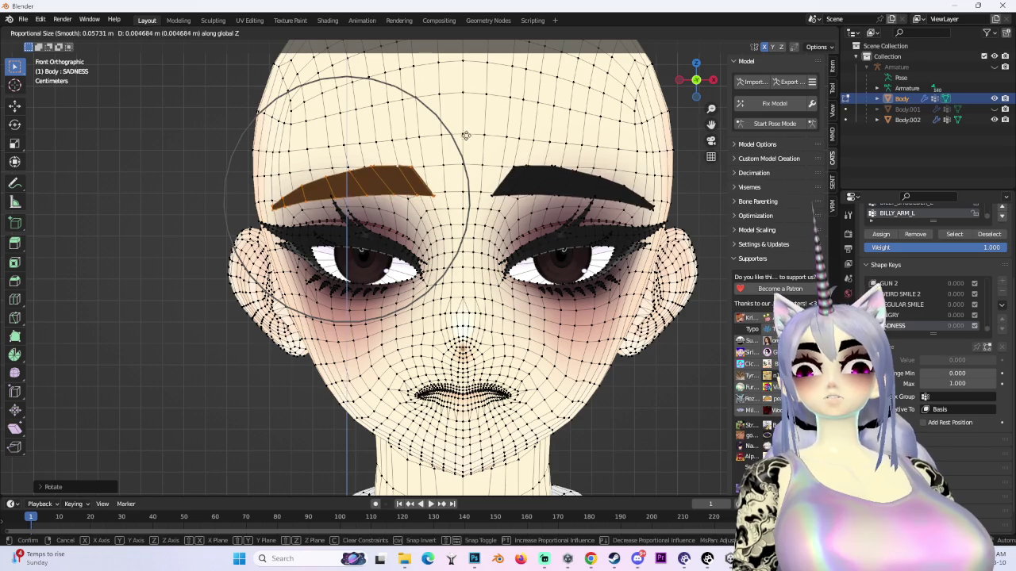
left_click(537, 225)
- Select a single eyebrow vertex, shift it vertically, then undo and retry the move
left_click(366, 198)
key("g")
key("z")
left_click(361, 200)
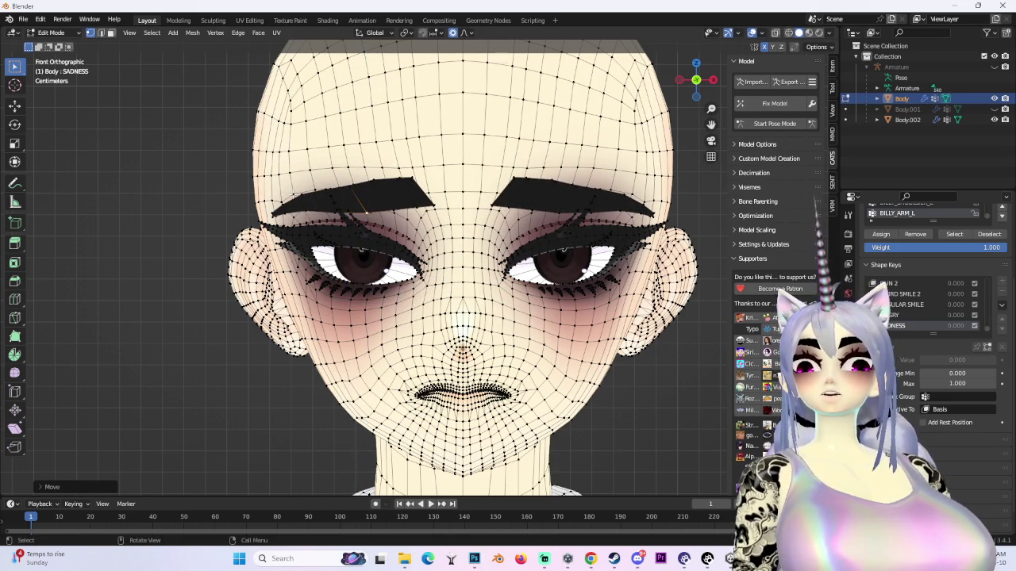
key("g")
key("Escape")
key("ctrl+z")
key("ctrl+z")
key("ctrl+z")
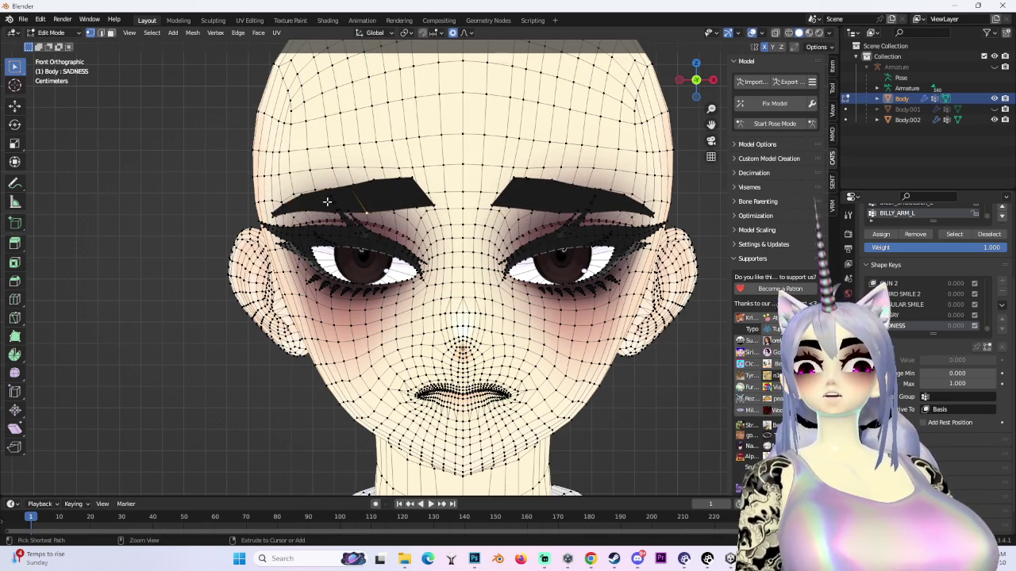
key("g")
key("z")
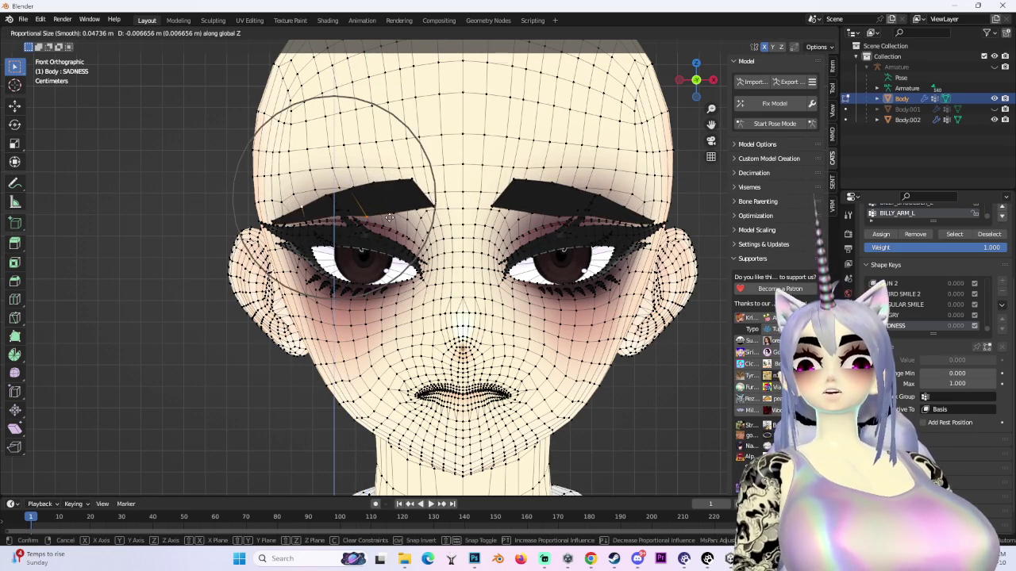
key("Escape")
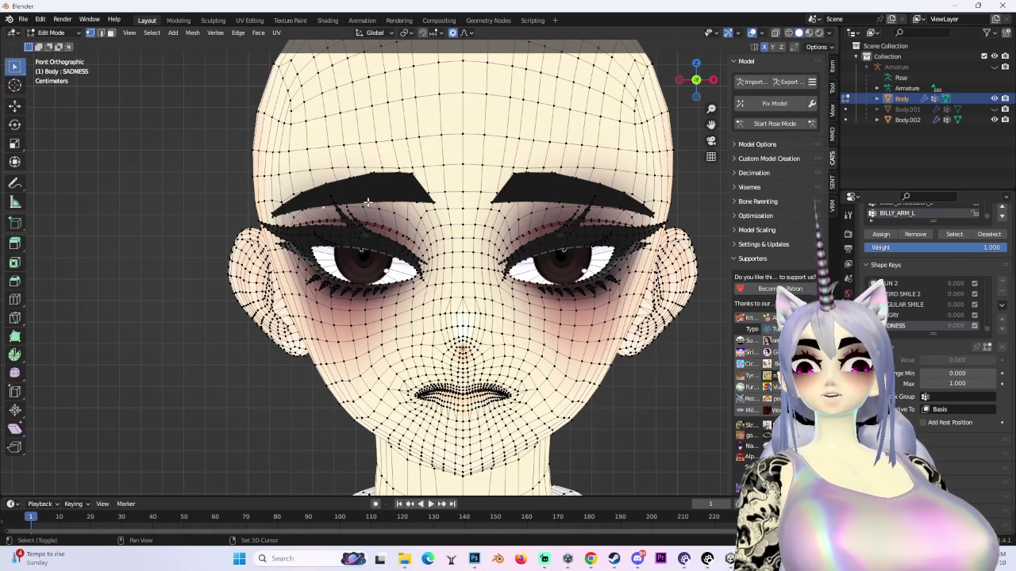
- Shift the brow vertex vertically along Z with proportional falloff into a worried slant
key("g")
key("z")
key("Escape")
scroll(337, 213, "up", 3)
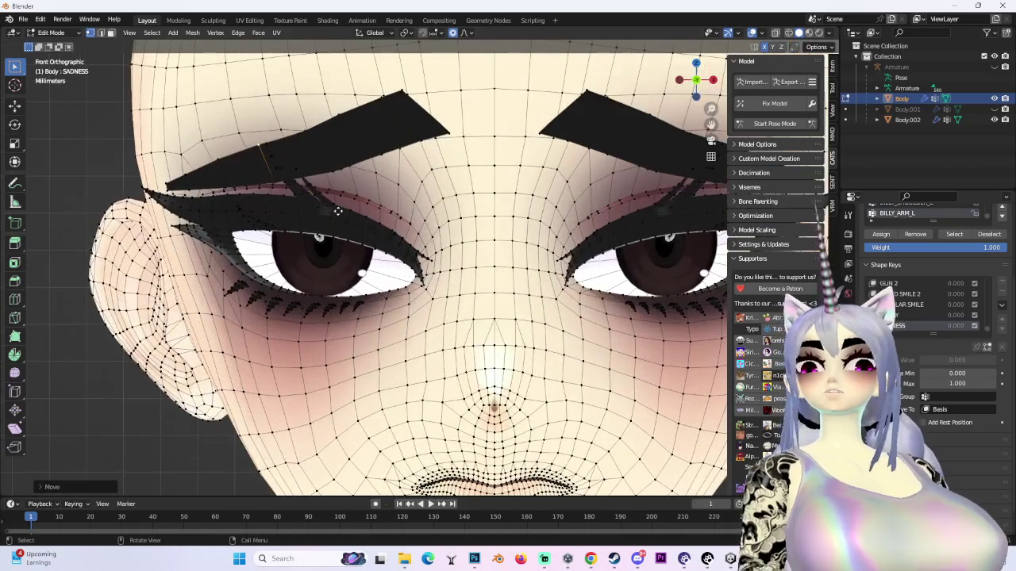
key("g")
key("z")
left_click(333, 172)
- Drag the brow freely with soft falloff to lift its inner end into the final position
key("g")
key("Escape")
key("g")
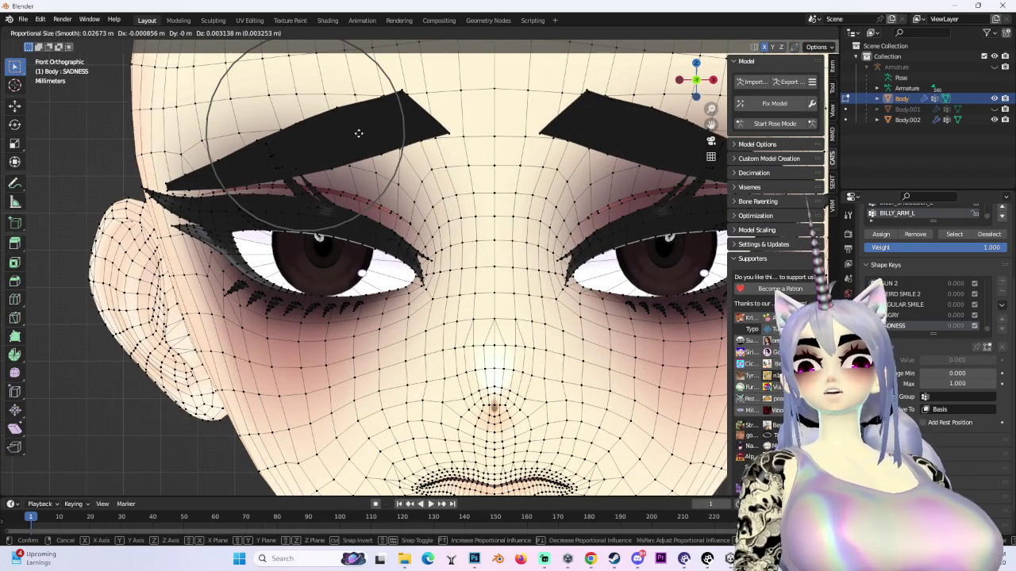
key("z")
key("Escape")
scroll(365, 133, "down", 5)
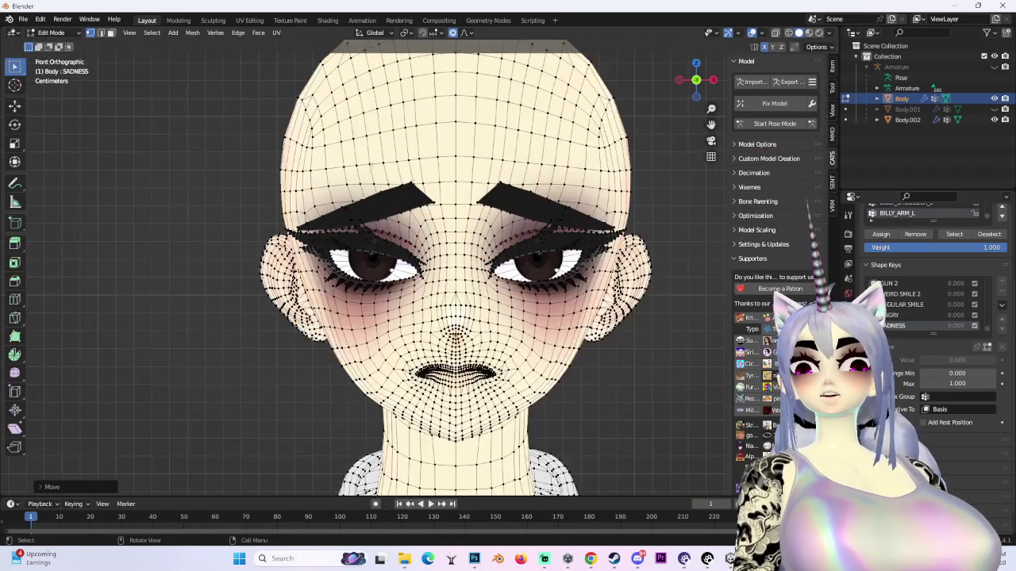
key("g")
left_click(104, 88)
scroll(103, 87, "down", 3)
- Inspect the head from front, back and side views with overlays off, and unhide the hair object
mouse_move(696, 79)
left_mouse_down()
mouse_move(671, 87)
mouse_move(715, 78)
mouse_move(673, 77)
left_mouse_up()
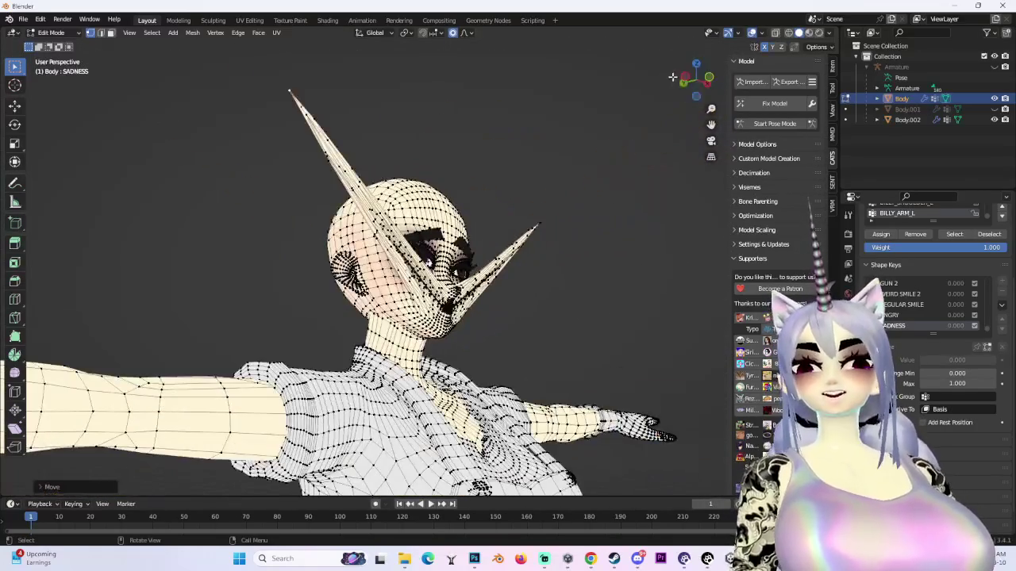
left_click(705, 81)
left_click(752, 34)
left_click(679, 80)
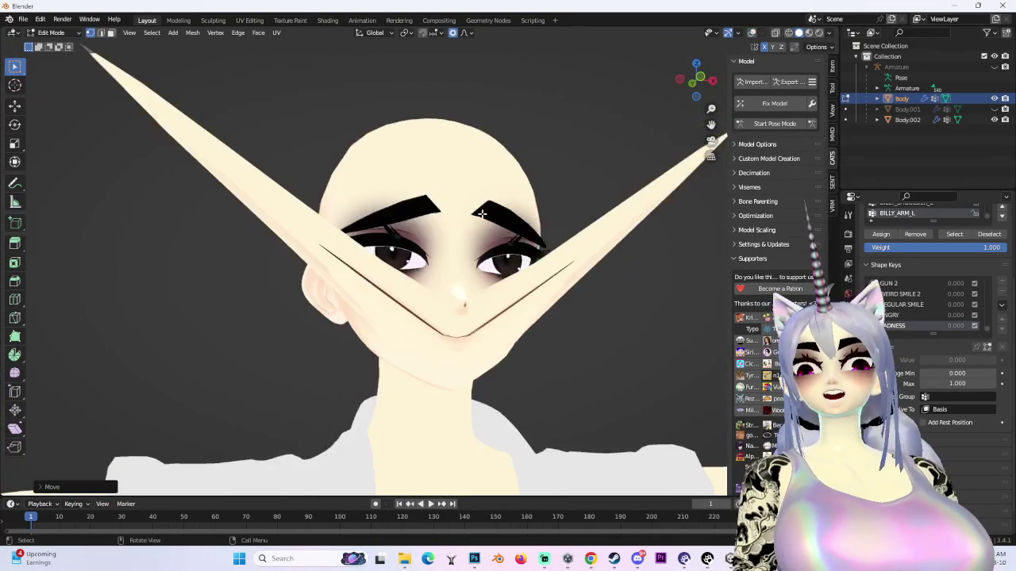
scroll(679, 79, "down", 2)
left_click(695, 79)
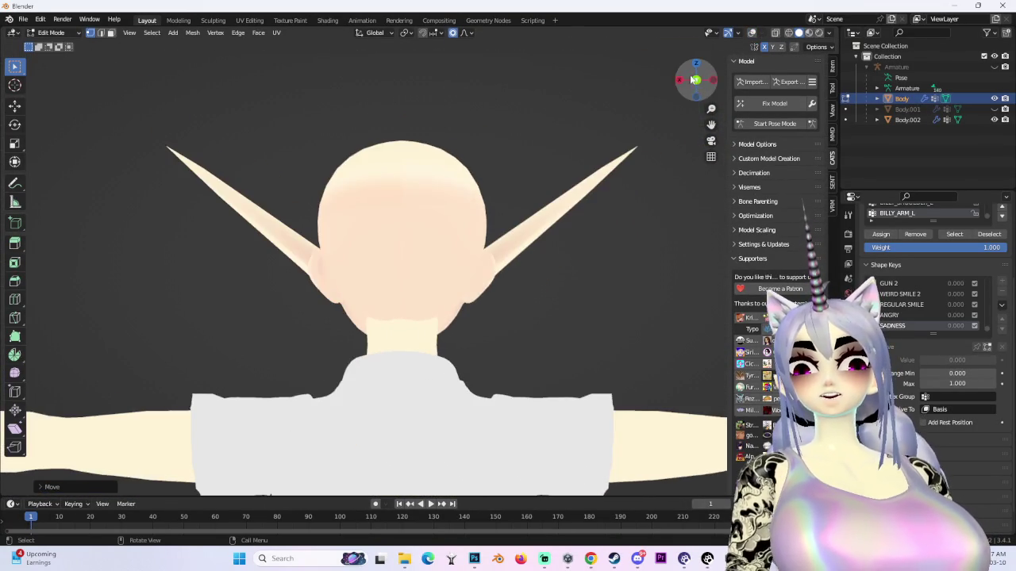
left_click(687, 84)
left_click(681, 81)
left_click(711, 81)
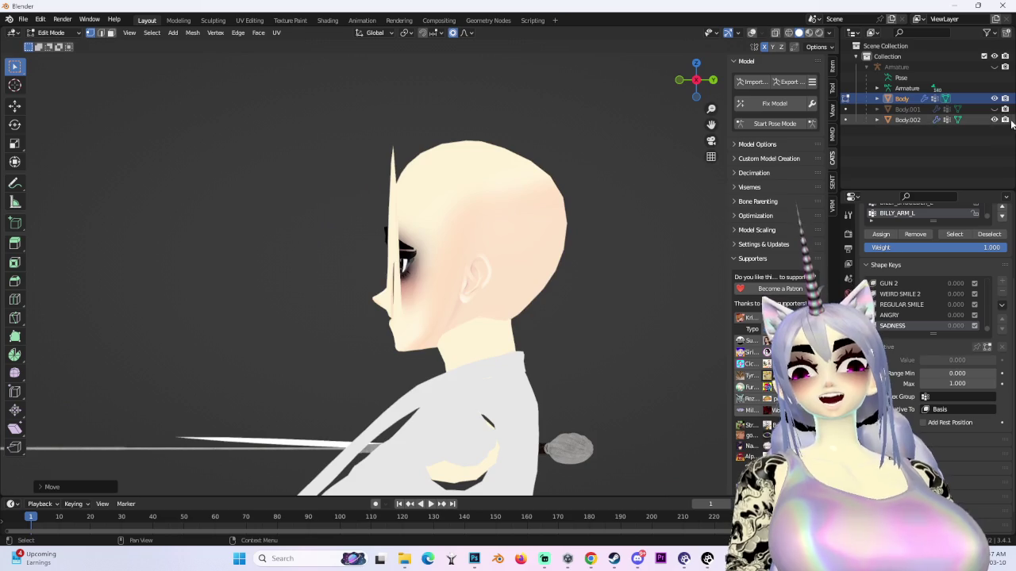
left_click(995, 109)
left_click(680, 81)
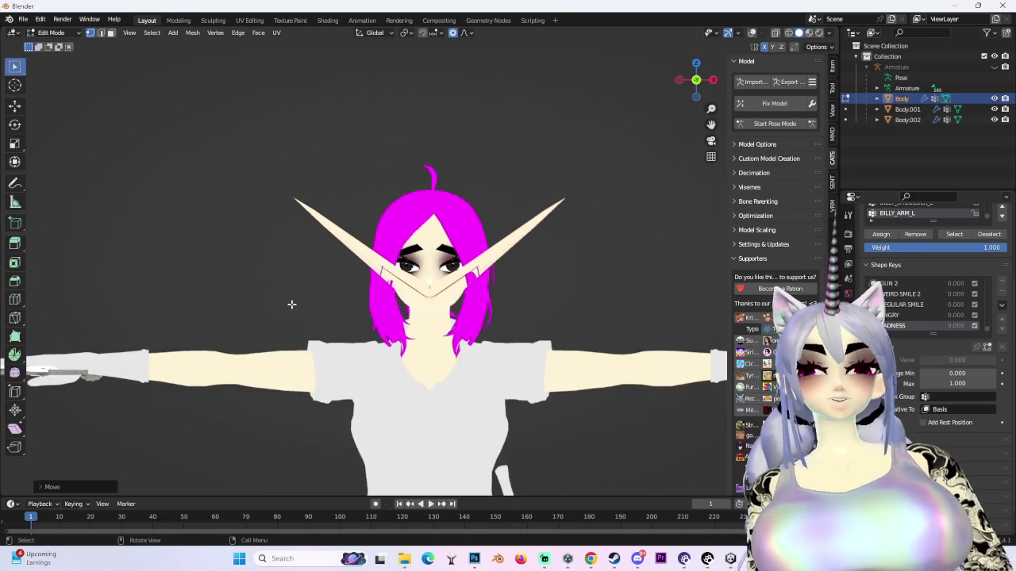
- Orbit around the body and turn the mesh wireframe overlay back on
scroll(233, 312, "up", 5)
scroll(233, 312, "down", 5)
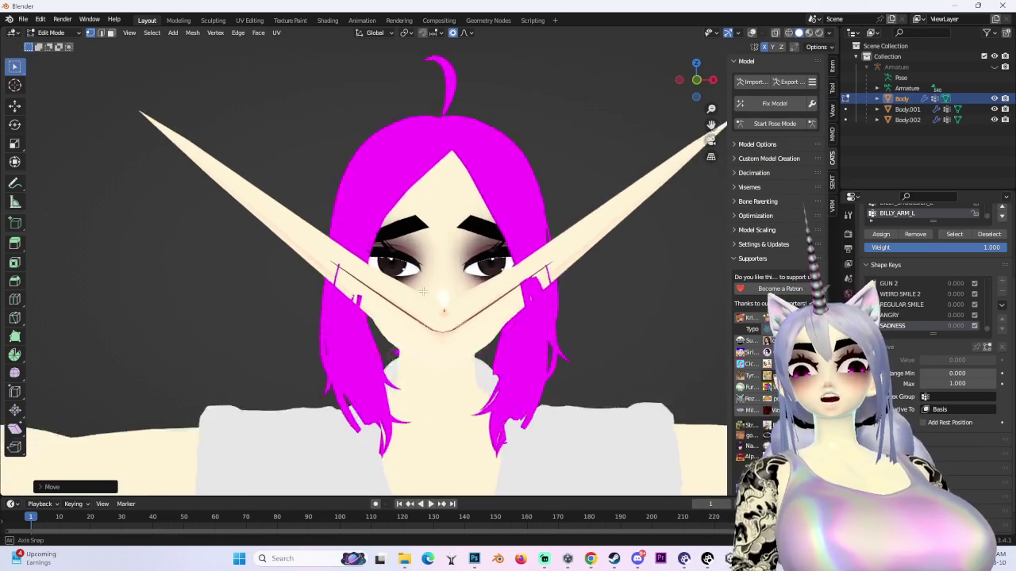
scroll(489, 316, "up", 1)
key("g")
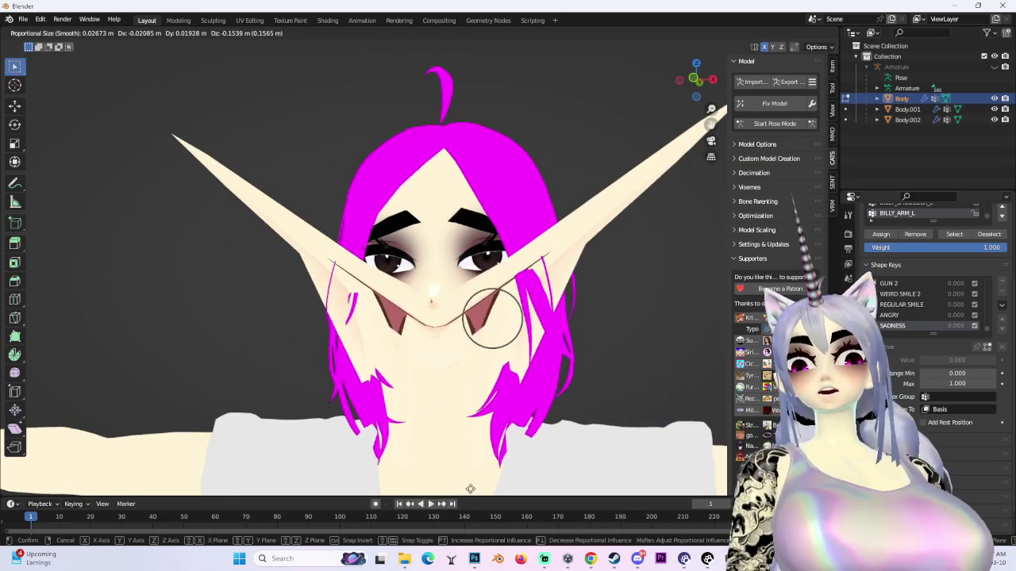
key("Escape")
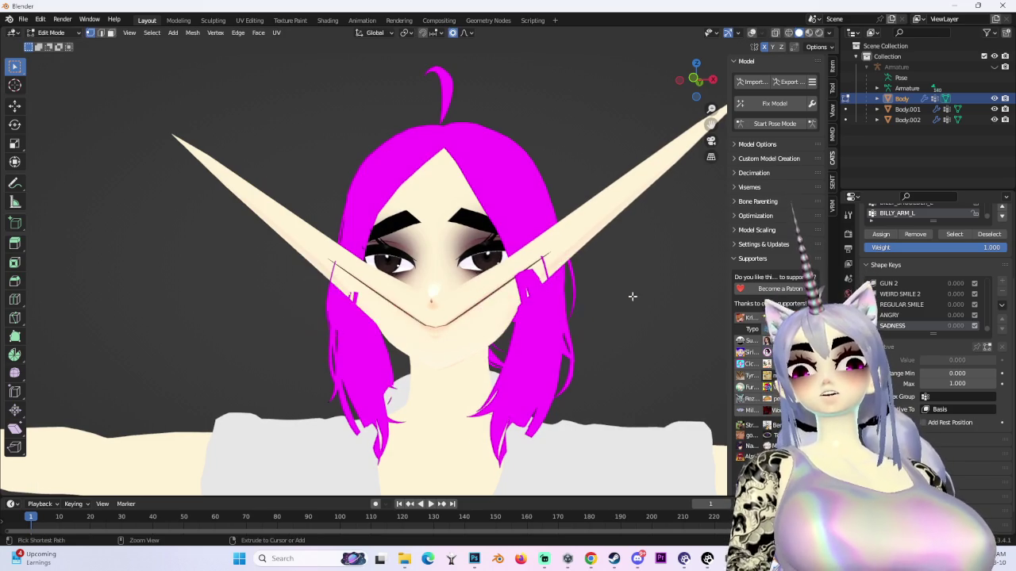
left_click_drag(582, 353, 431, 254)
mouse_move(443, 295)
left_mouse_down()
mouse_move(419, 273)
mouse_move(695, 83)
left_mouse_up()
left_click(752, 33)
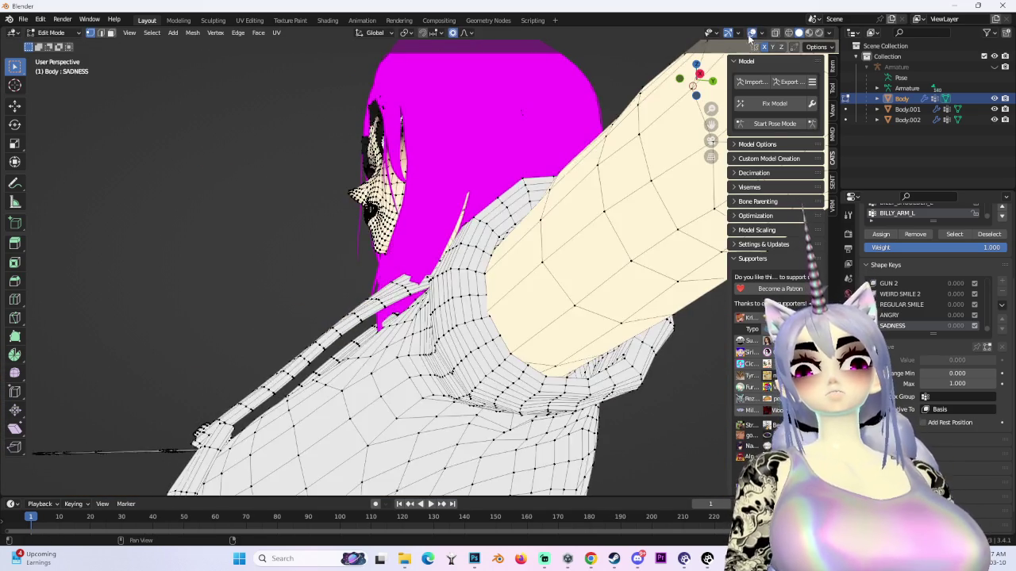
left_click(712, 82)
scroll(712, 81, "down", 5)
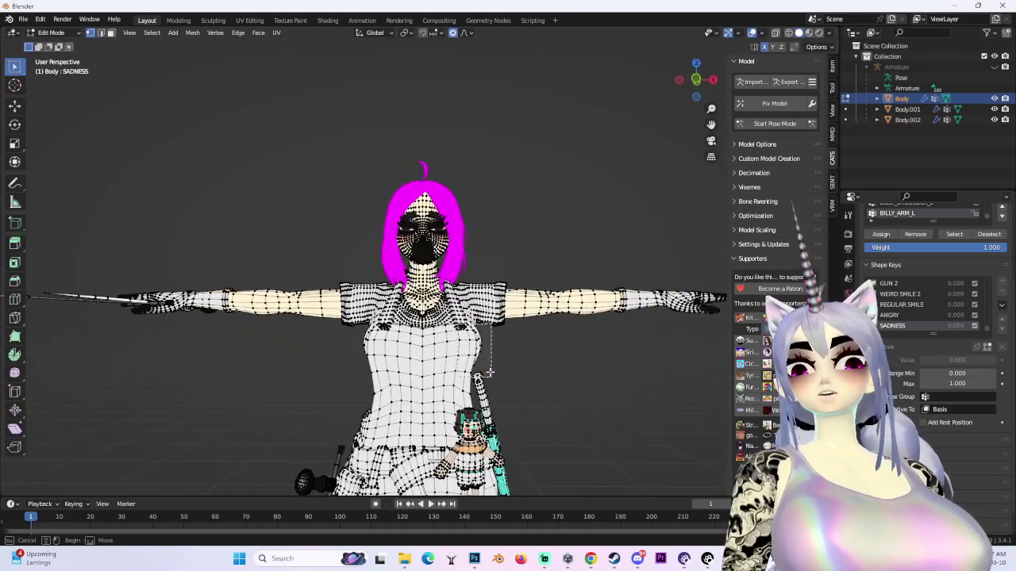
- Look straight at the front of the face and switch the Body to Object Mode
mouse_move(585, 346)
left_mouse_down()
mouse_move(555, 373)
mouse_move(643, 159)
mouse_move(524, 246)
left_mouse_up()
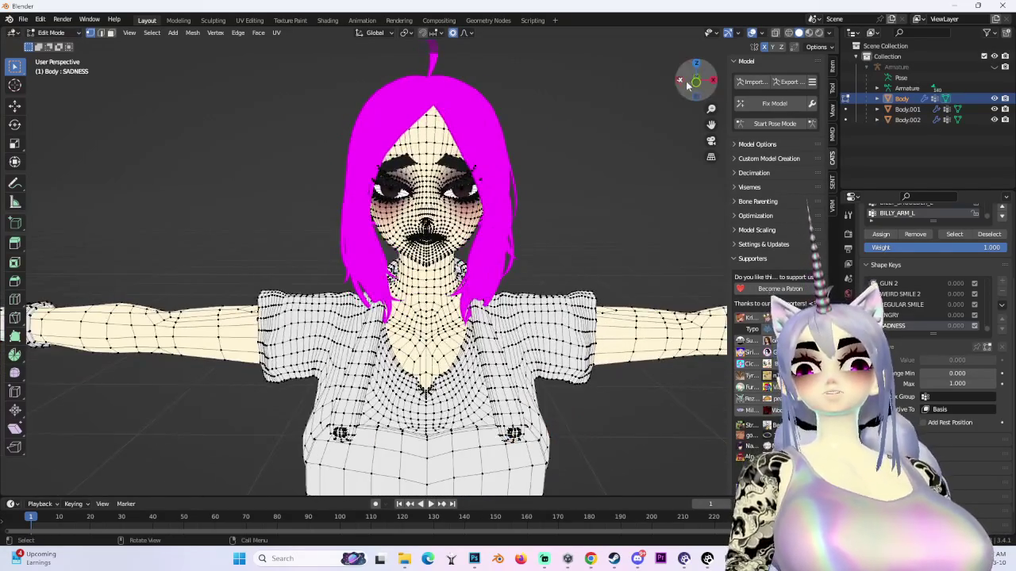
left_click(696, 81)
scroll(458, 335, "up", 5)
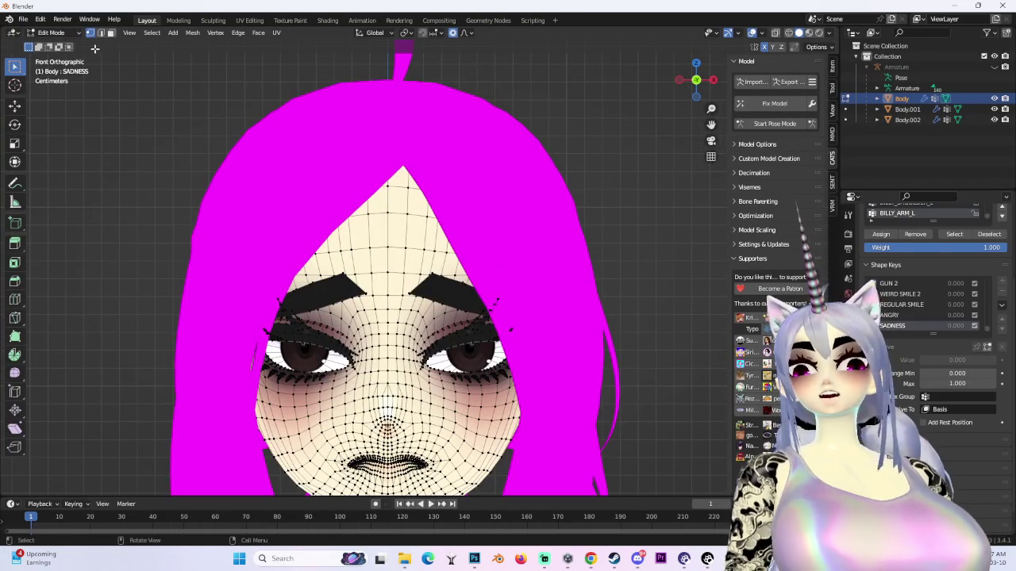
left_click(50, 33)
left_click(49, 39)
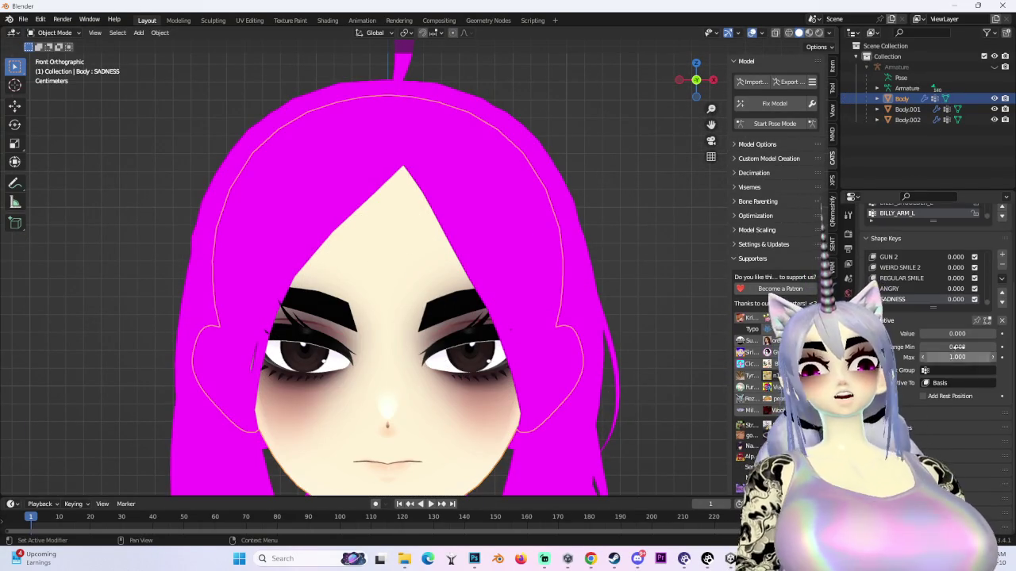
- Set the SADNESS shape key value to 1 and go back into Edit Mode
left_click_drag(929, 334, 996, 333)
scroll(377, 279, "down", 5)
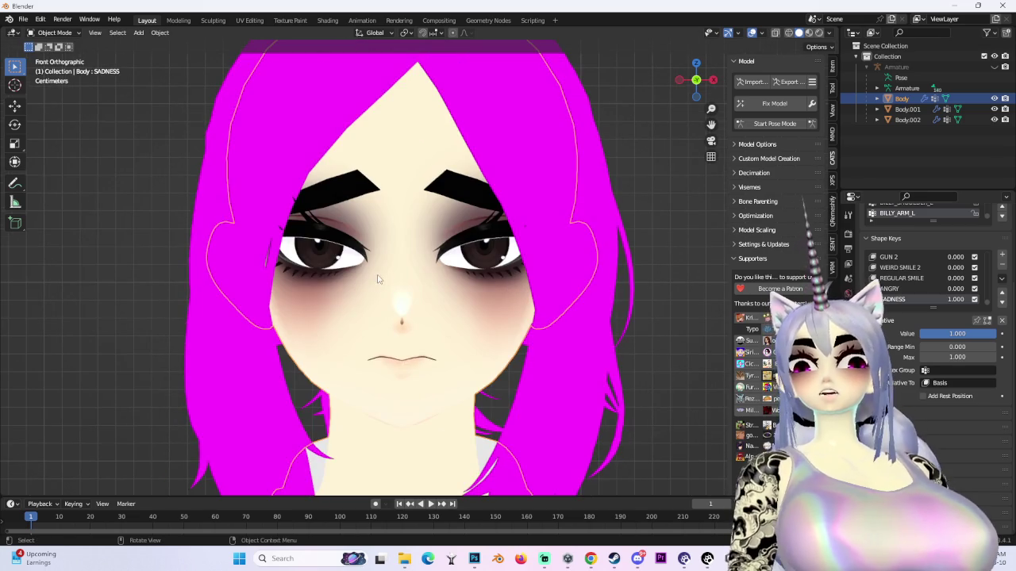
left_click(49, 34)
left_click(52, 54)
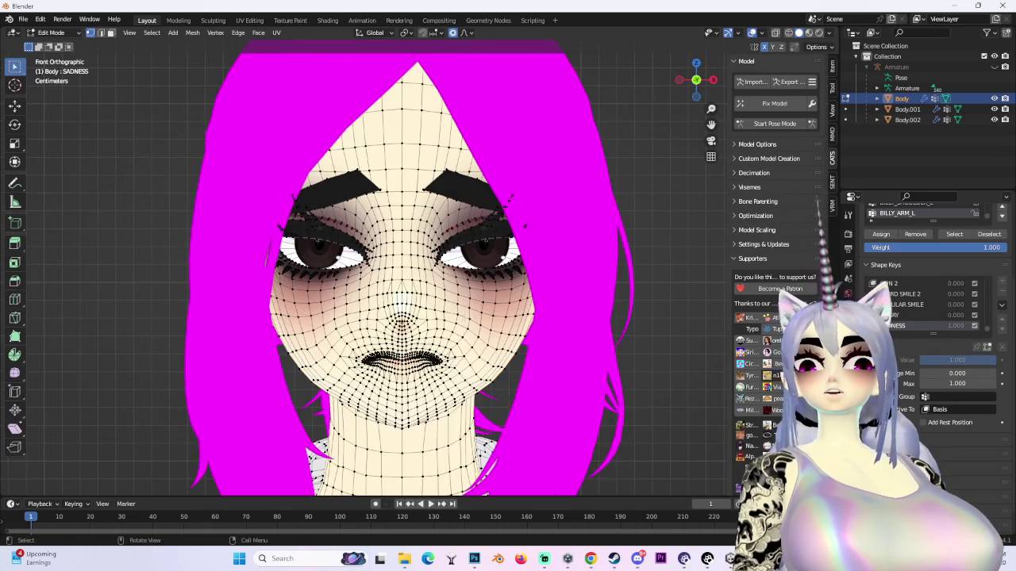
scroll(373, 243, "up", 2)
- Tilt the upper lid vertices over the left eye with a proportional rotate, then hide the pink hair
left_click_drag(324, 198, 242, 225)
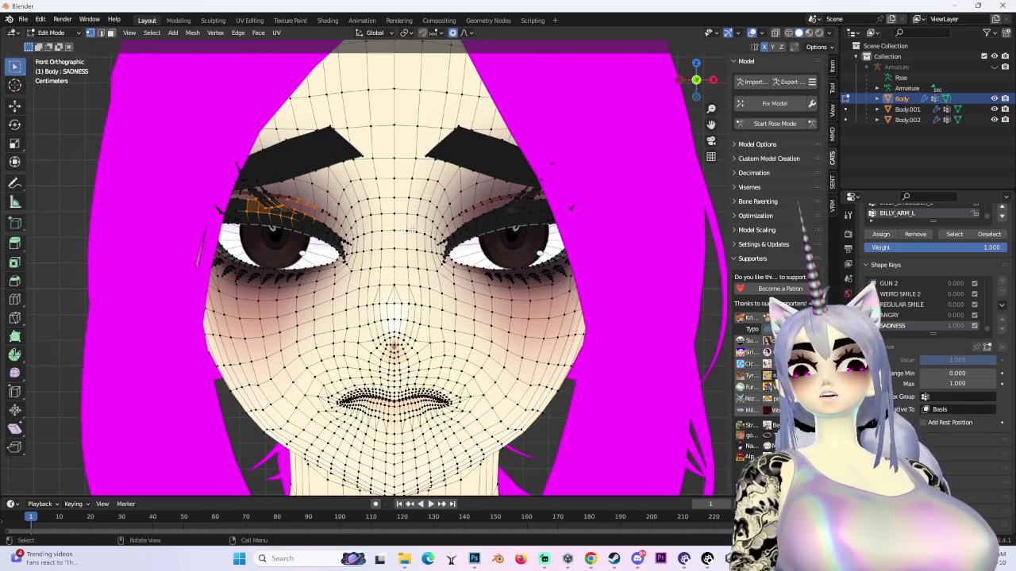
key("r")
scroll(411, 205, "down", 8)
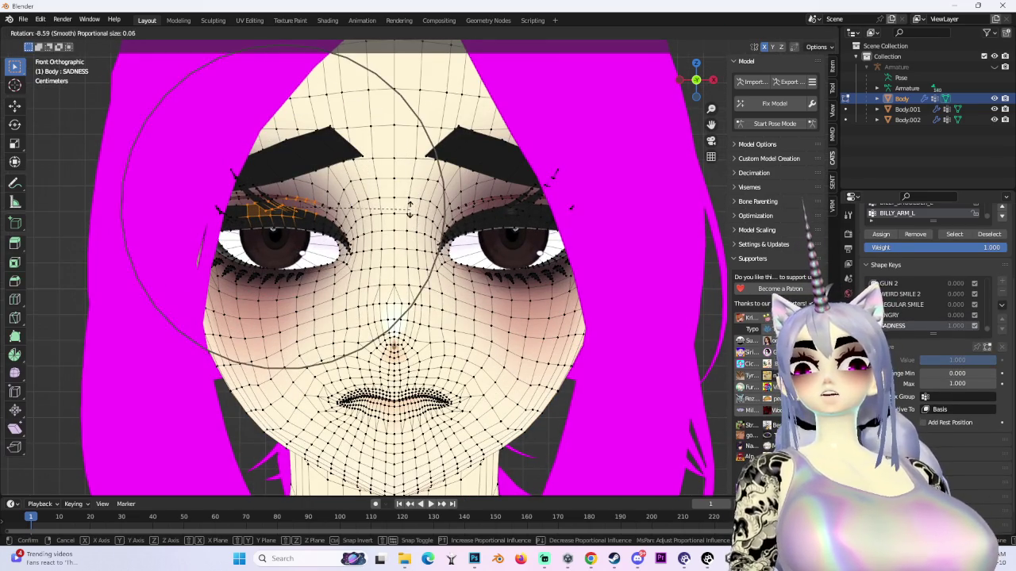
left_click(411, 208)
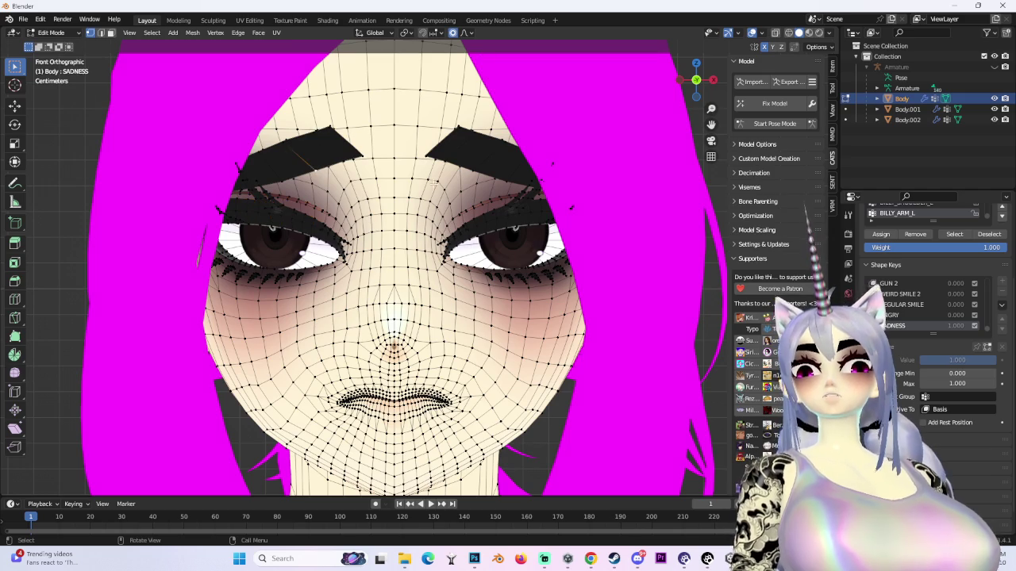
scroll(605, 222, "down", 3)
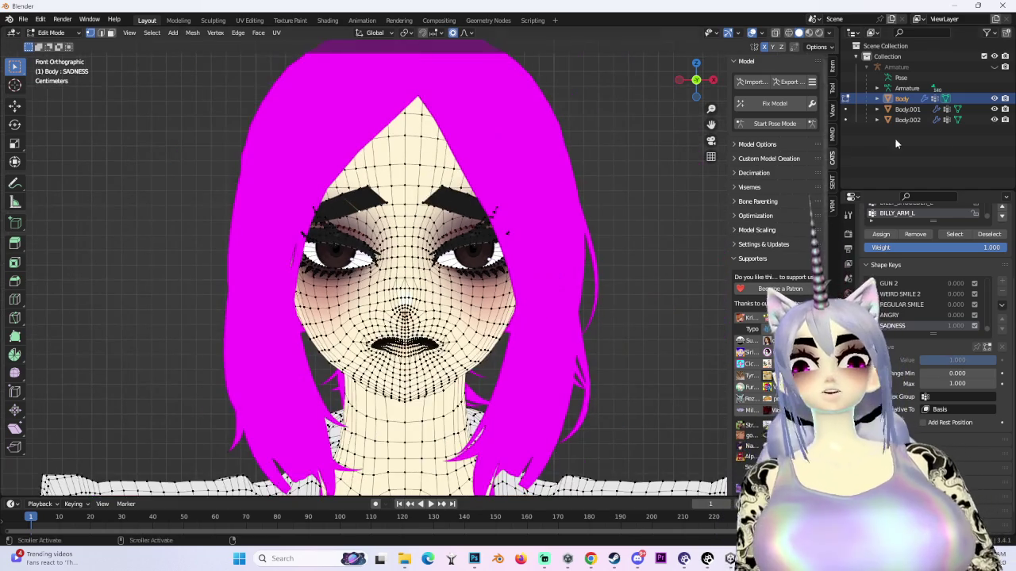
left_click(995, 108)
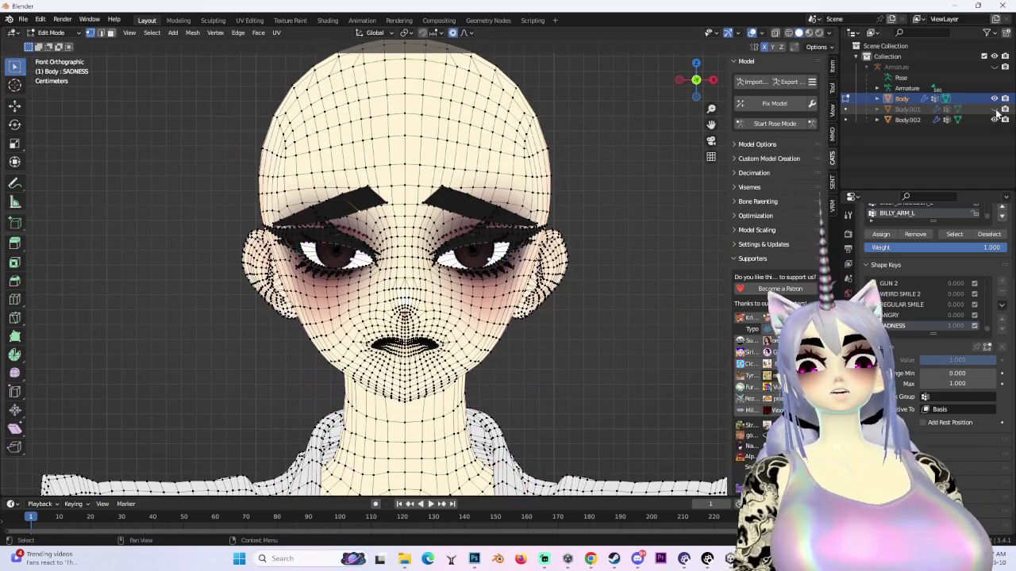
scroll(506, 185, "up", 4)
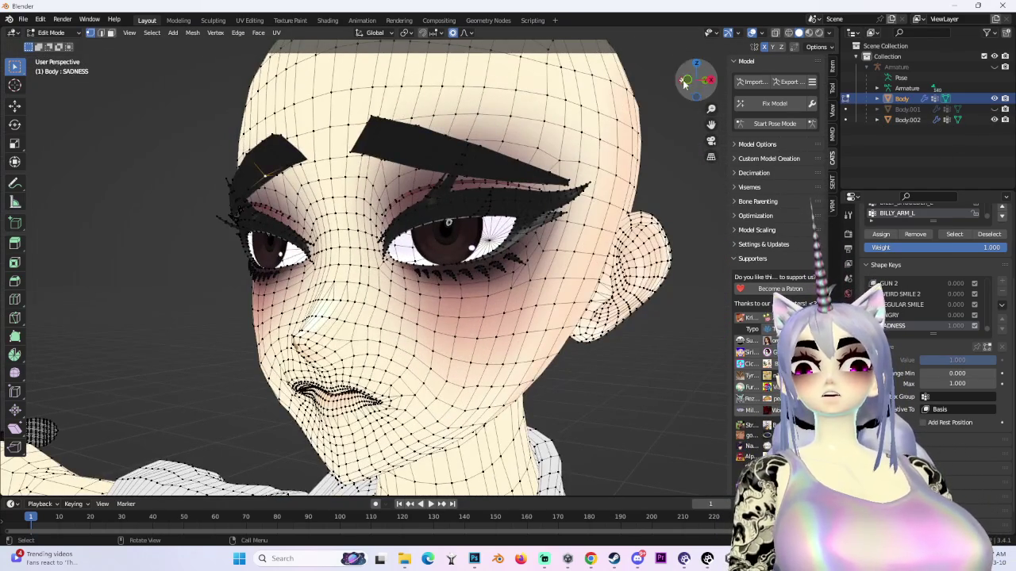
- Set the viewport shading color to Single so the head shows plain white
left_click(686, 80)
left_click_drag(386, 189, 529, 242)
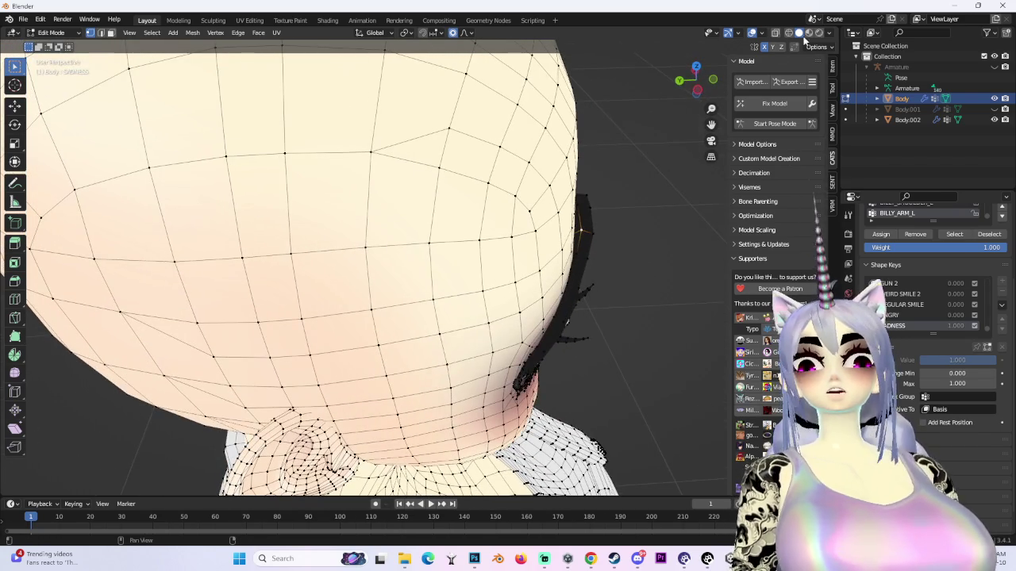
left_click(828, 33)
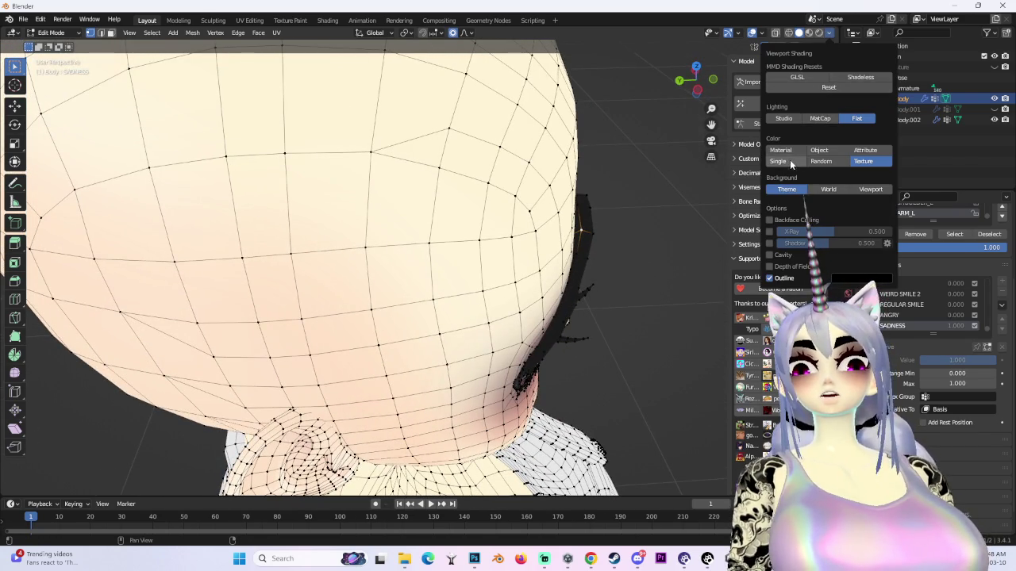
left_click(792, 162)
- Reshape the side of the head near the ear with soft proportional moves, one locked to Y
mouse_move(560, 258)
left_mouse_down()
mouse_move(550, 248)
mouse_move(594, 261)
mouse_move(594, 286)
mouse_move(616, 281)
left_mouse_up()
key("g")
left_click(548, 251)
key("g")
key("g")
key("g")
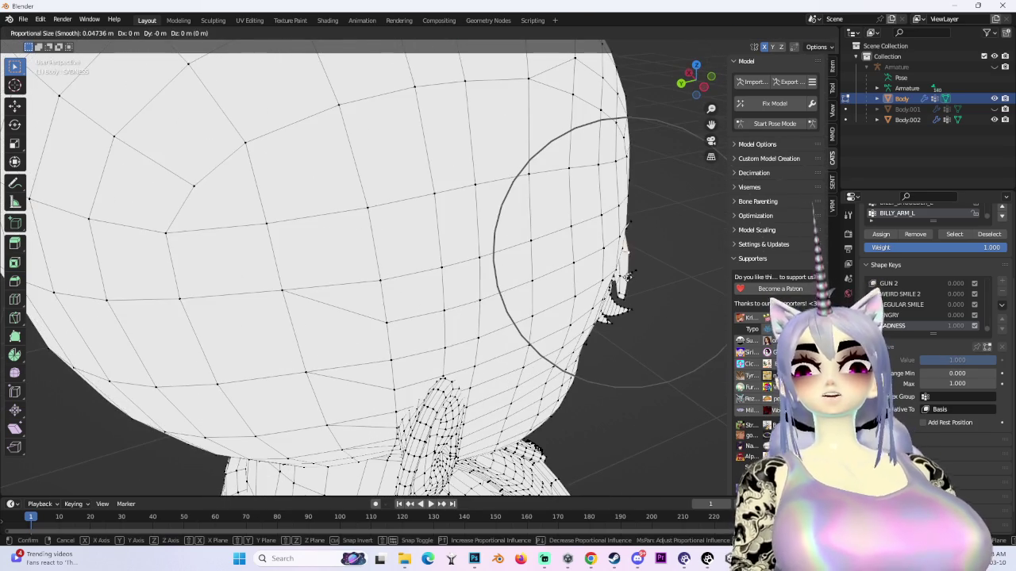
scroll(627, 276, "up", 2)
key("y")
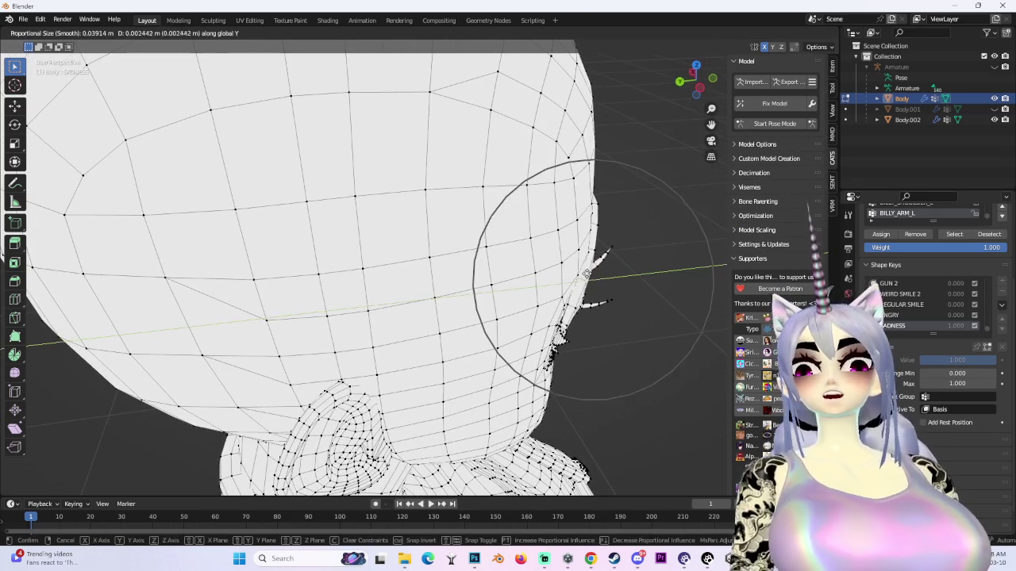
left_click(586, 273)
key("g")
left_click(594, 322)
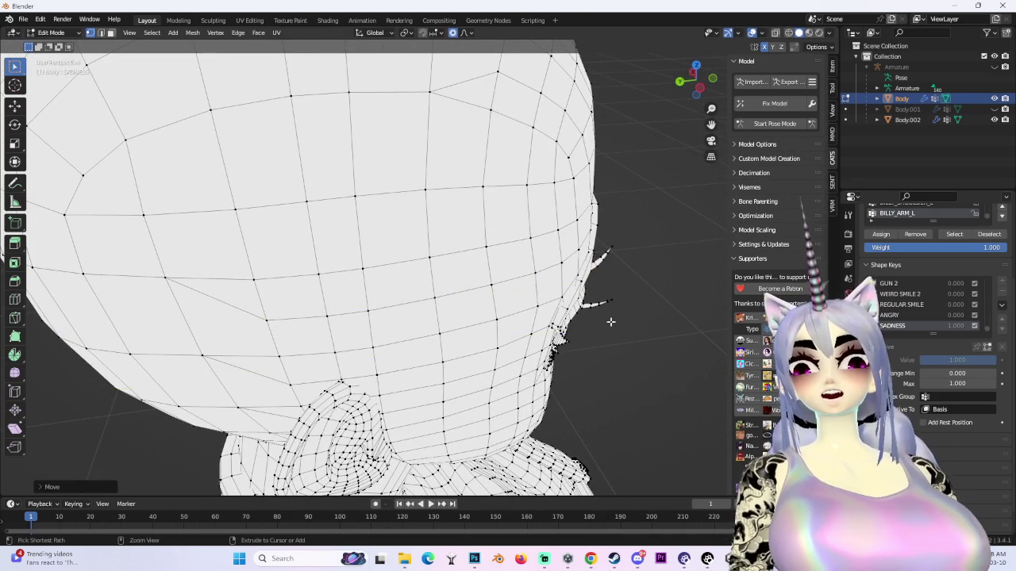
left_click_drag(594, 322, 501, 301)
mouse_move(400, 258)
left_mouse_down()
mouse_move(479, 239)
mouse_move(444, 285)
left_mouse_up()
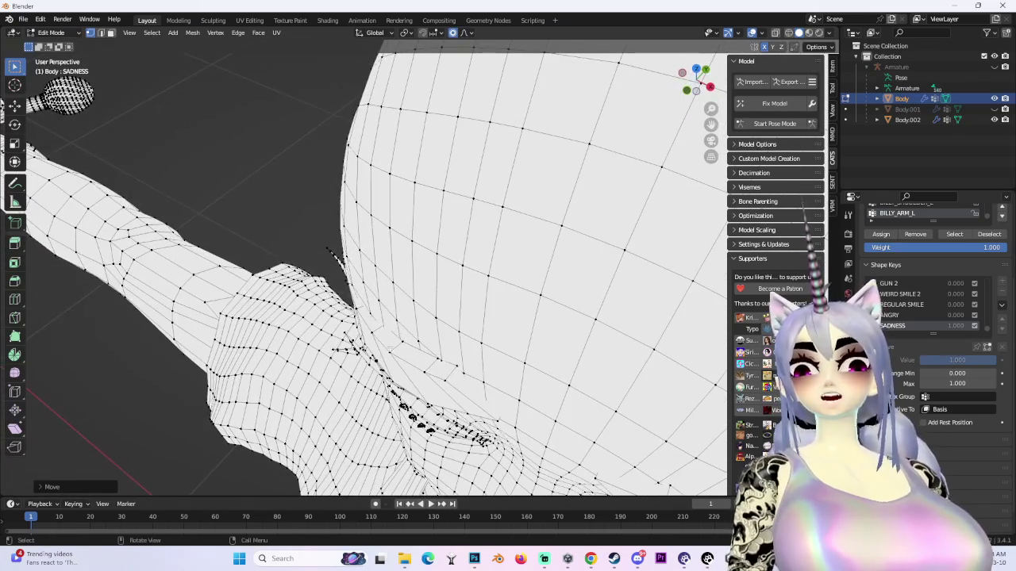
- Push the head's side vertices along Y with soft falloff, then check from the front
key("g")
key("y")
left_click(400, 343)
key("g")
left_click(510, 310)
key("KP_1")
mouse_move(586, 228)
left_mouse_down()
mouse_move(378, 247)
mouse_move(297, 267)
mouse_move(429, 341)
left_mouse_up()
scroll(429, 340, "up", 2)
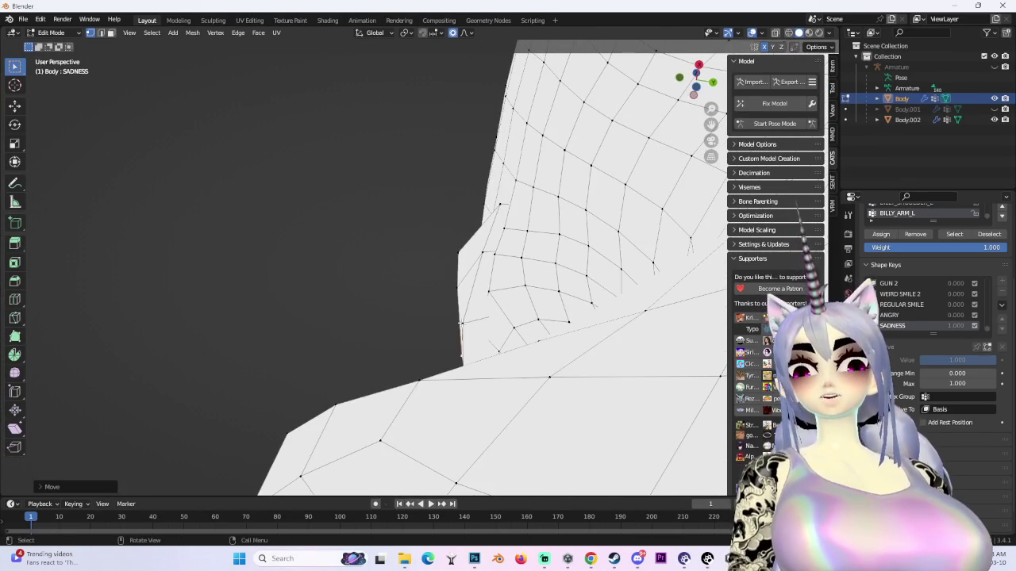
- Make two more soft Y-axis moves on the head's edge vertices
key("g")
key("y")
left_click(469, 323)
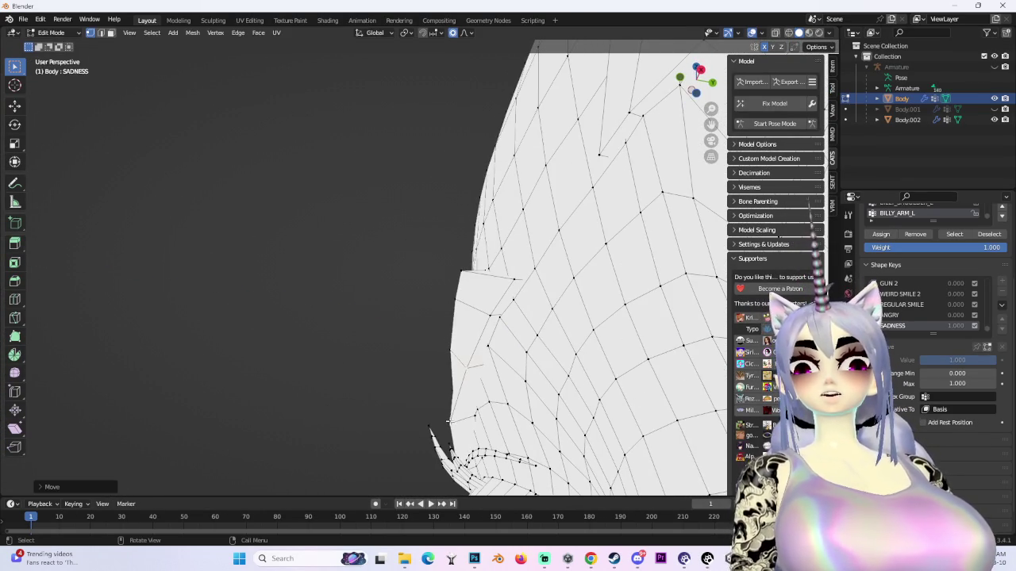
key("g")
key("y")
left_click(459, 423)
scroll(476, 397, "down", 3)
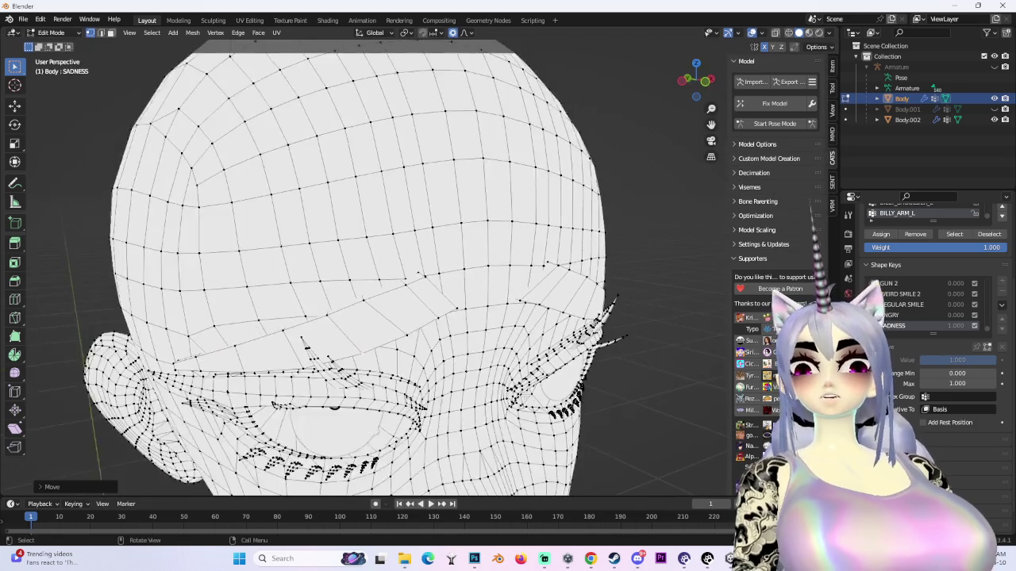
- Frame the head, neck and shoulders from the front, then bring the YouTube window forward
mouse_move(687, 82)
left_mouse_down()
mouse_move(698, 79)
mouse_move(687, 81)
left_mouse_up()
left_click(687, 81)
scroll(476, 277, "up", 5)
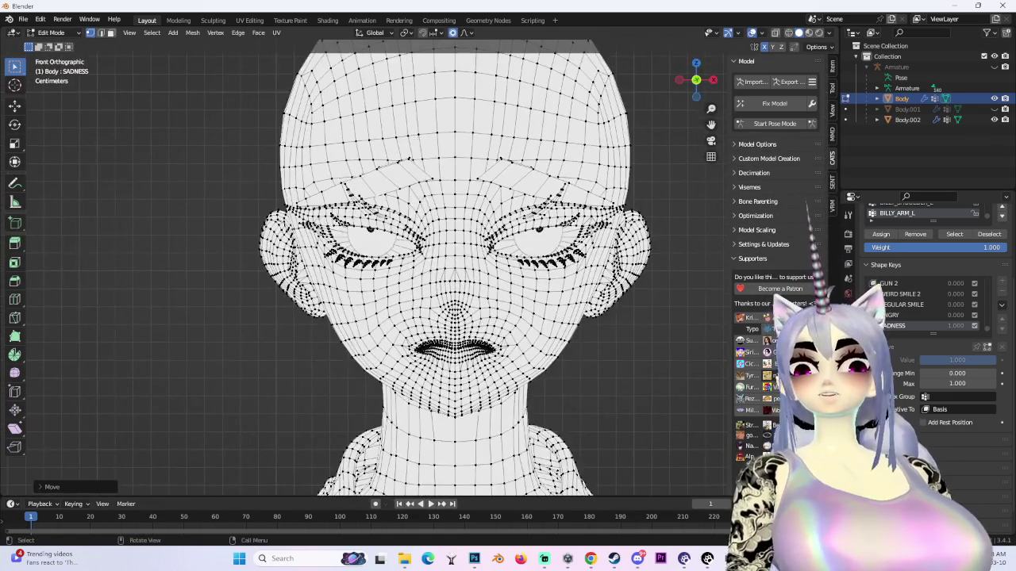
scroll(438, 292, "down", 3)
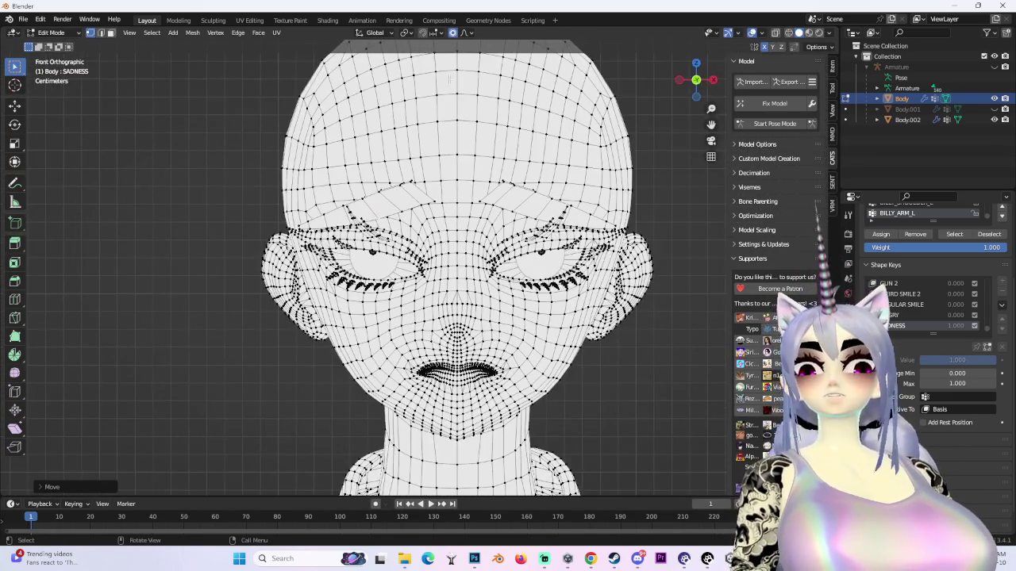
left_click_drag(500, 366, 478, 290)
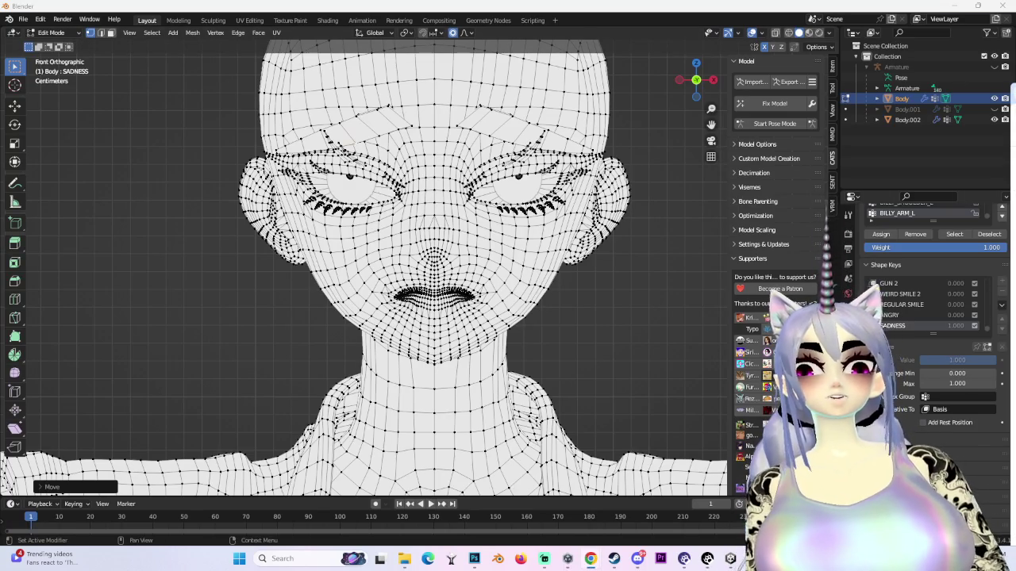
key("alt+Tab")
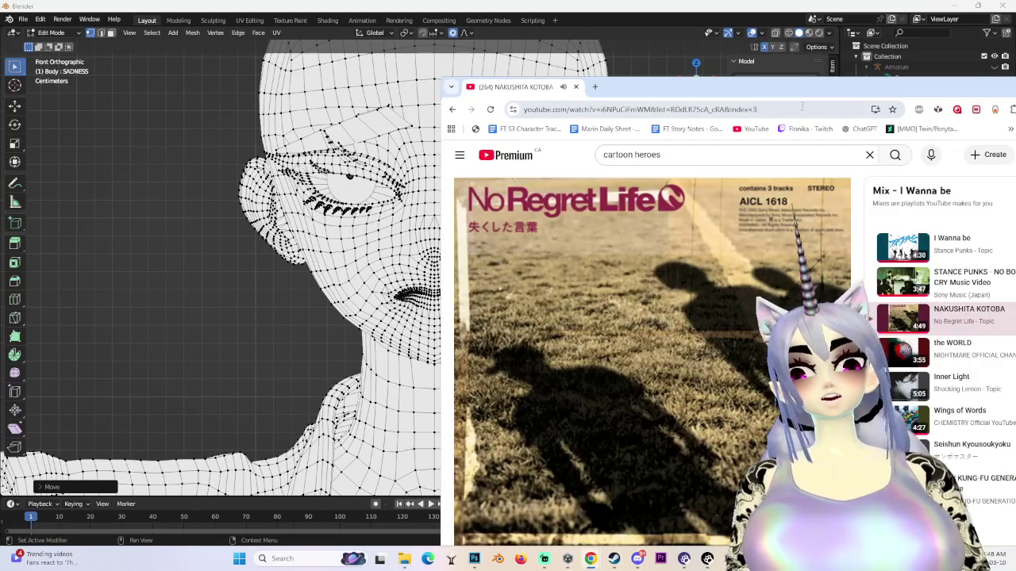
- Return from YouTube to Blender and hide the overlays to preview the white head silhouette
key("alt+Tab")
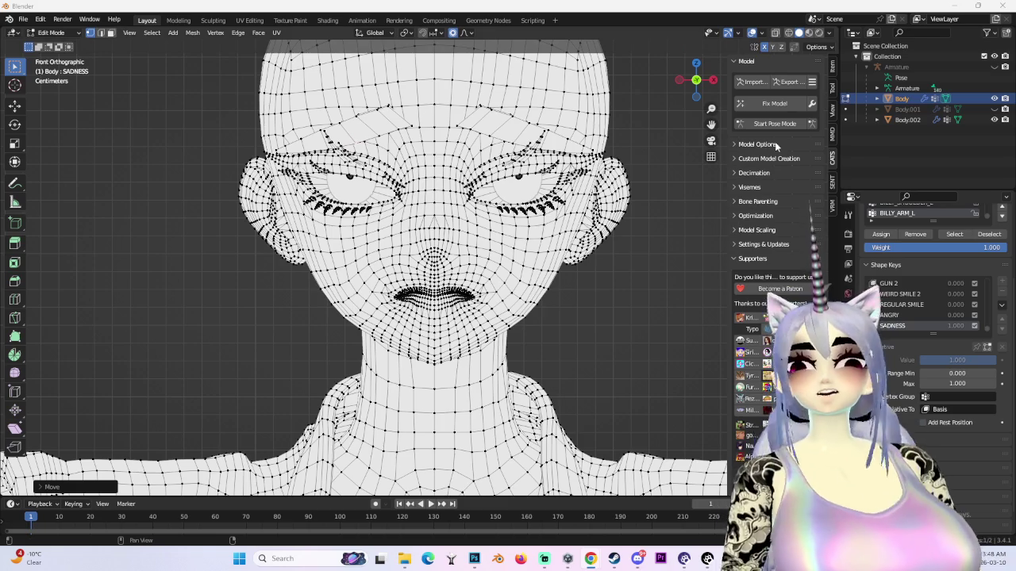
left_click(756, 33)
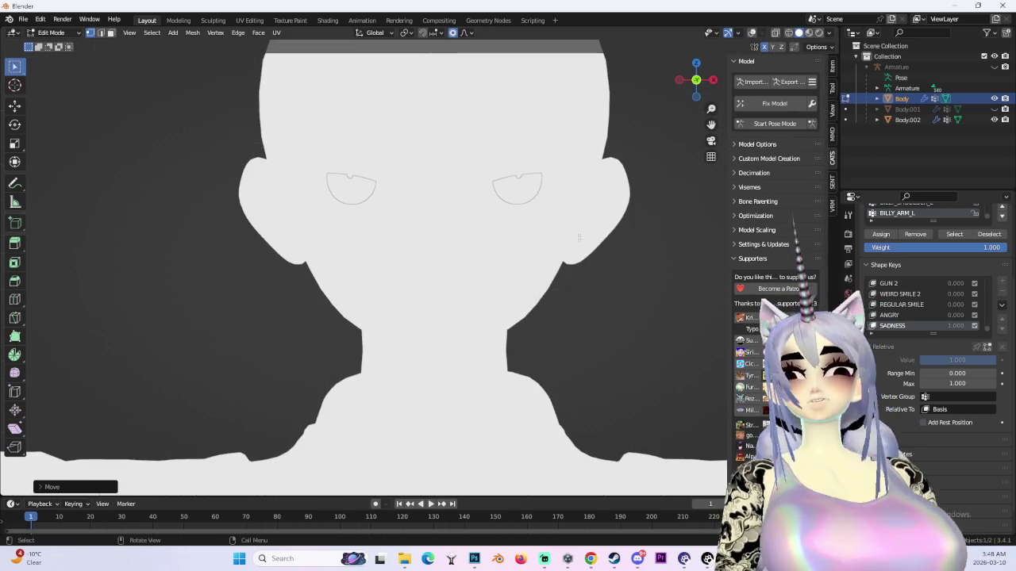
- Turn overlays back on and restore textured viewport shading
left_click(750, 33)
left_click(830, 33)
left_click(861, 204)
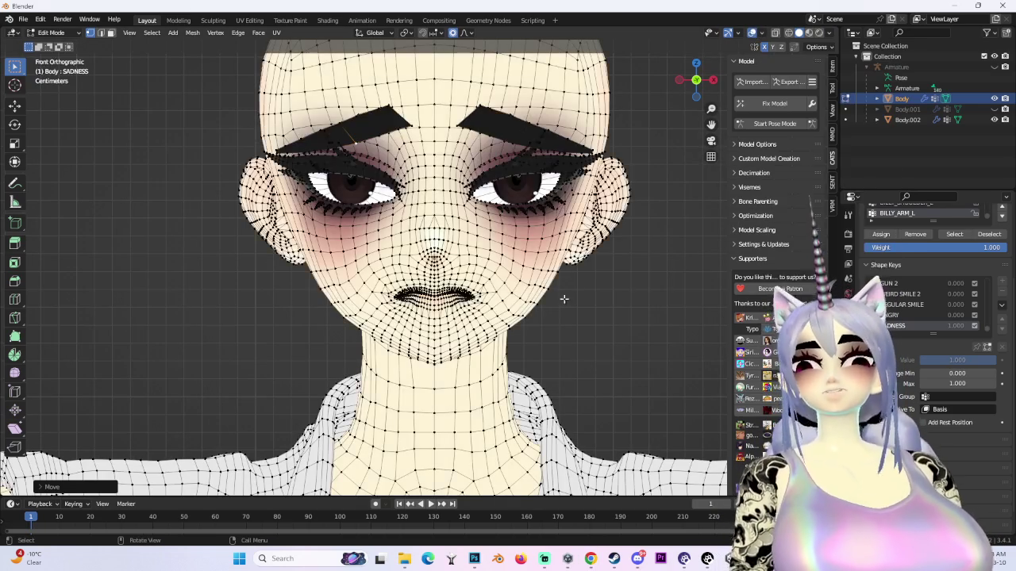
scroll(574, 284, "down", 2)
scroll(525, 312, "up", 4)
left_click_drag(524, 311, 506, 288)
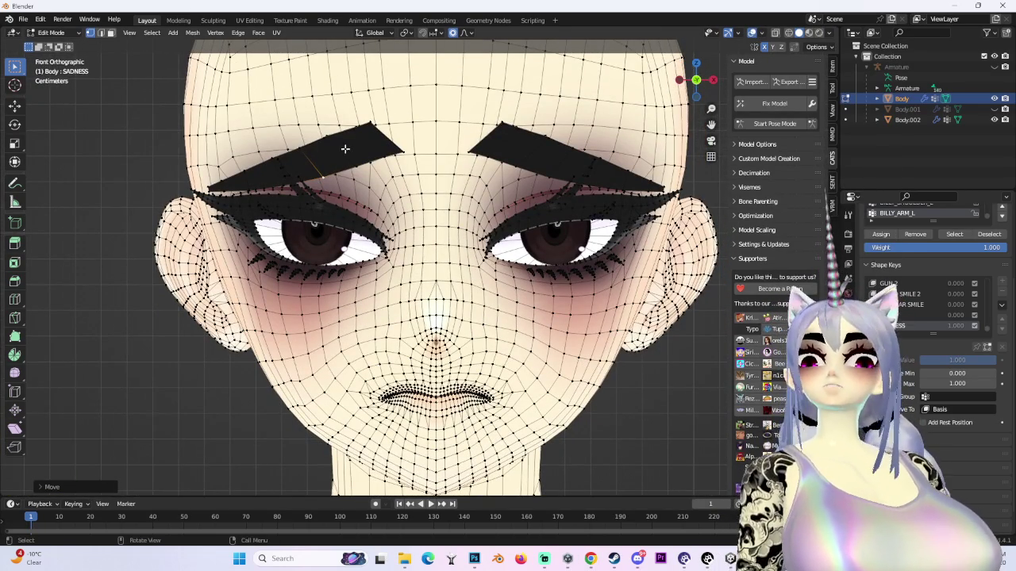
- Hide both eyebrow meshes and choose the Smooth proportional editing falloff
key("ctrl+l")
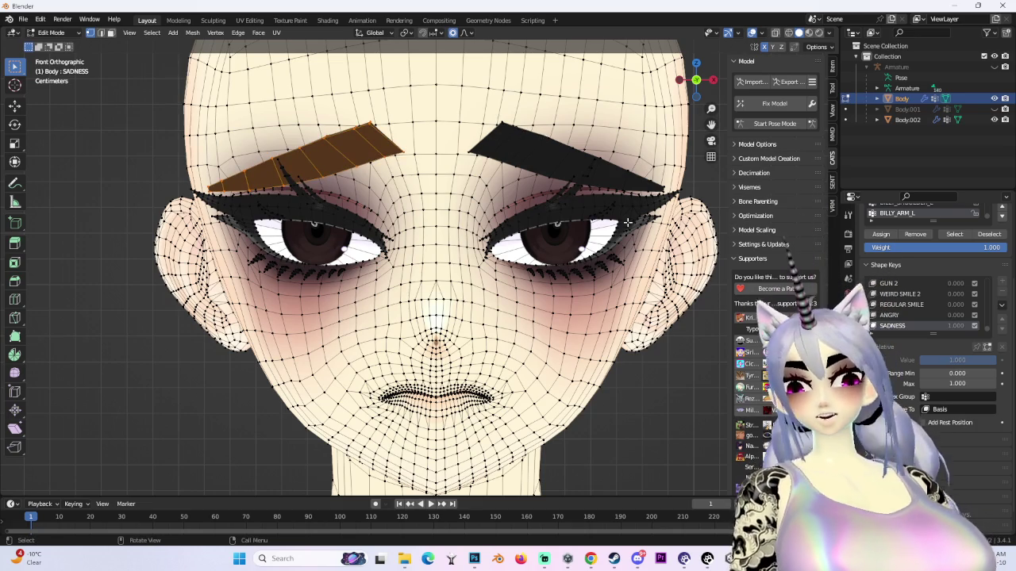
key("ctrl+l")
key("h")
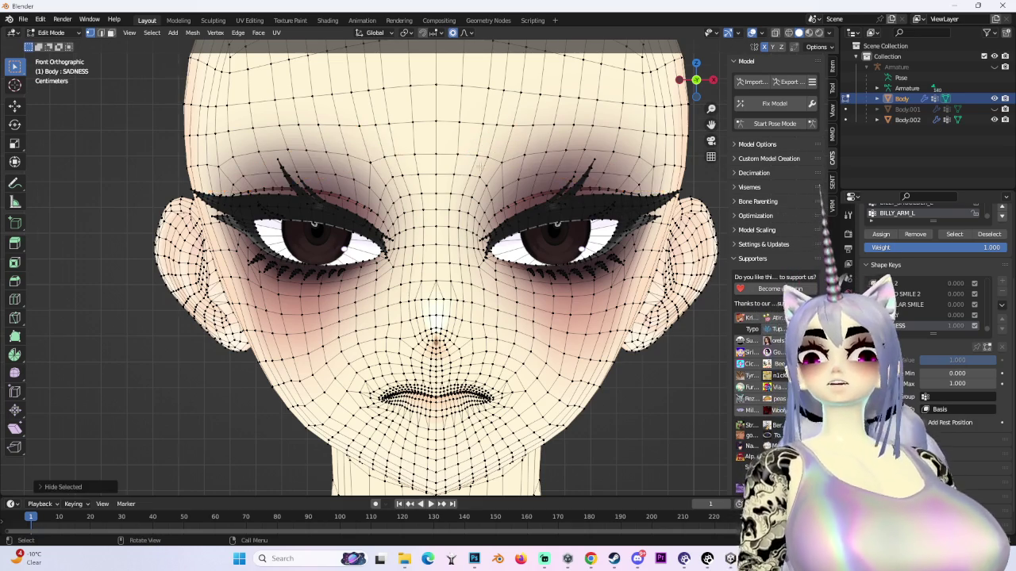
scroll(453, 172, "down", 1)
scroll(447, 174, "up", 2)
scroll(428, 209, "down", 3)
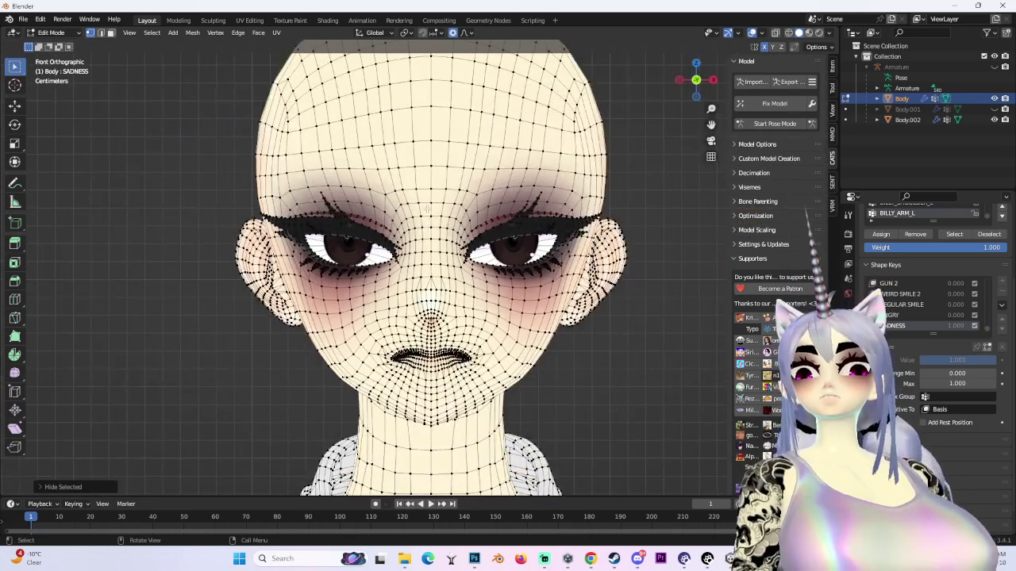
left_click(465, 34)
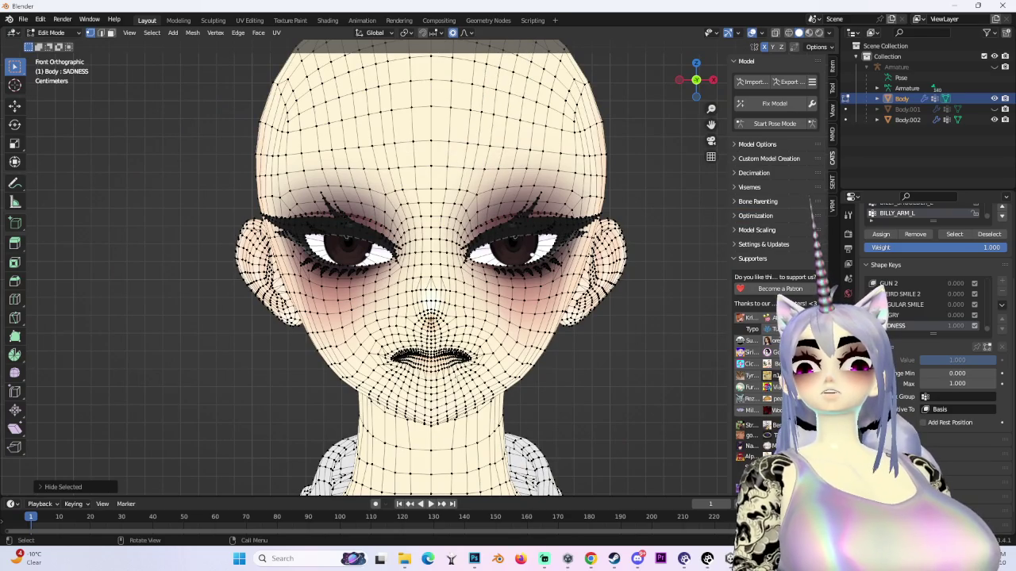
left_click(471, 33)
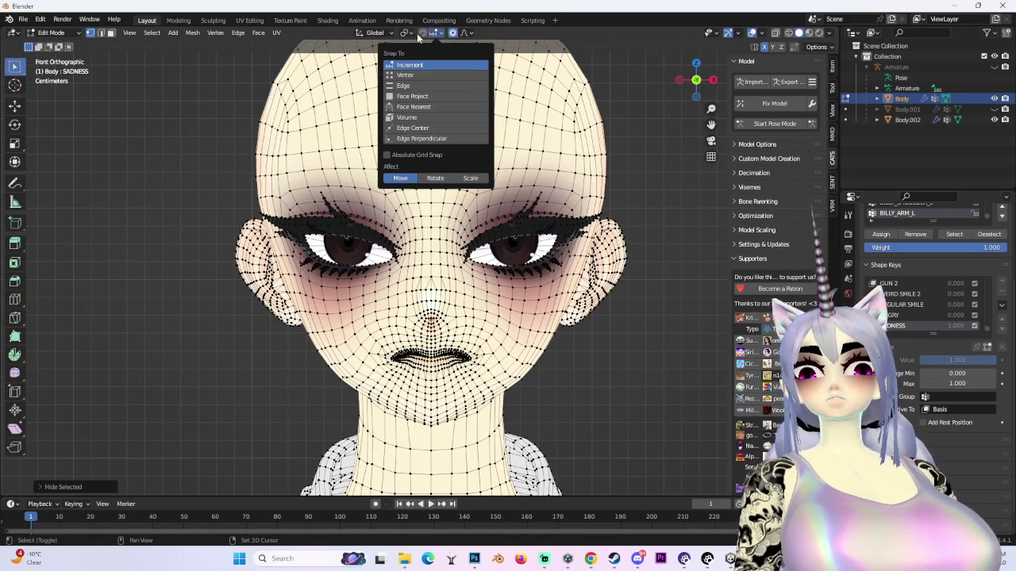
left_click(464, 35)
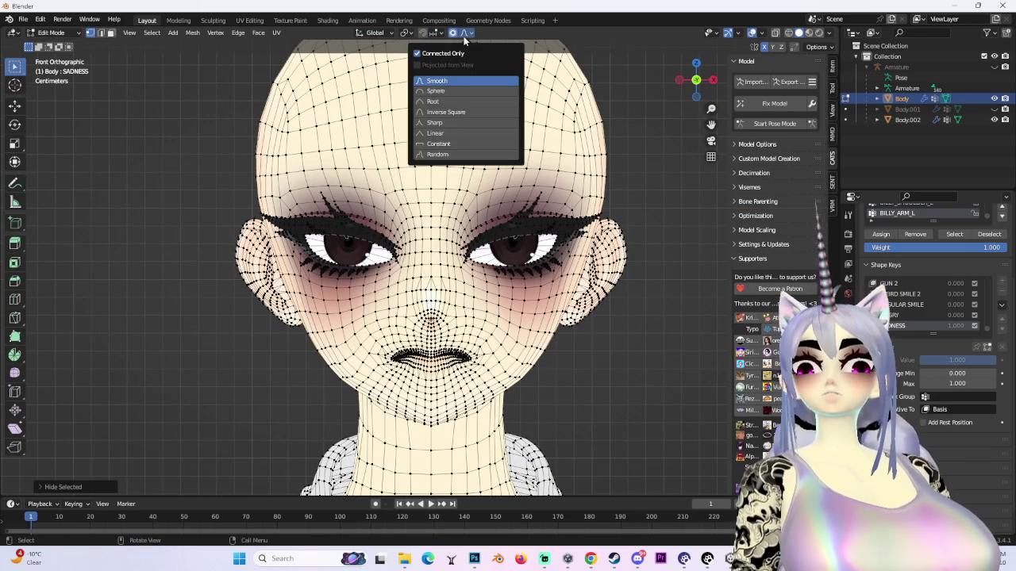
- Rotate the left eyebrow vertices with soft falloff into a drooping tilt
left_click(349, 212)
key("r")
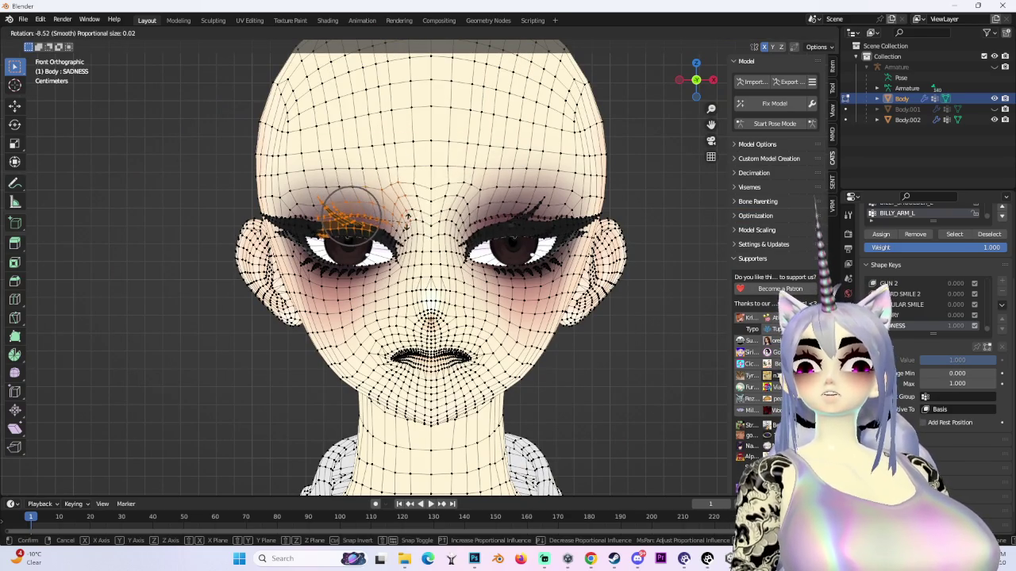
left_click(386, 211)
key("ctrl+z")
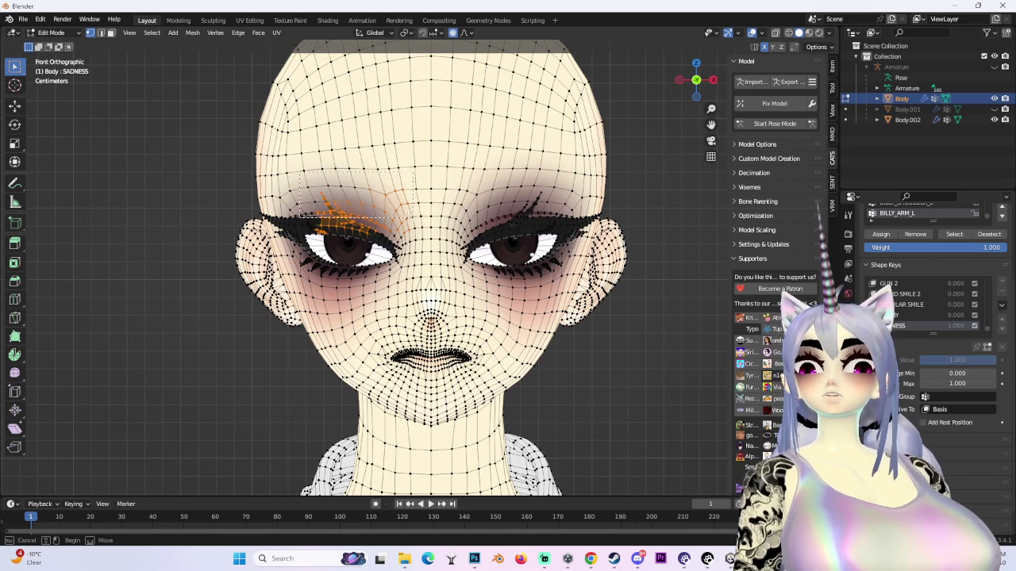
left_click_drag(303, 169, 416, 218)
key("r")
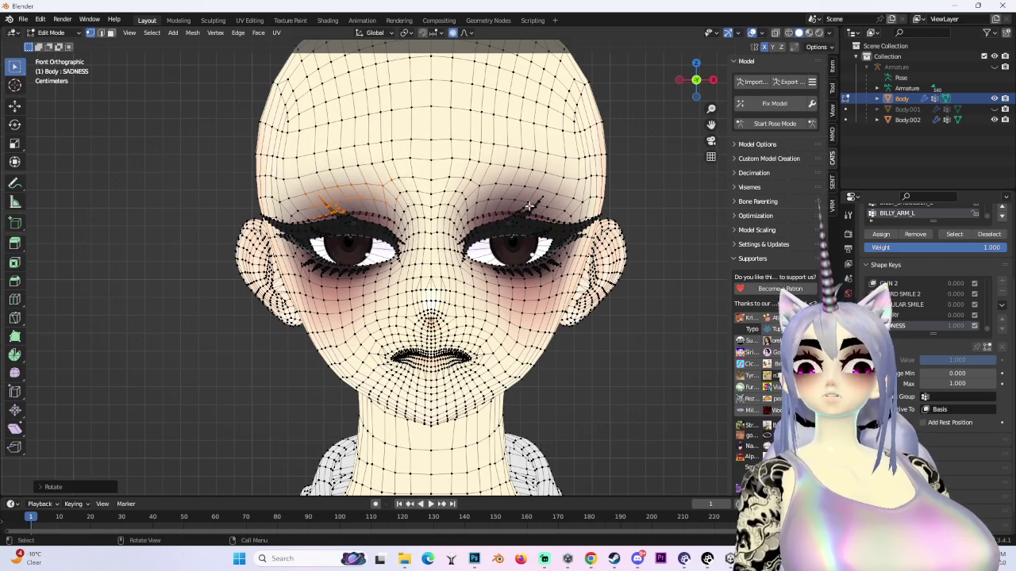
scroll(395, 200, "down", 2)
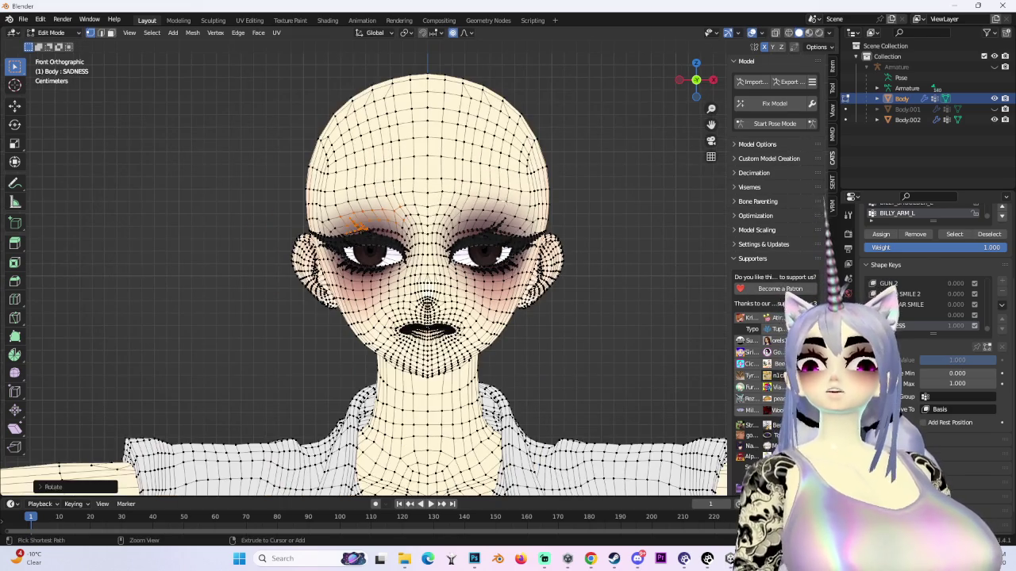
left_click(494, 186)
scroll(493, 185, "up", 2)
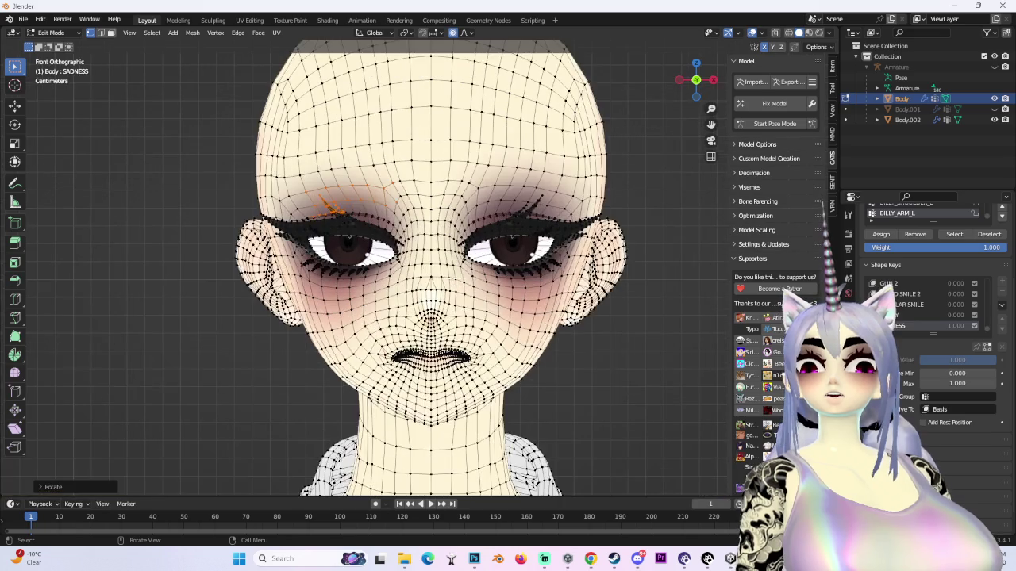
- Move a cheek vertex under the left eye vertically along Z with soft falloff
left_click(524, 283)
key("r")
left_click(539, 290)
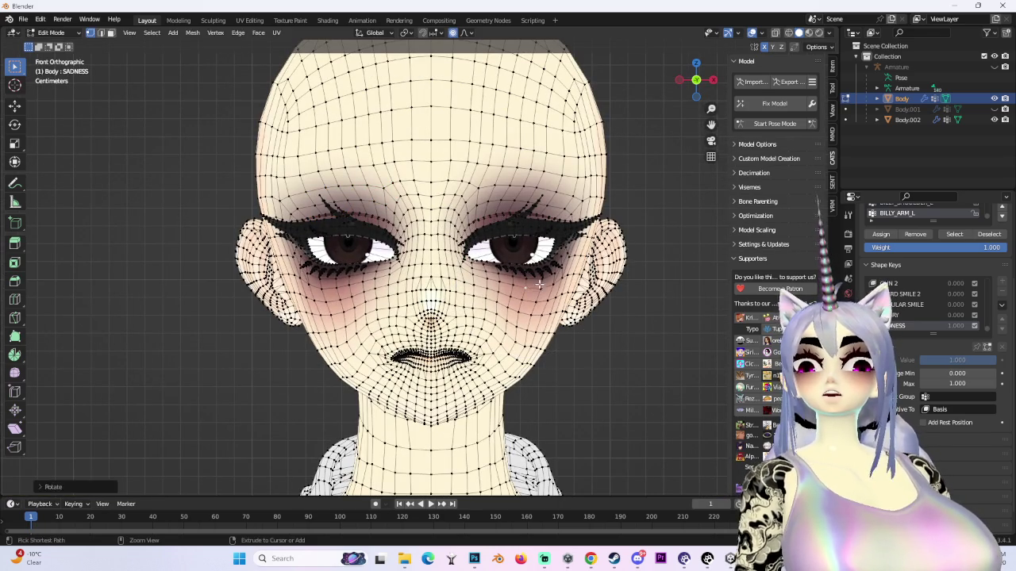
key("ctrl+z")
key("g")
key("z")
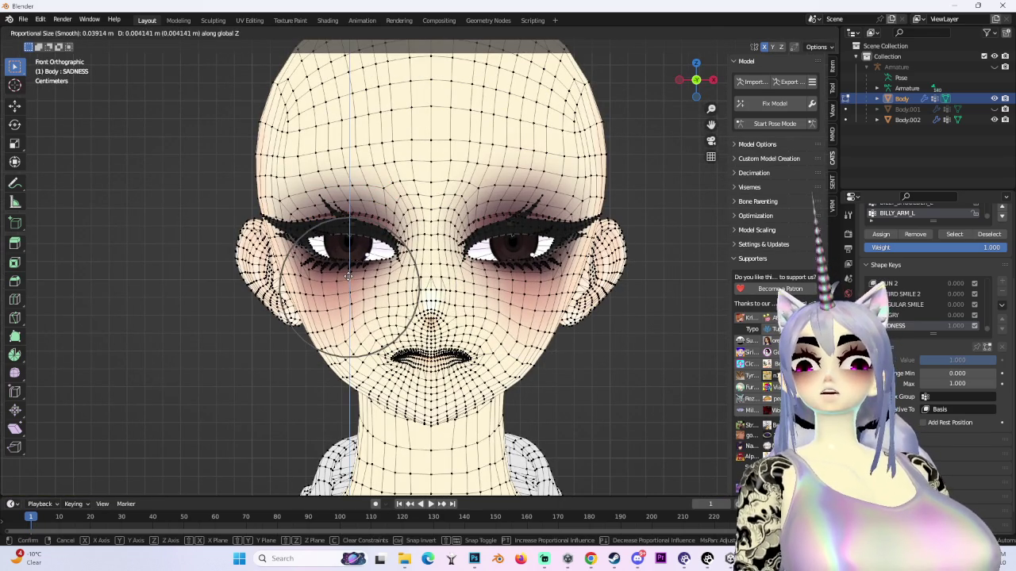
scroll(357, 278, "up", 3)
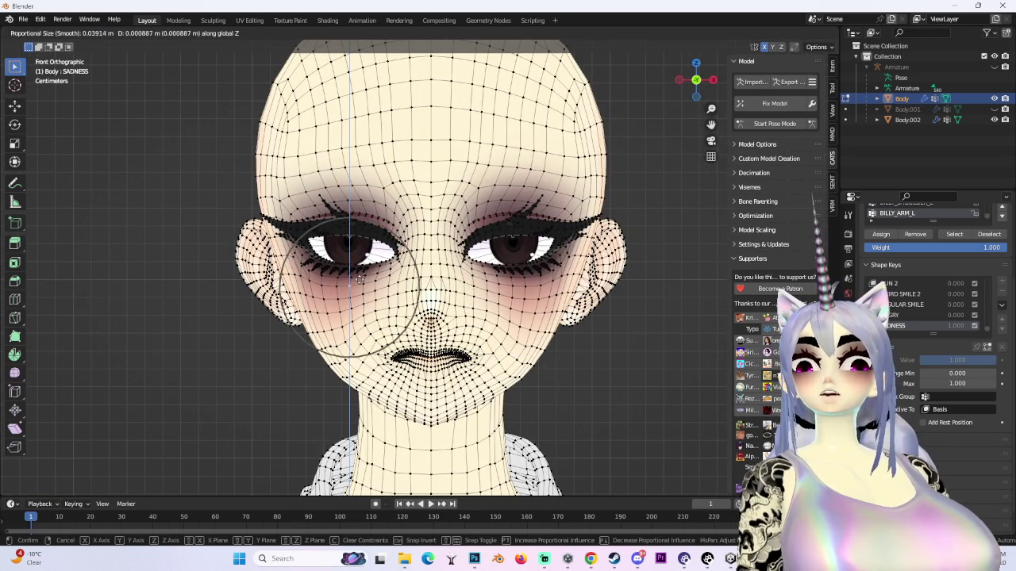
left_click(359, 280)
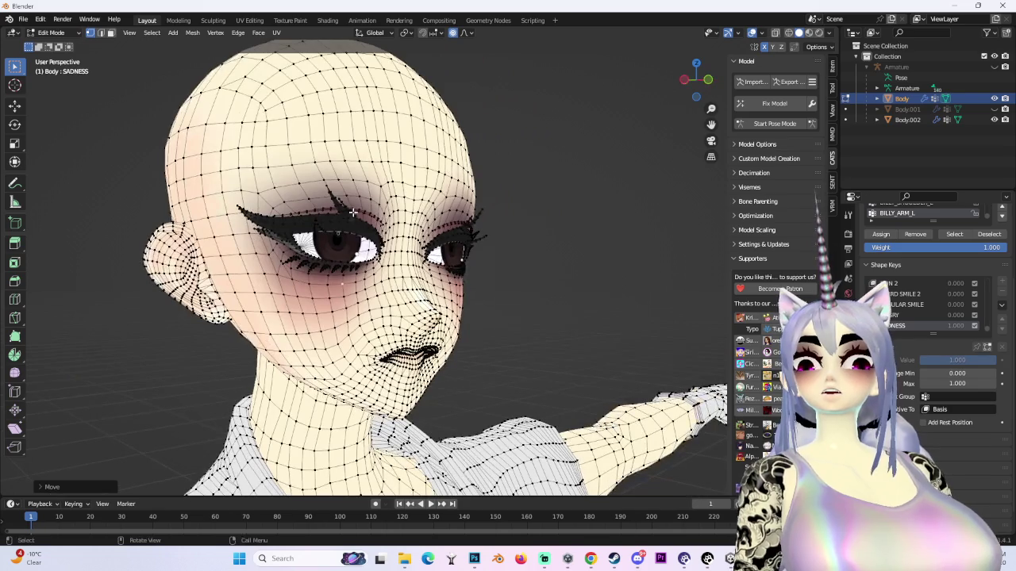
- Lower the left eyebrow's inner end along Z with soft falloff
key("g")
key("z")
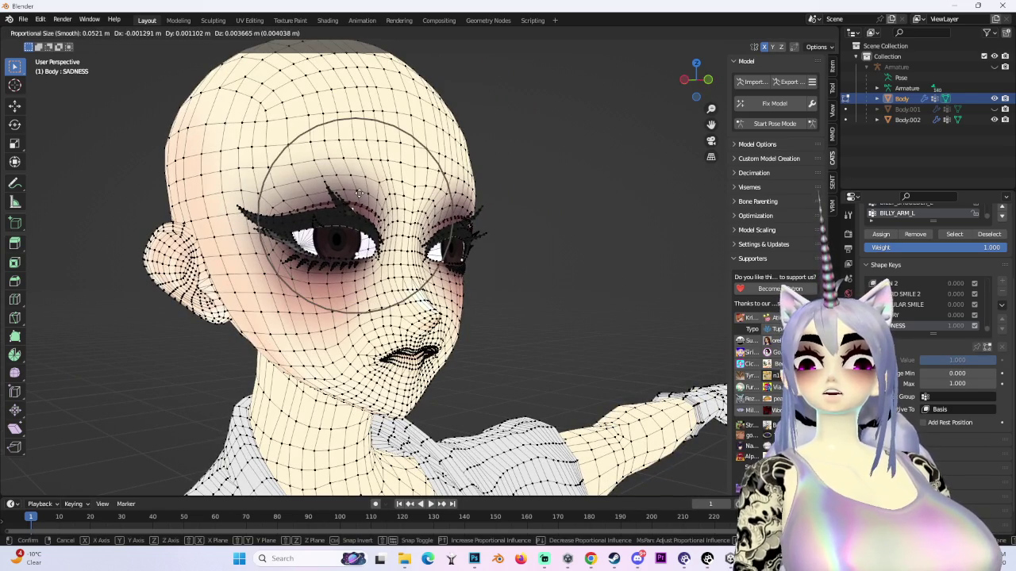
right_click(333, 218)
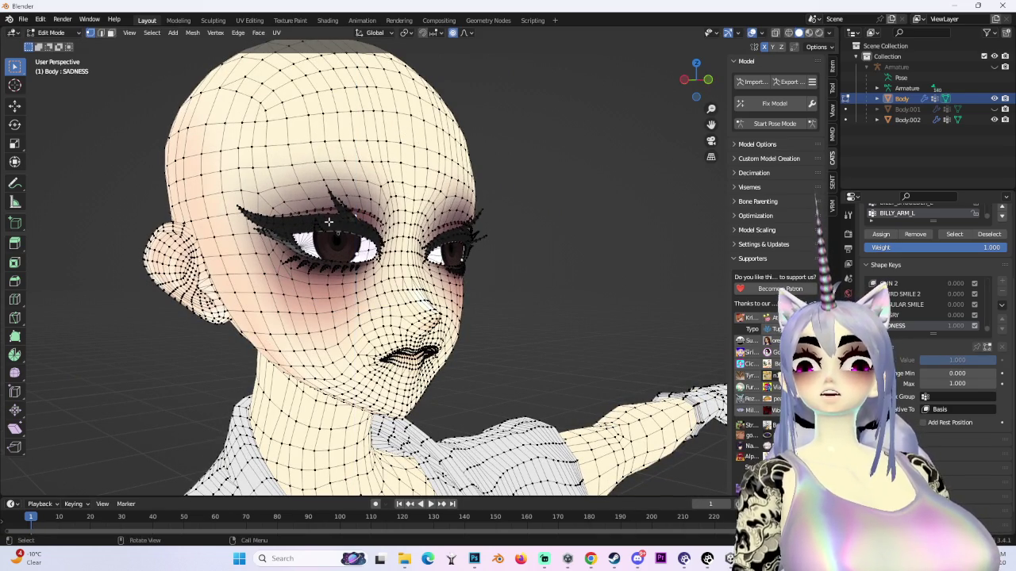
key("g")
right_click(361, 216)
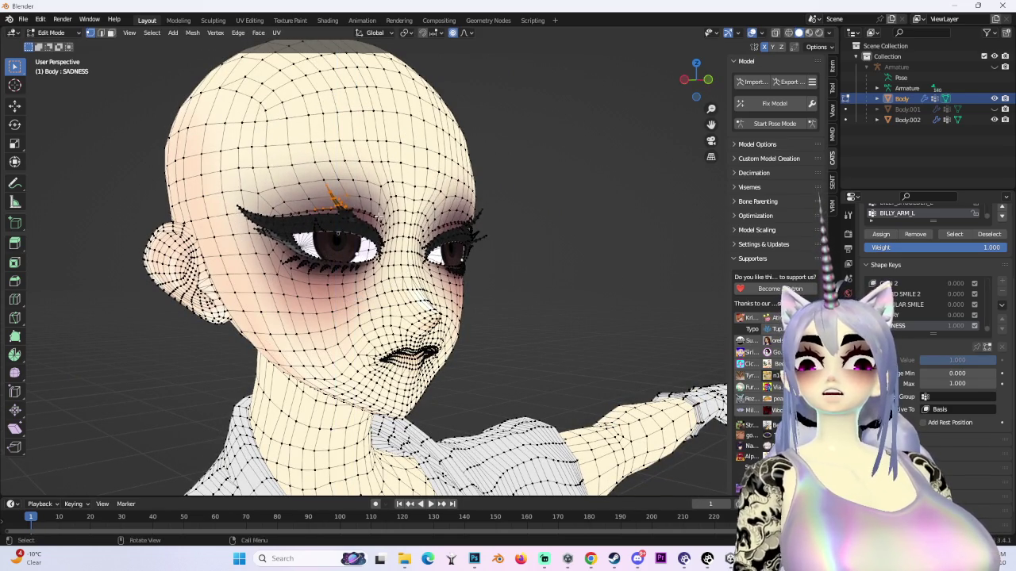
key("g")
key("z")
mouse_move(366, 220)
left_mouse_down()
mouse_move(397, 222)
mouse_move(493, 266)
mouse_move(541, 251)
left_mouse_up()
left_click(361, 204)
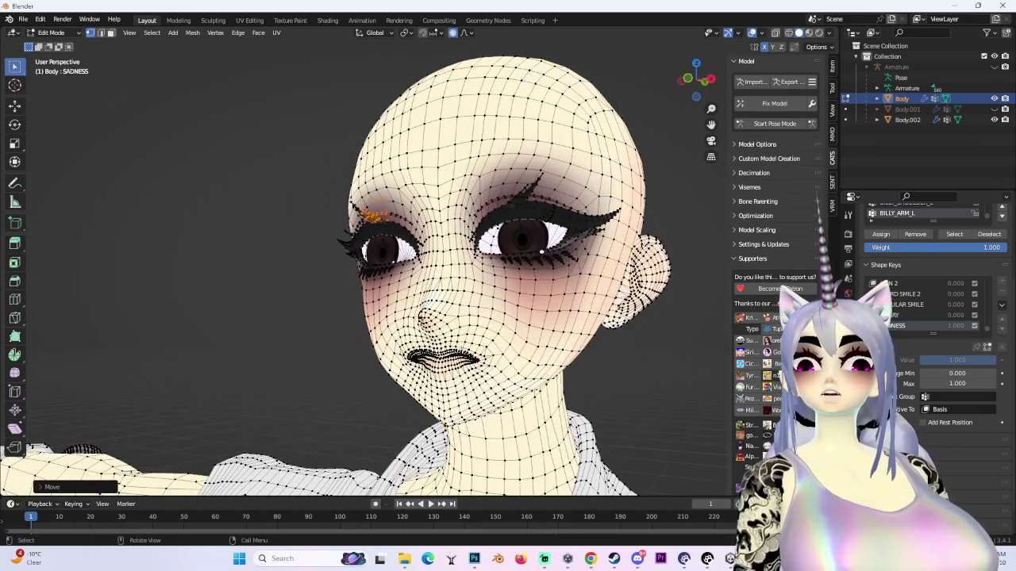
- Push the lip vertices front-to-back along Y with soft falloff, then view the head from the side
scroll(461, 379, "up", 6)
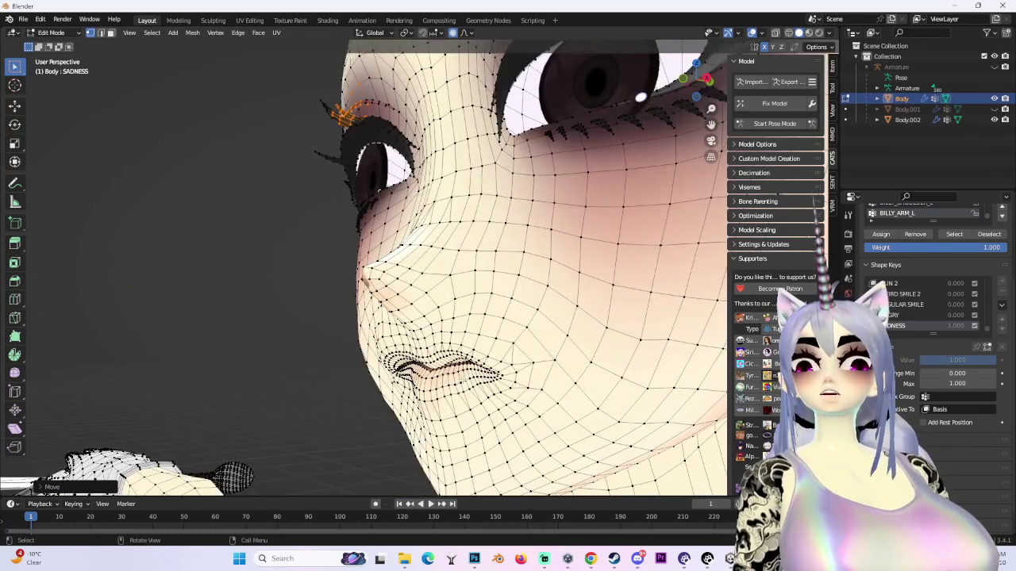
left_click(461, 380)
key("g")
key("y")
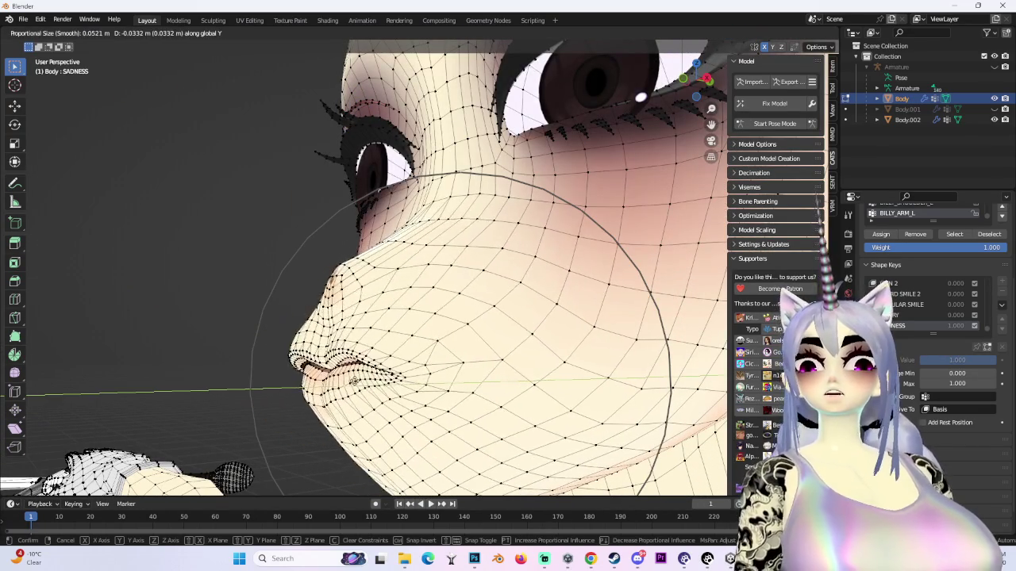
left_click(143, 381)
left_click_drag(143, 381, 553, 372)
key("ctrl+KP_3")
- Make two more soft Y moves on the mouth area, checking from front and three-quarter views
key("g")
key("y")
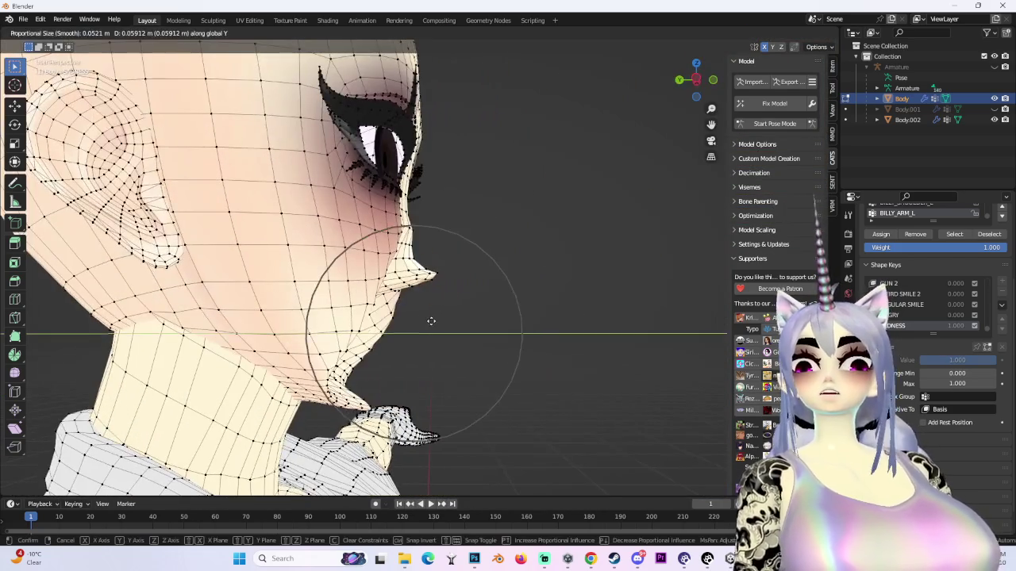
left_click(551, 333)
key("KP_1")
left_click_drag(445, 333, 492, 335)
key("g")
key("y")
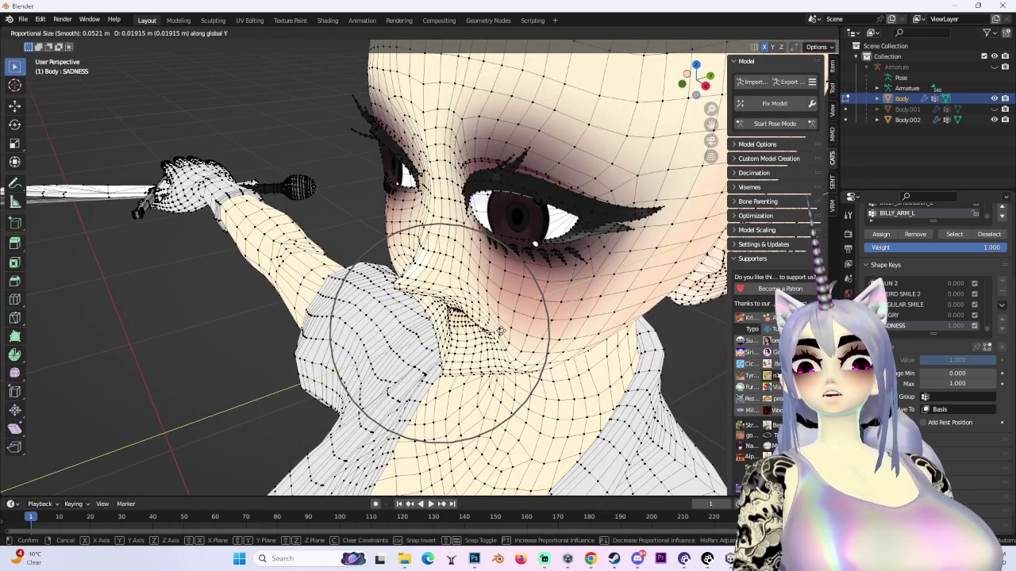
left_click(502, 331)
key("KP_1")
mouse_move(548, 317)
left_mouse_down()
mouse_move(604, 333)
mouse_move(603, 279)
left_mouse_up()
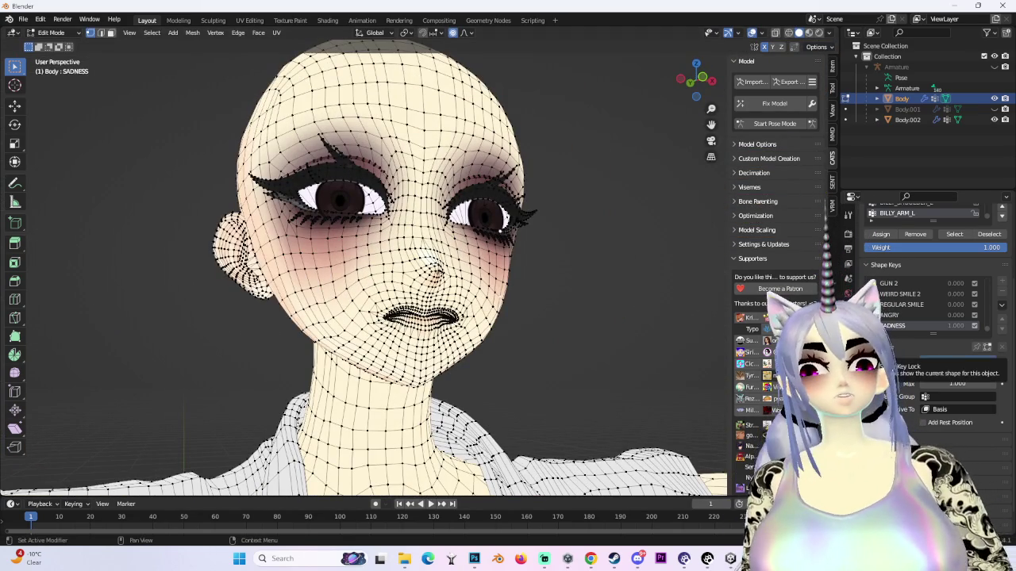
left_click_drag(575, 199, 533, 161)
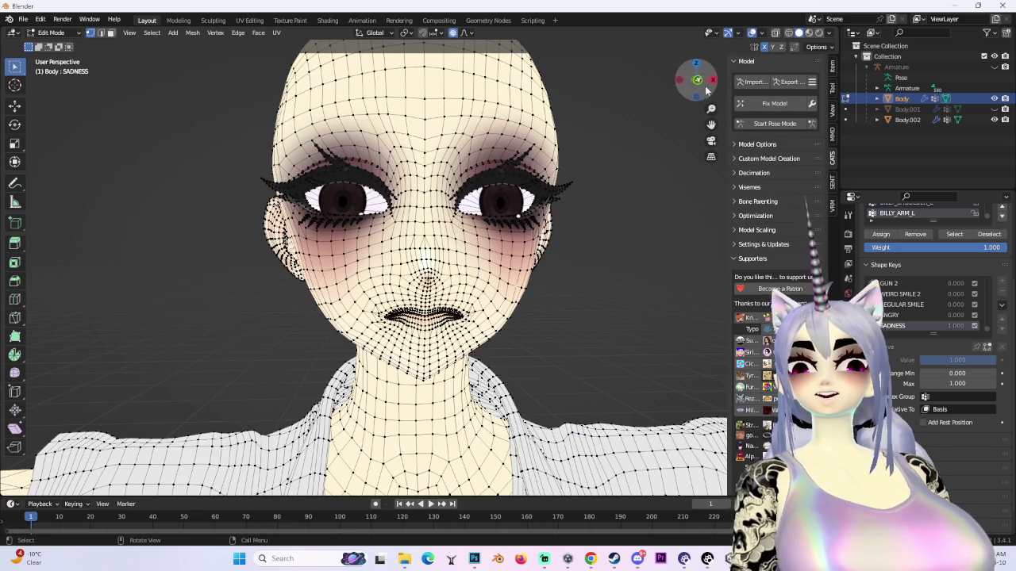
- Shift the flesh under the left eye along global Y with proportional editing
key("KP_1")
key("g")
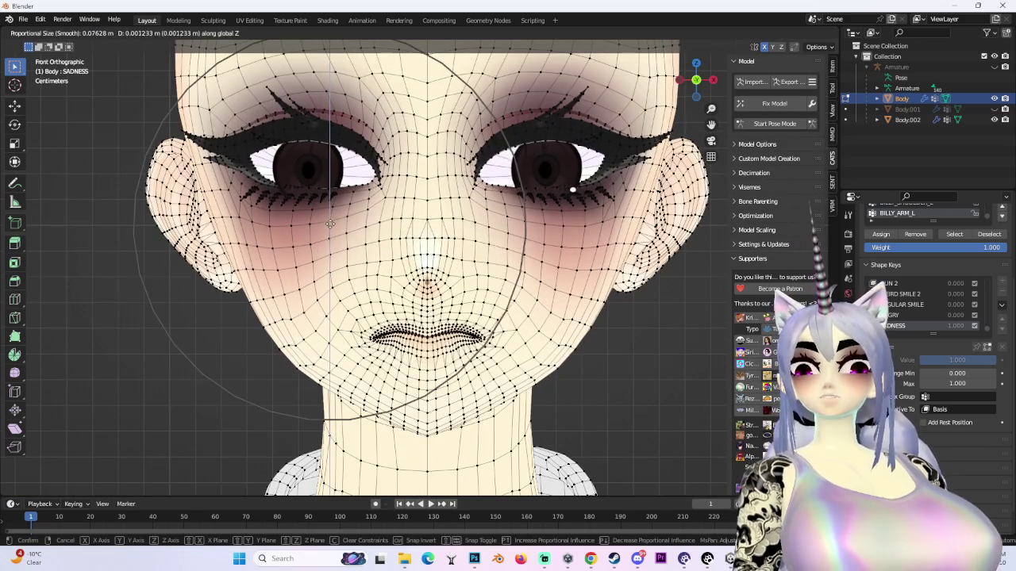
key("Escape")
left_click_drag(603, 228, 547, 257)
key("g")
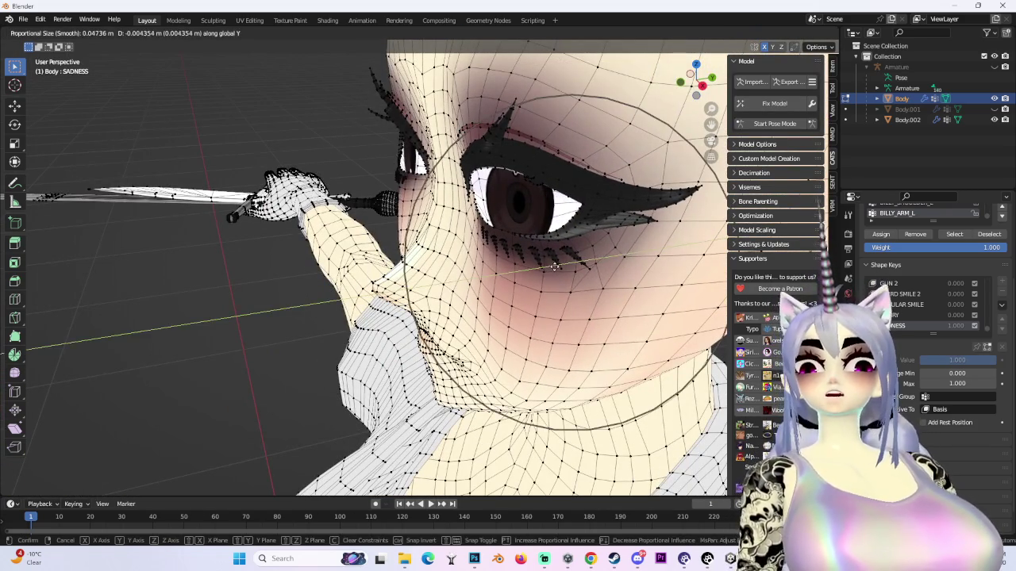
key("Escape")
key("g")
key("y")
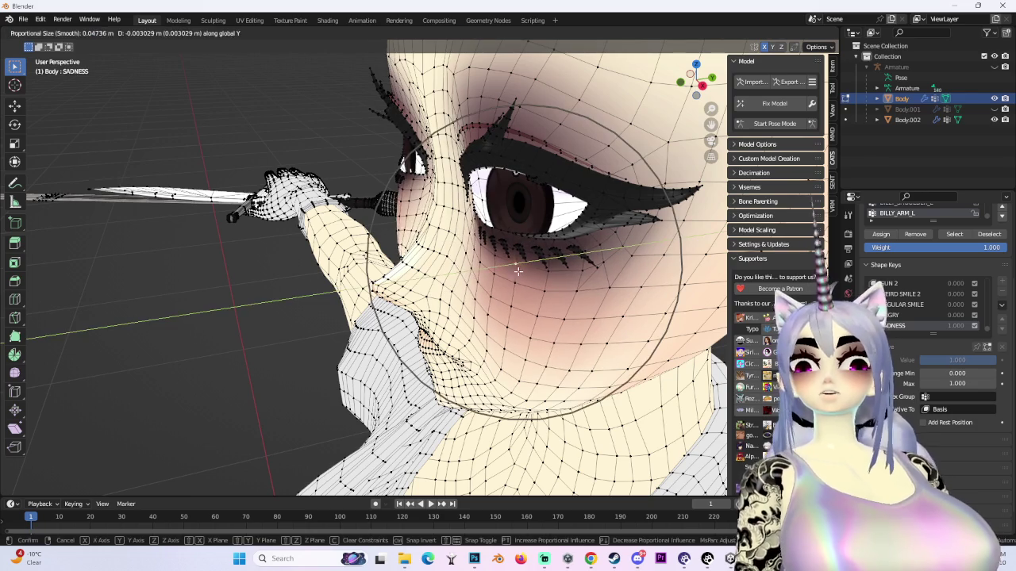
left_click(517, 272)
mouse_move(517, 271)
left_mouse_down()
mouse_move(601, 243)
mouse_move(514, 243)
left_mouse_up()
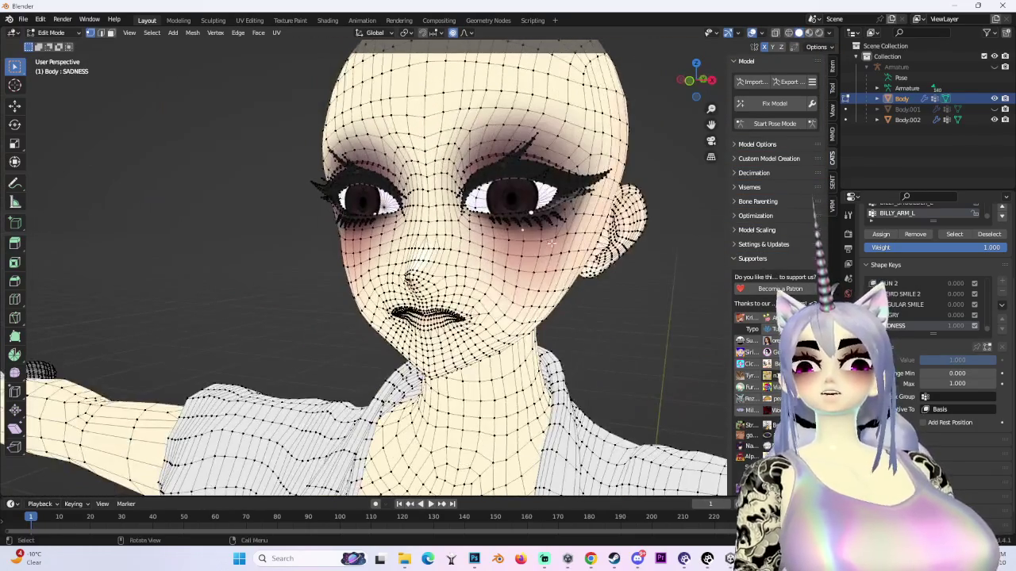
- Push the lower lash area along Y, check the sad face, and unhide the magenta hair
scroll(544, 244, "up", 10)
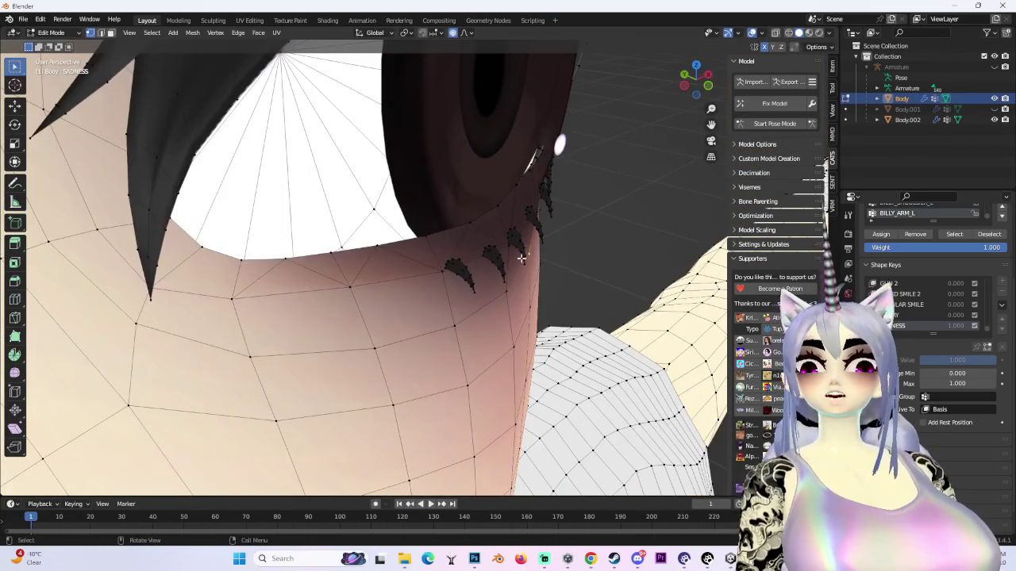
key("g")
key("y")
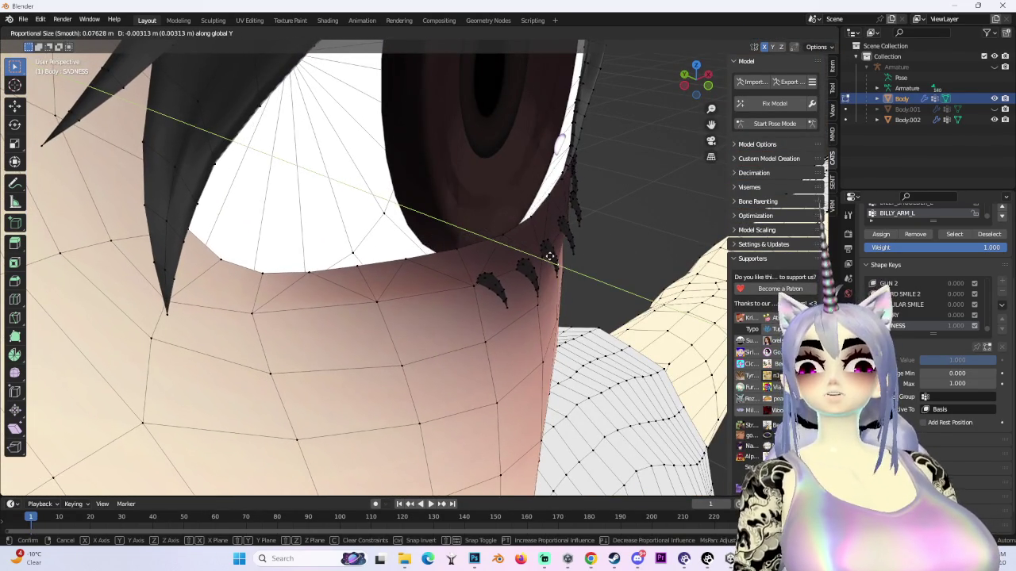
left_click(549, 257)
scroll(546, 254, "down", 8)
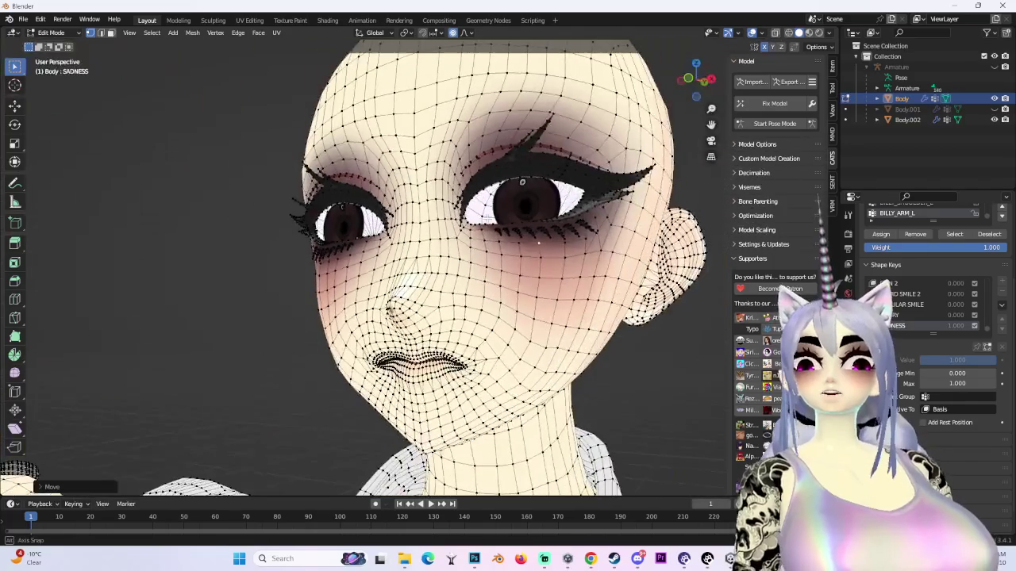
left_click_drag(546, 254, 619, 255)
left_click(995, 109)
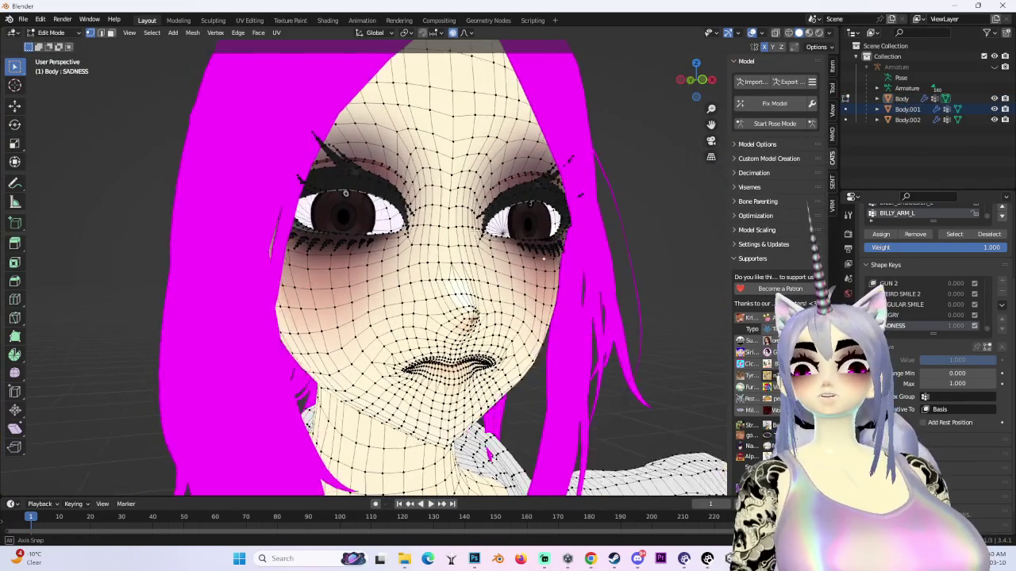
- Reveal the hidden eyebrows and lower one brow along Z with Smooth proportional falloff
key("alt+h")
mouse_move(503, 255)
left_mouse_down()
mouse_move(485, 211)
mouse_move(471, 81)
left_mouse_up()
key("g")
left_click(485, 205)
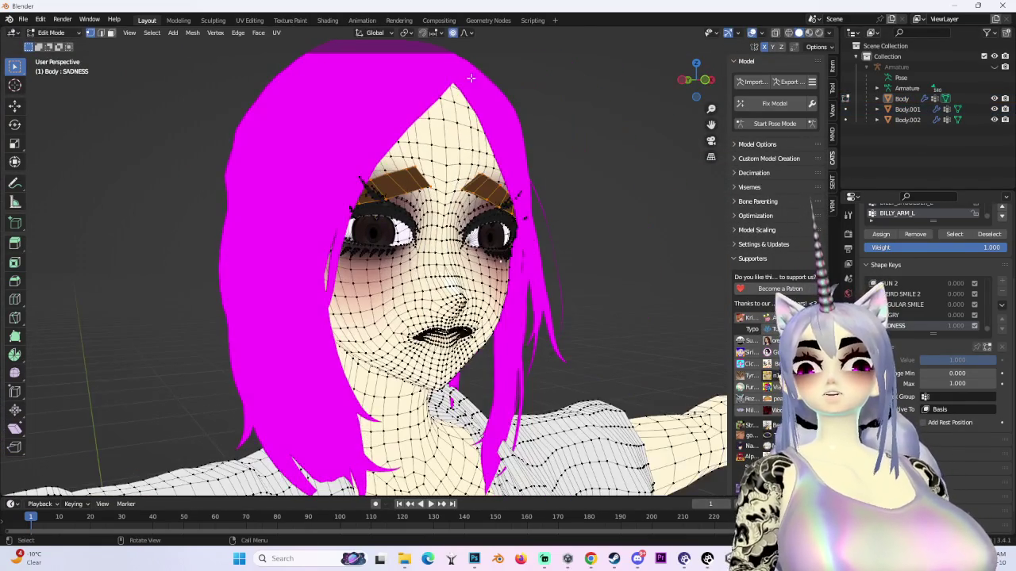
left_click(470, 33)
left_click(465, 63)
scroll(354, 192, "up", 2)
key("g")
key("z")
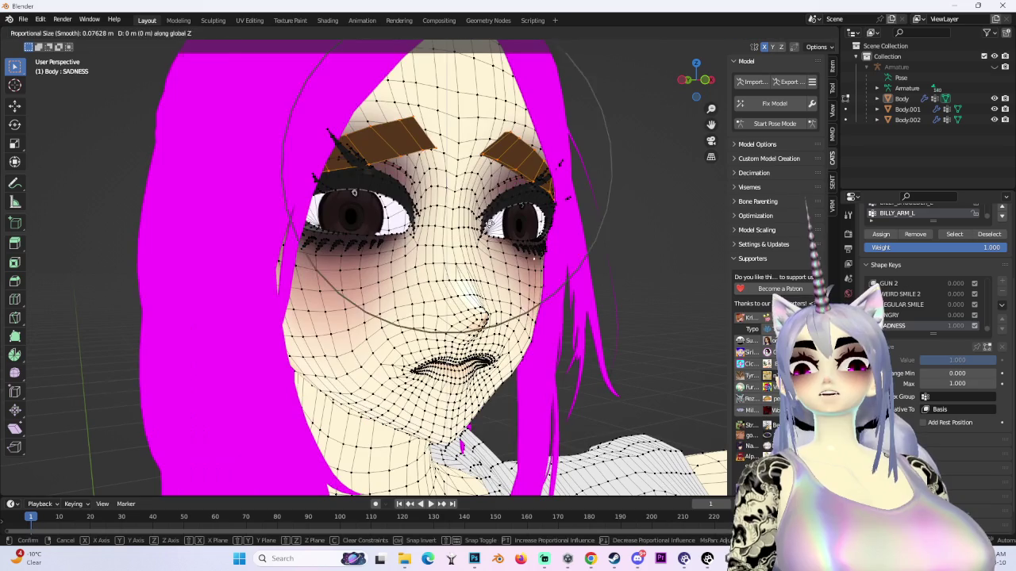
left_click(354, 192)
left_click(470, 33)
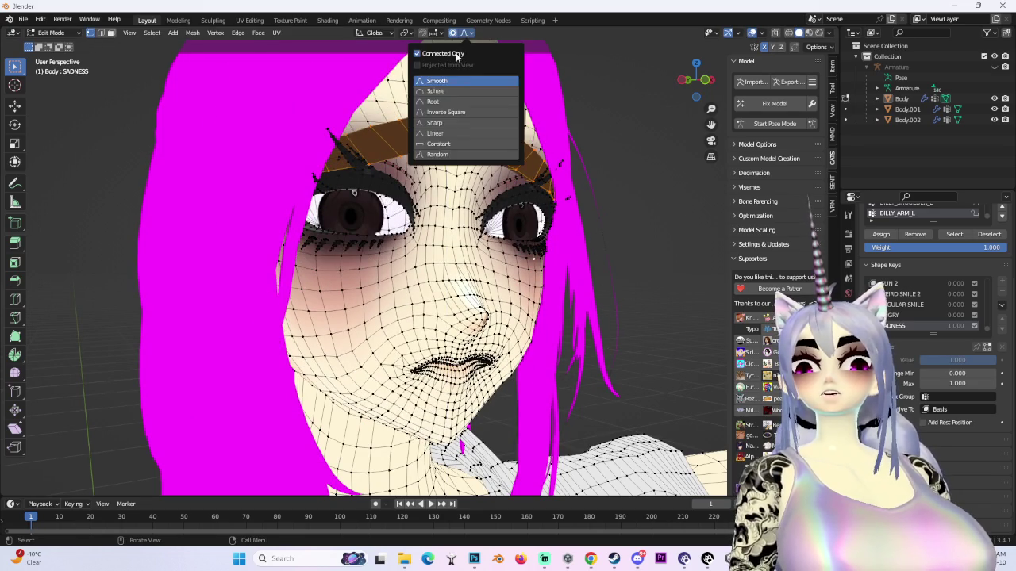
left_click(459, 57)
- Select the right-side eyebrow with Ctrl+L and lower it vertically with soft falloff
key("KP_1")
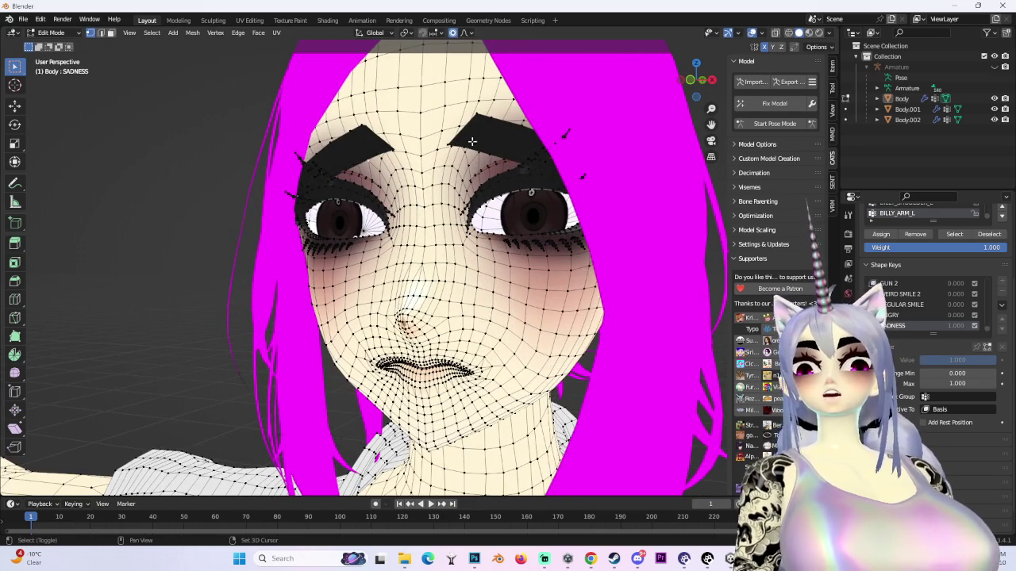
key("ctrl+l")
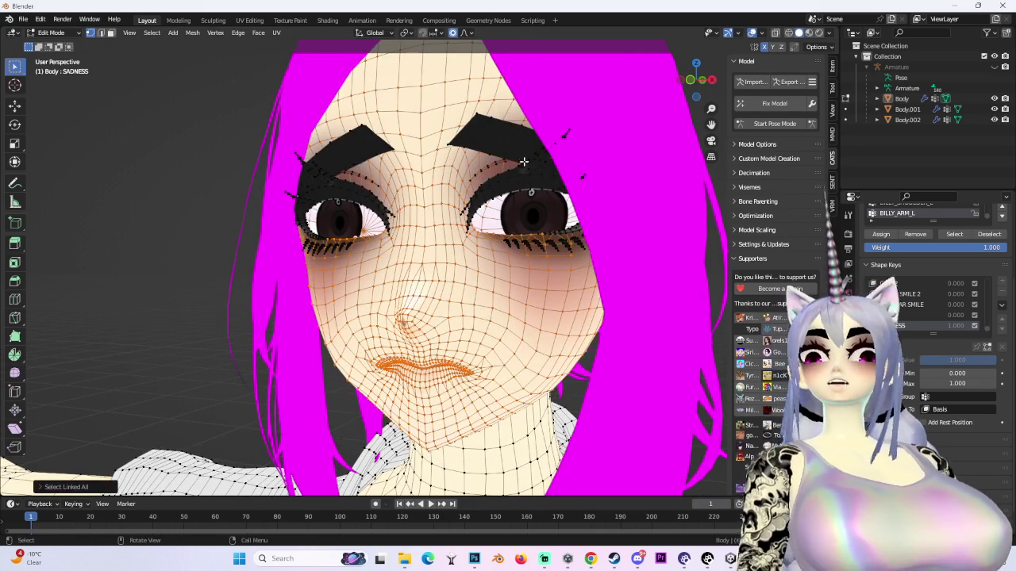
key("ctrl+z")
left_click_drag(576, 205, 647, 205)
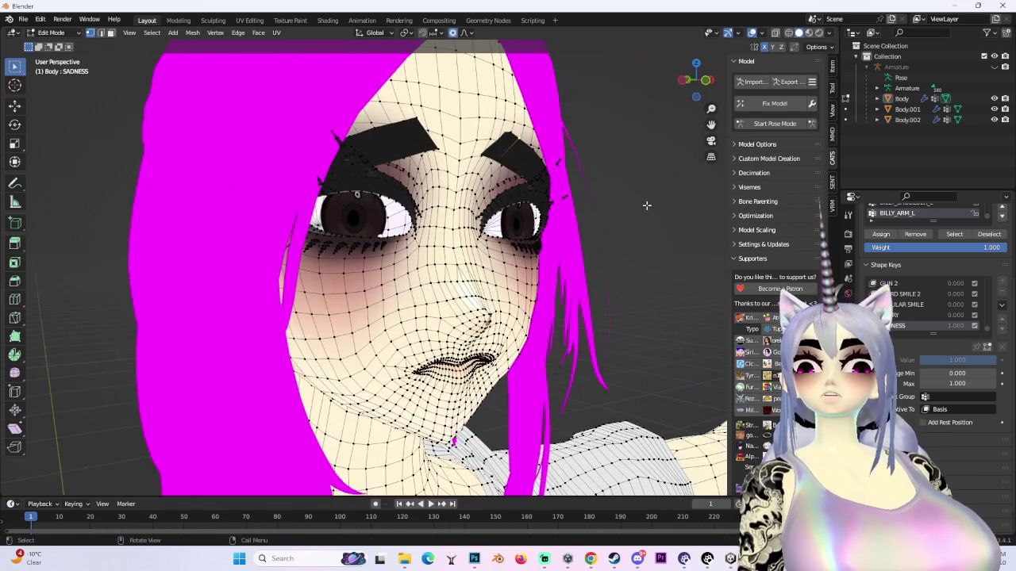
key("ctrl+l")
key("KP_1")
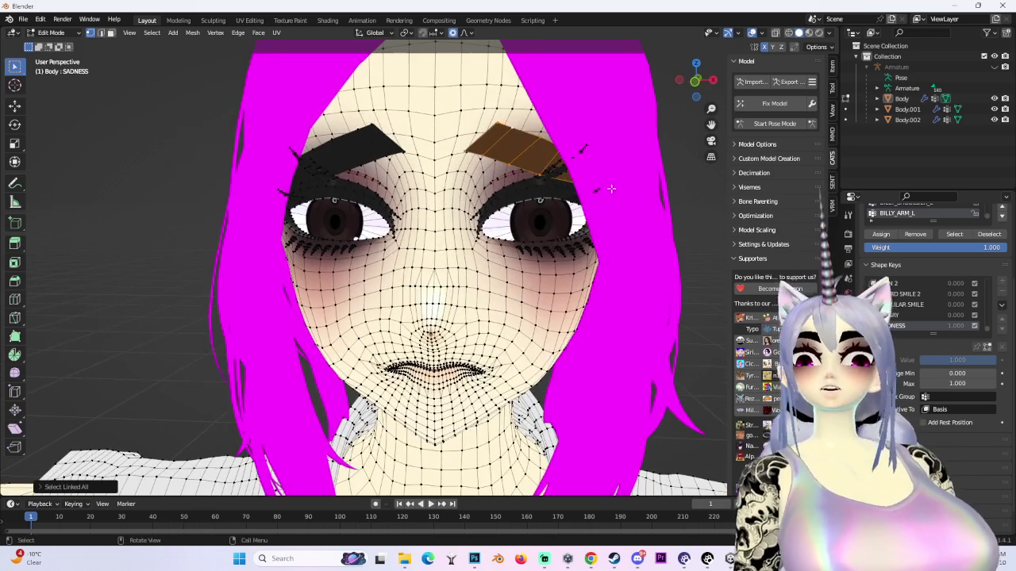
key("g")
key("z")
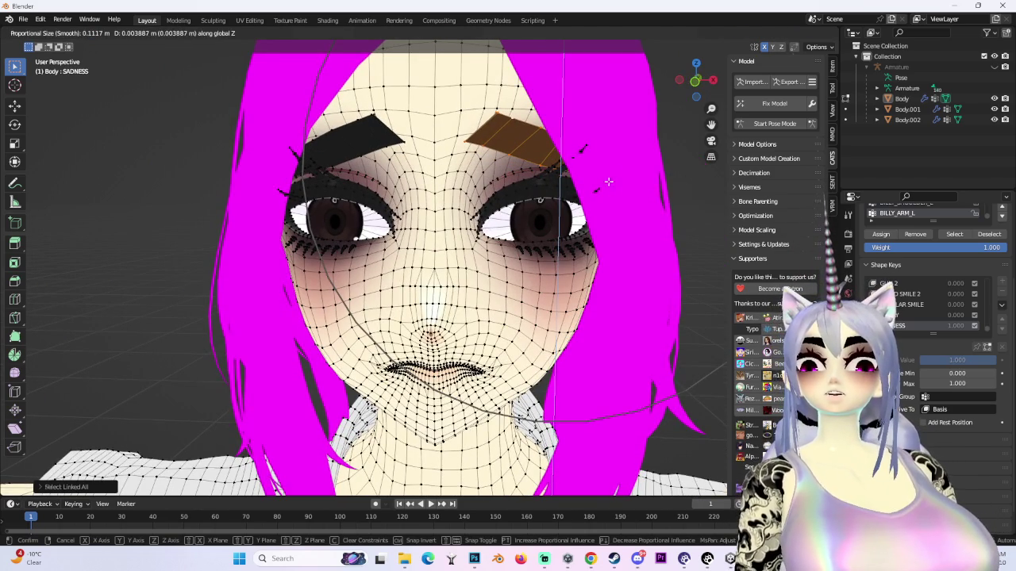
left_click(611, 180)
- Hide the wireframe overlay to preview the shaded face from front and three-quarter views
left_click(695, 80)
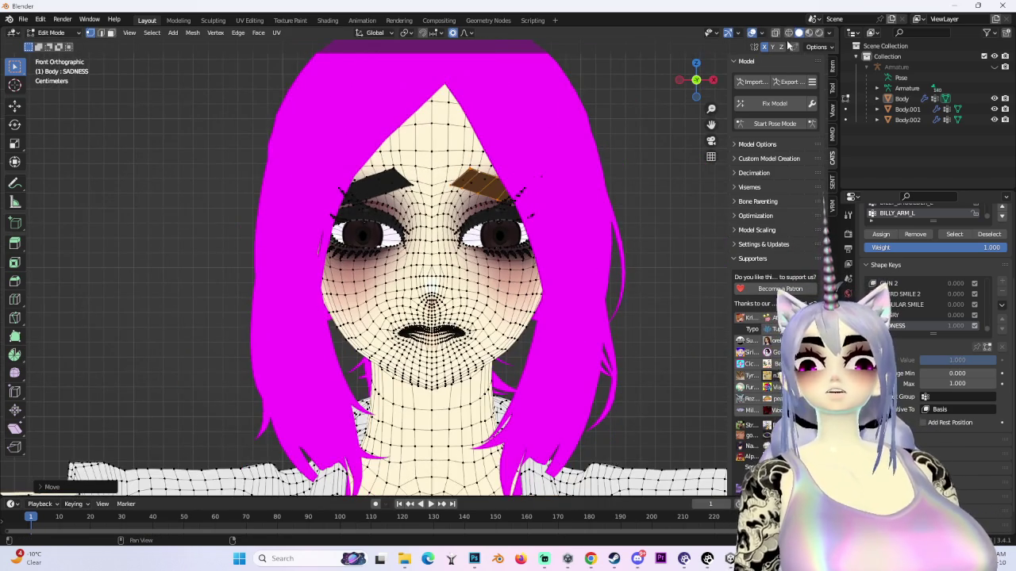
left_click(752, 33)
mouse_move(508, 238)
left_mouse_down()
mouse_move(551, 252)
mouse_move(488, 238)
mouse_move(599, 243)
mouse_move(473, 246)
mouse_move(574, 252)
mouse_move(555, 243)
left_mouse_up()
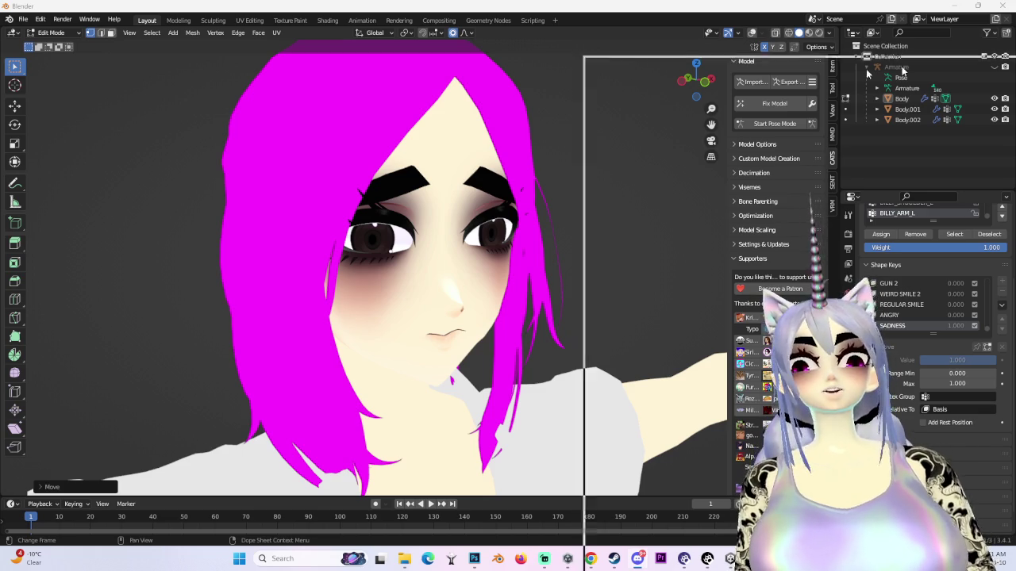
key("alt+Tab")
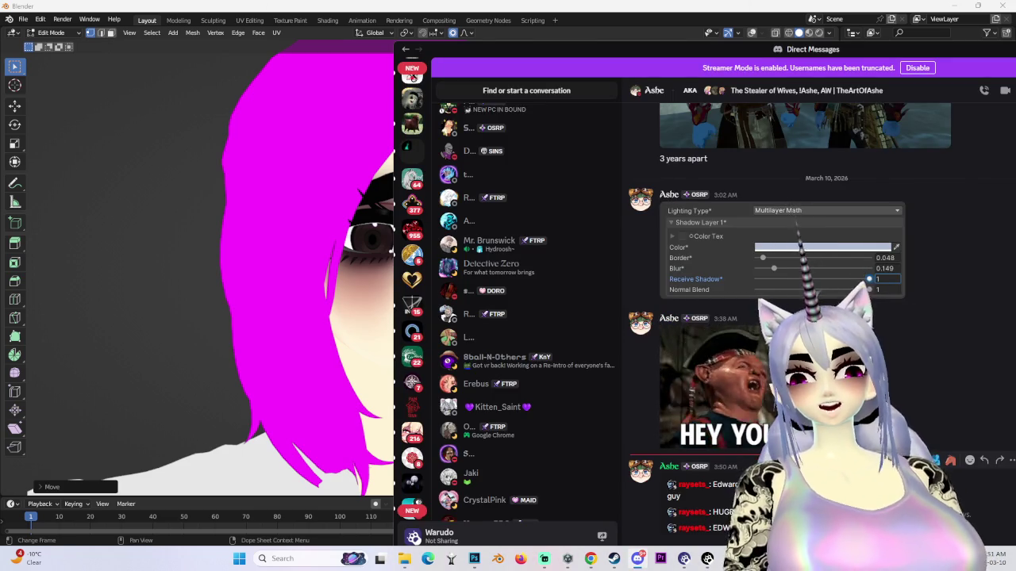
- View and close the shared screenshot in the Discord DM, move the window aside, and return to Blender
left_click(699, 500)
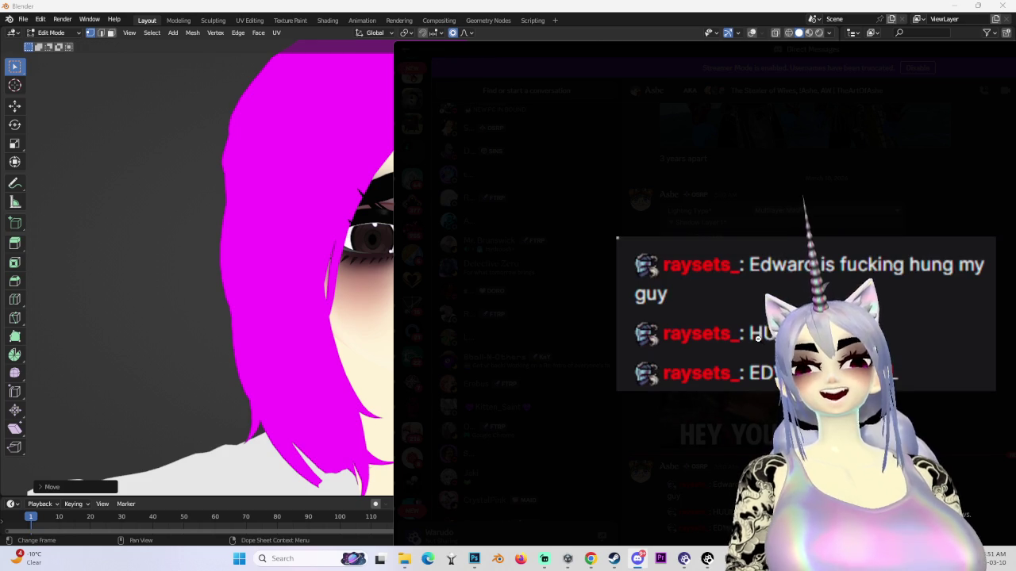
left_click(785, 243)
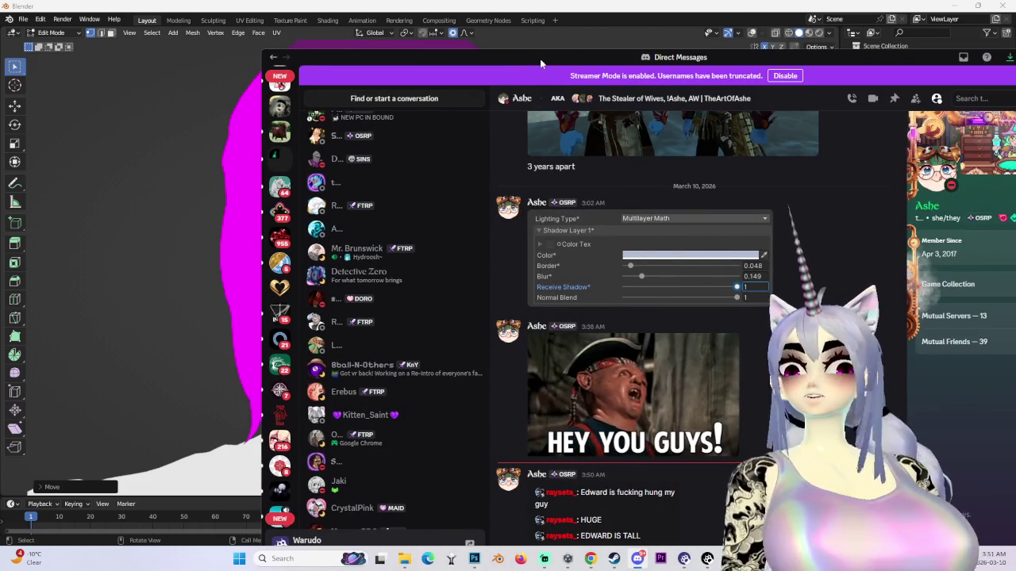
left_click(637, 559)
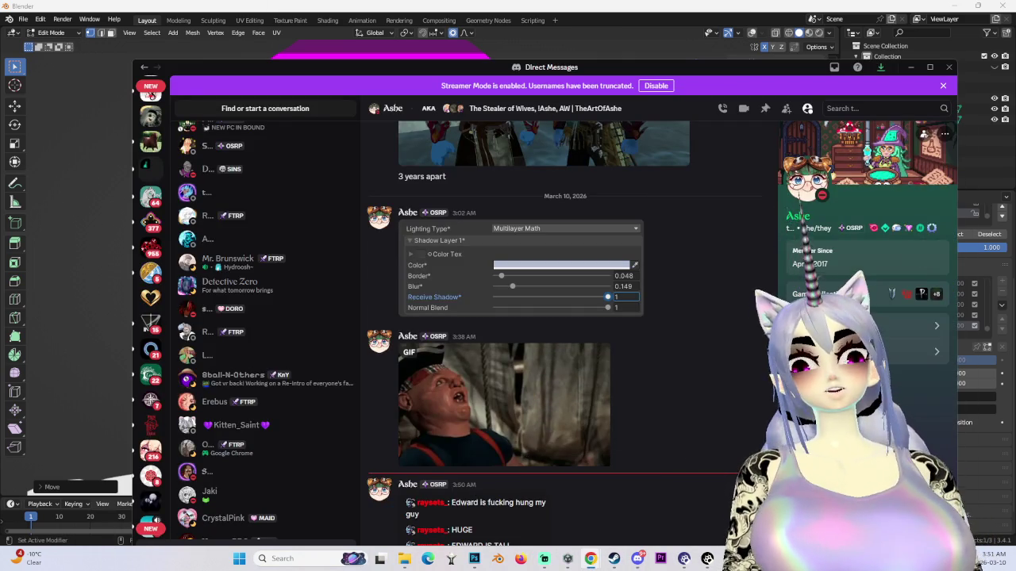
left_click_drag(479, 70, 511, 31)
scroll(189, 376, "down", 5)
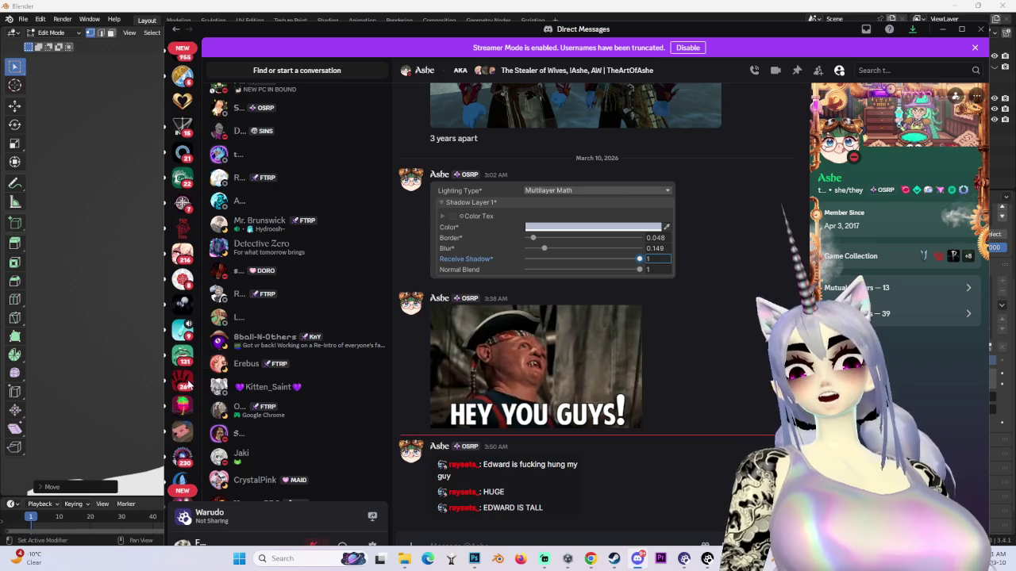
scroll(188, 380, "up", 10)
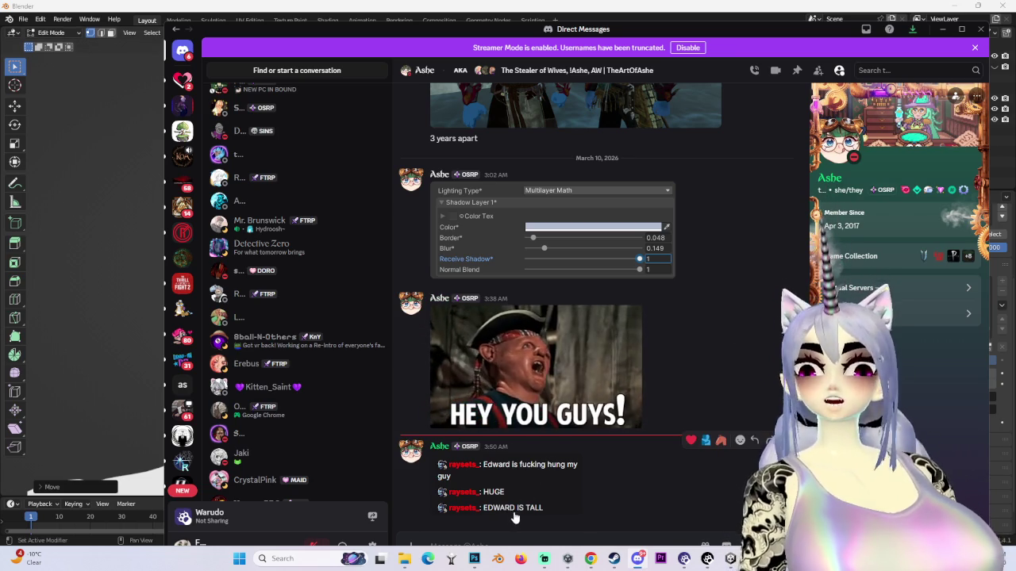
left_click(559, 470)
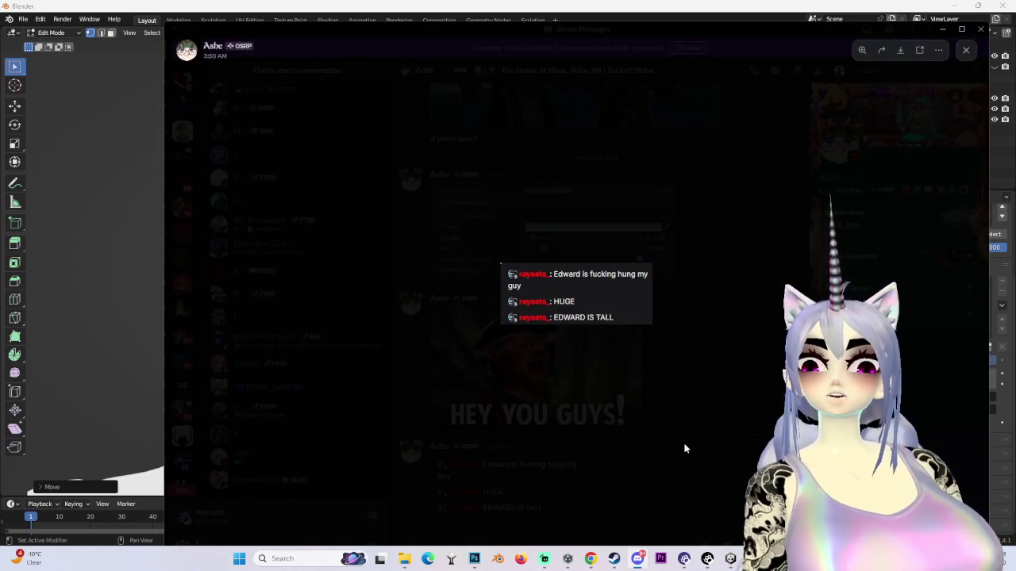
left_click(682, 443)
key("alt+Tab")
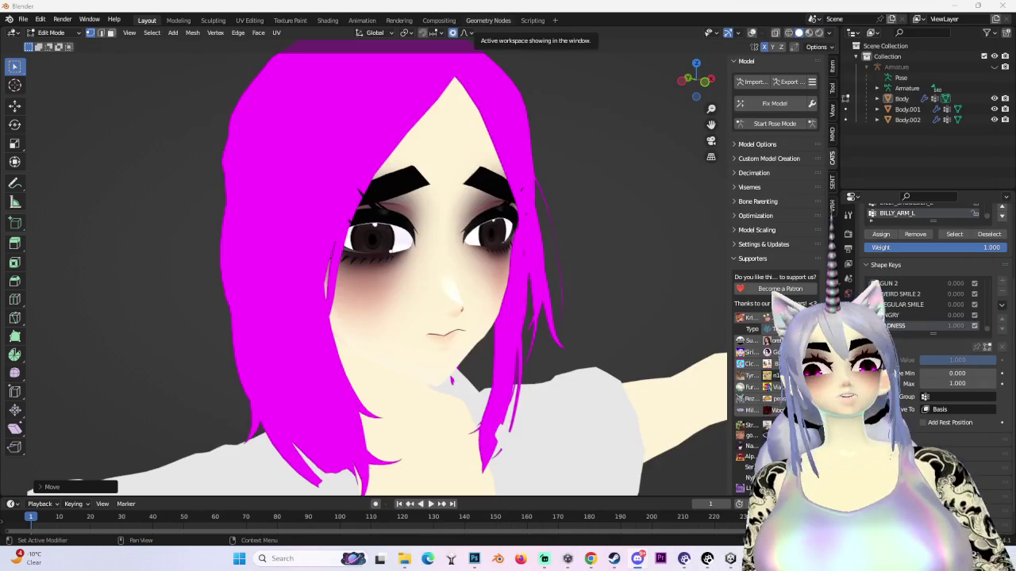
- Snap to the front view, show the wireframe again, and keep Smooth proportional falloff
mouse_move(677, 245)
left_mouse_down()
mouse_move(437, 212)
mouse_move(492, 231)
mouse_move(531, 269)
mouse_move(571, 238)
left_mouse_up()
left_click(690, 81)
left_click(689, 82)
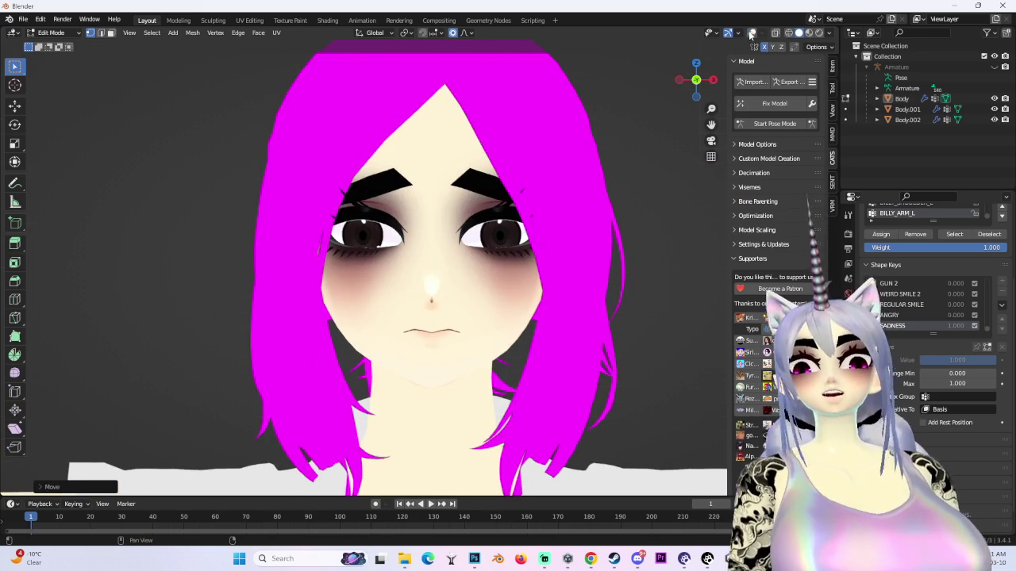
key("shift+alt+z")
left_click(468, 33)
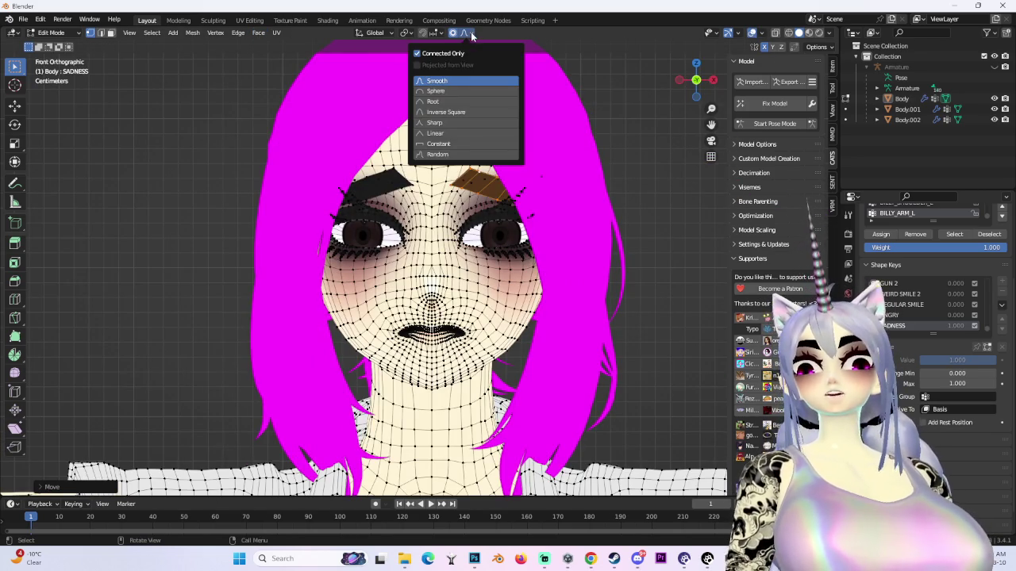
left_click(428, 331)
- Lower the lips along Z with smooth proportional falloff and an enlarged influence radius
key("g")
key("z")
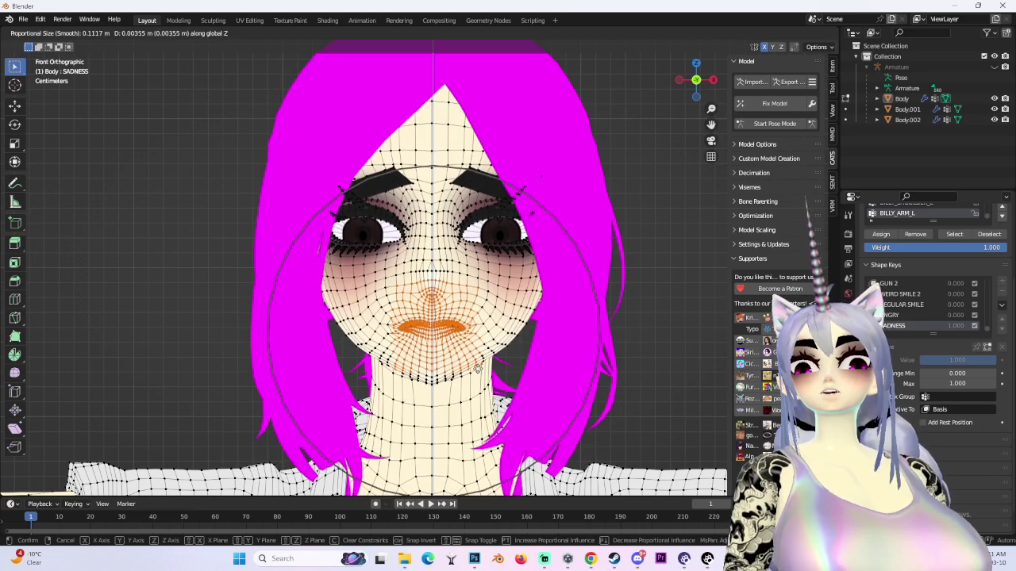
key("z")
key("z")
scroll(456, 346, "up", 2)
key("z")
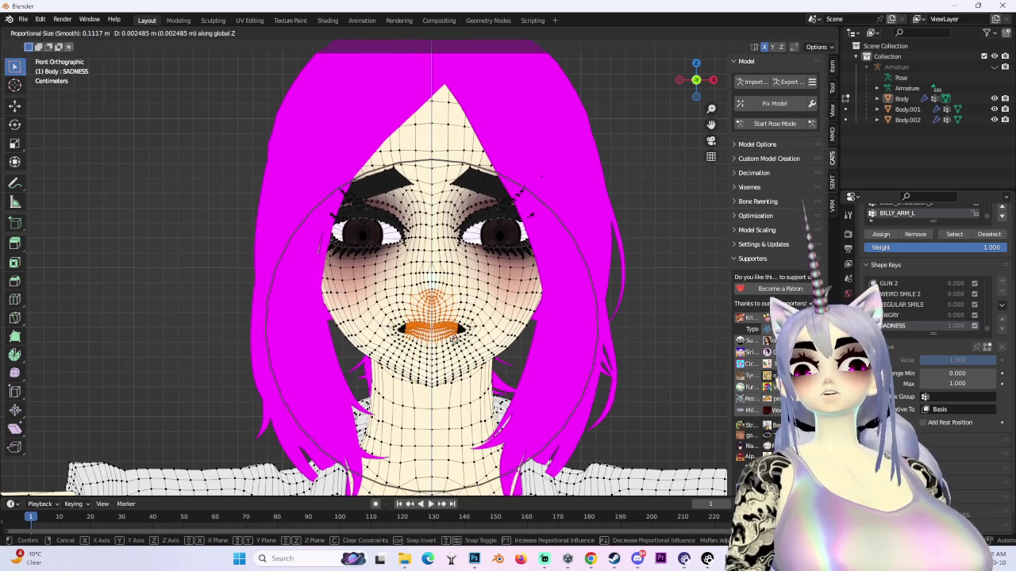
scroll(458, 337, "up", 2)
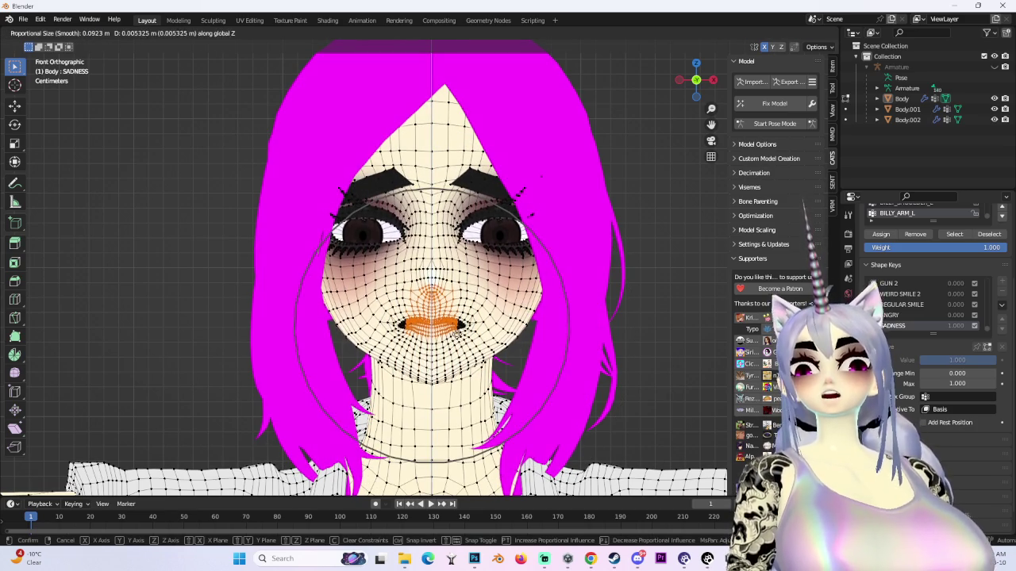
left_click(458, 337)
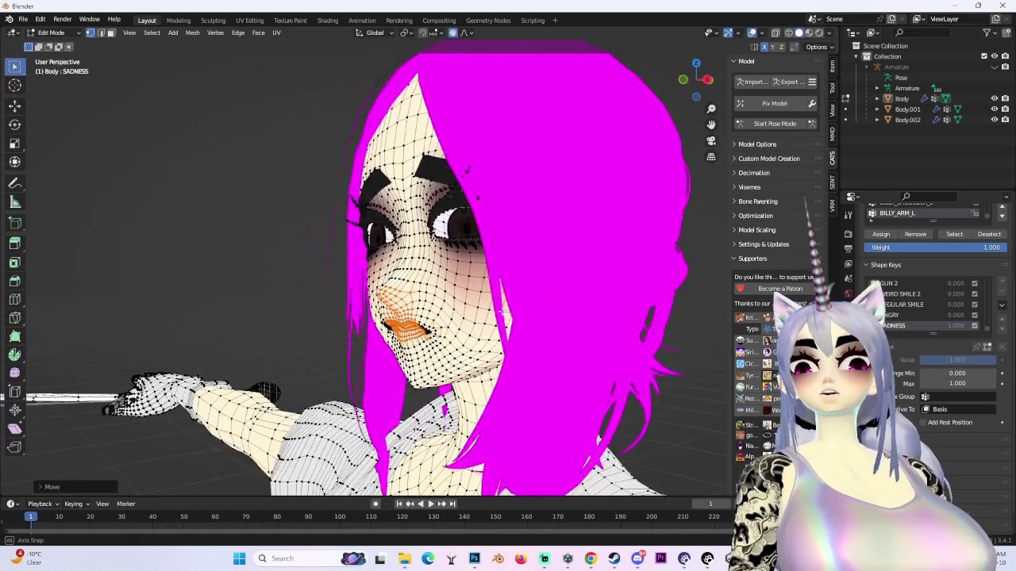
- Make further soft adjustments to the mouth, then hide the wireframe to preview the frown
key("g")
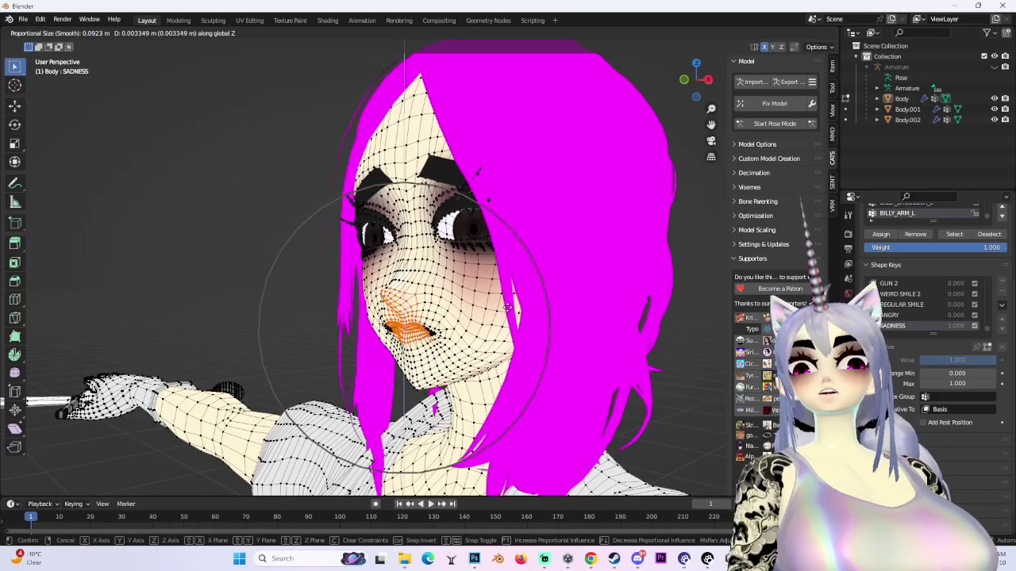
key("Return")
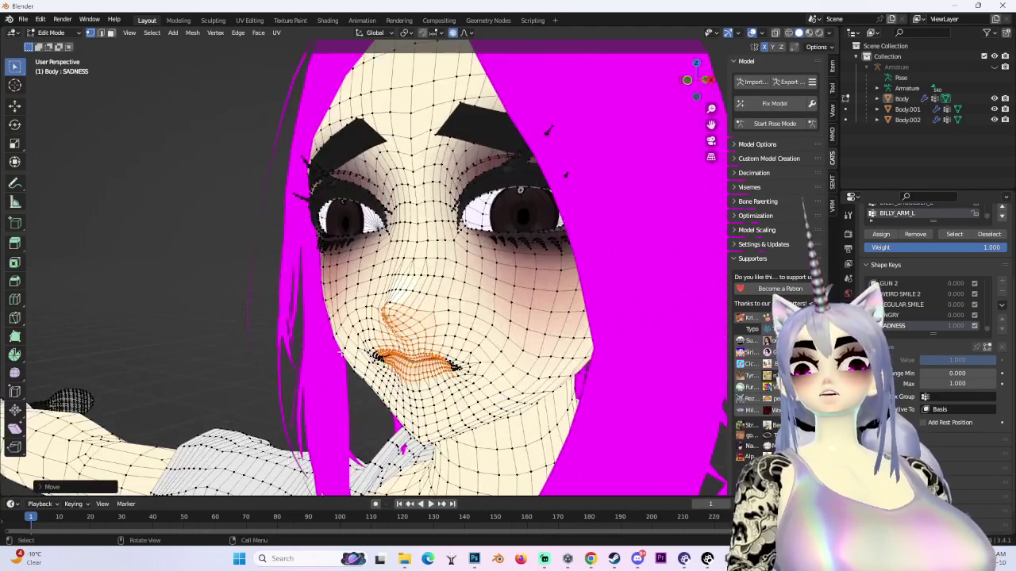
scroll(356, 269, "up", 2)
key("g")
key("Return")
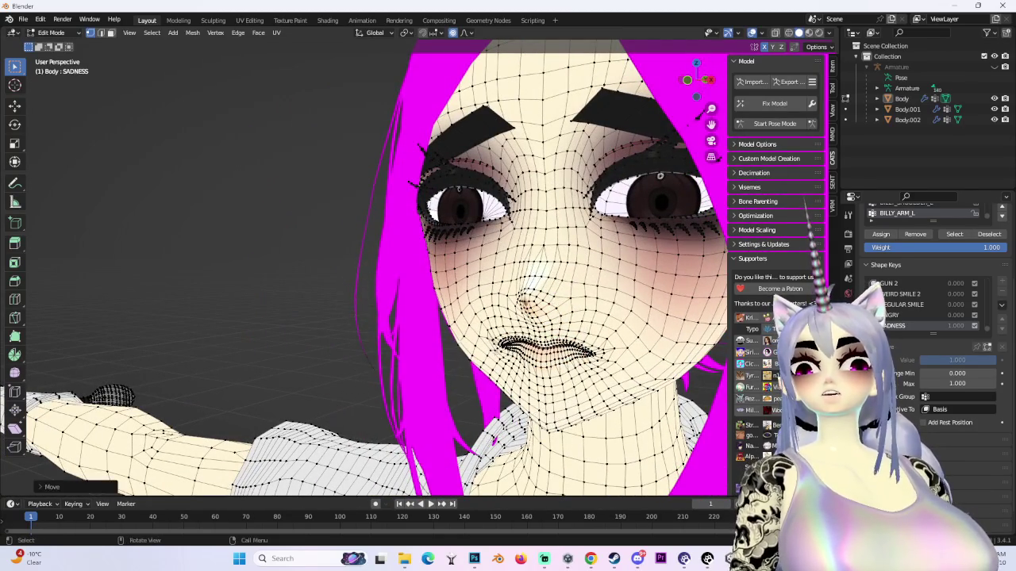
left_click(752, 32)
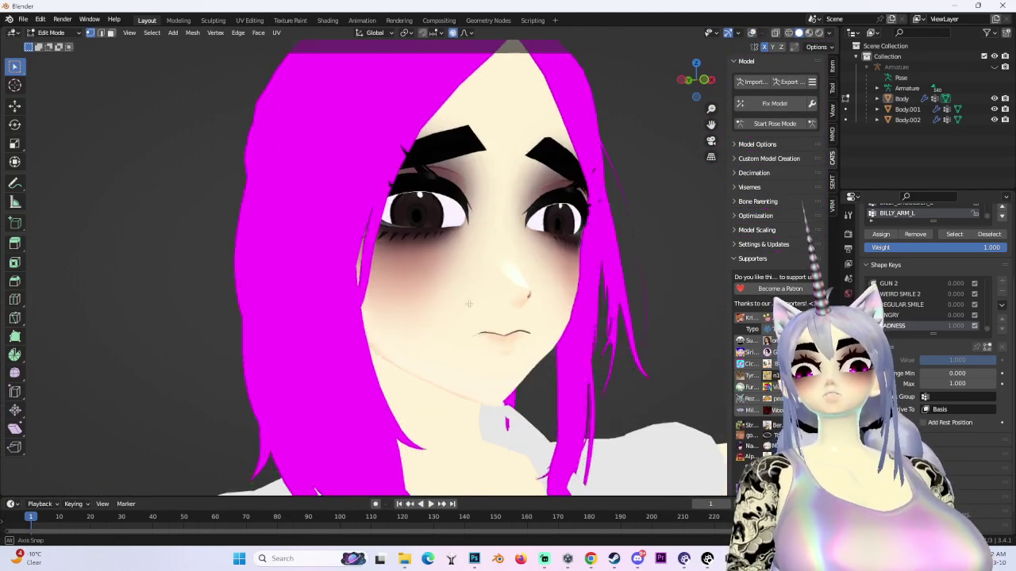
mouse_move(403, 288)
left_mouse_down()
mouse_move(804, 291)
mouse_move(538, 232)
left_mouse_up()
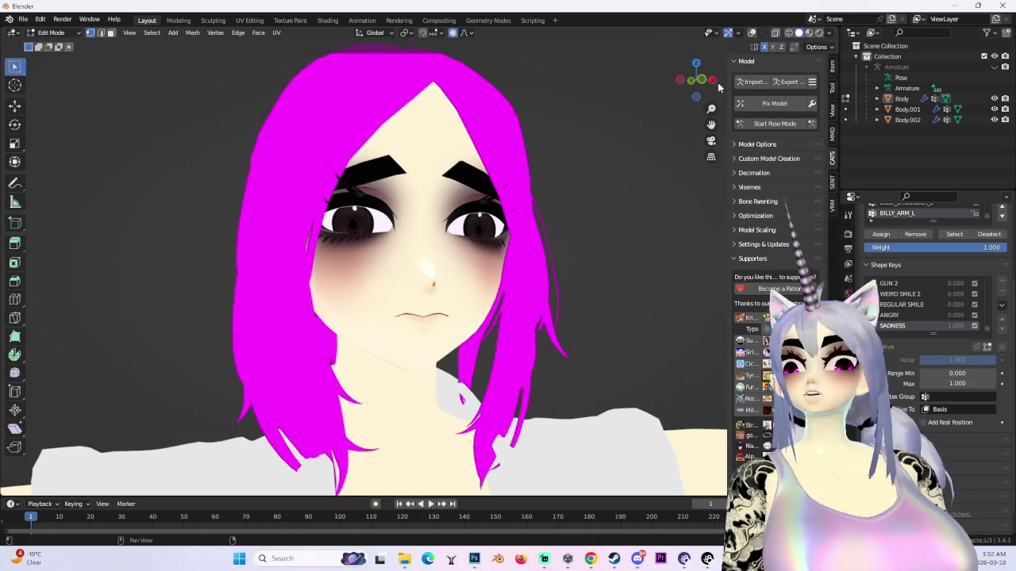
scroll(626, 177, "up", 1)
left_click(28, 32)
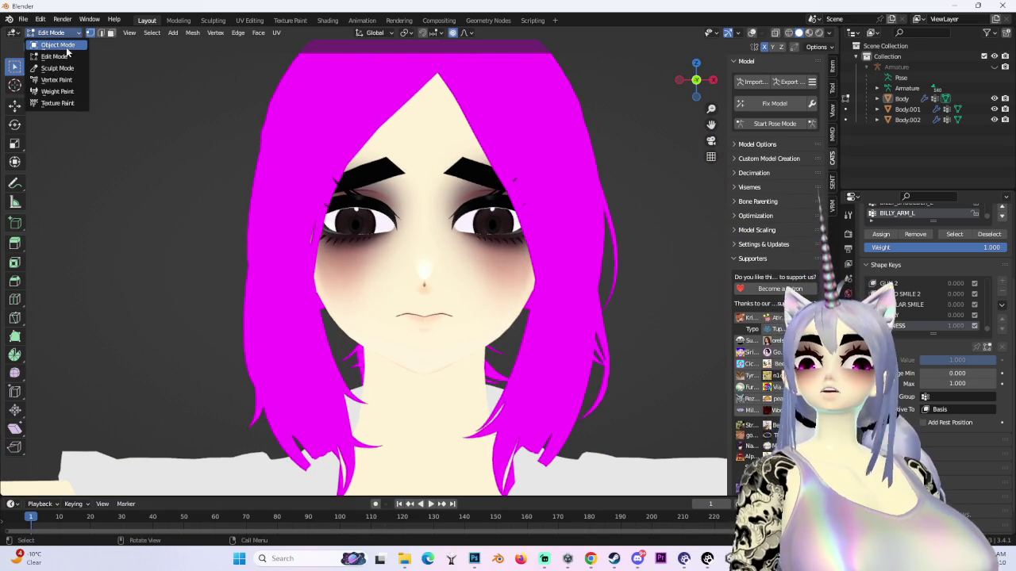
- Switch the Body to Object Mode to preview SADNESS at 1.000
left_click(48, 26)
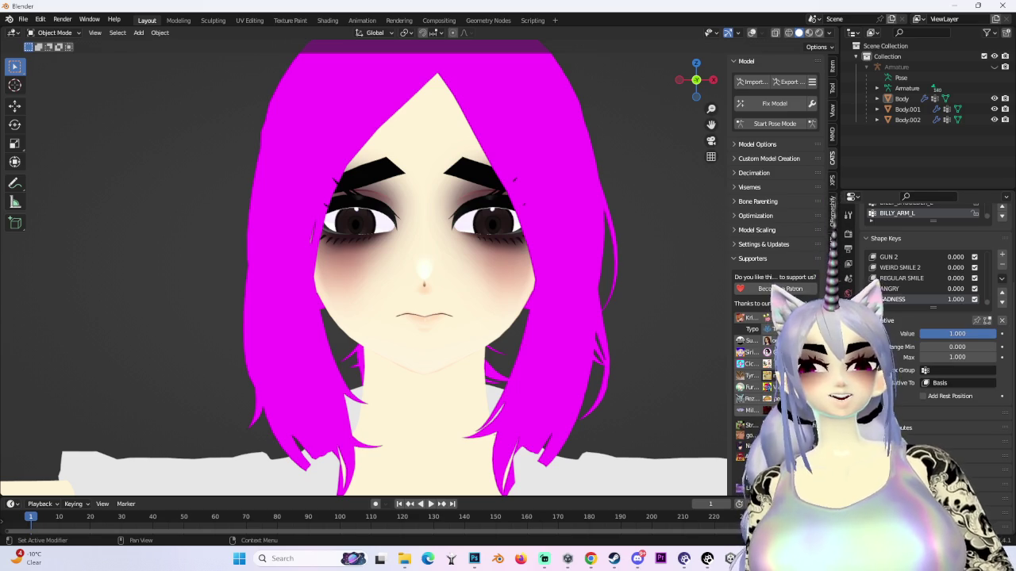
mouse_move(591, 564)
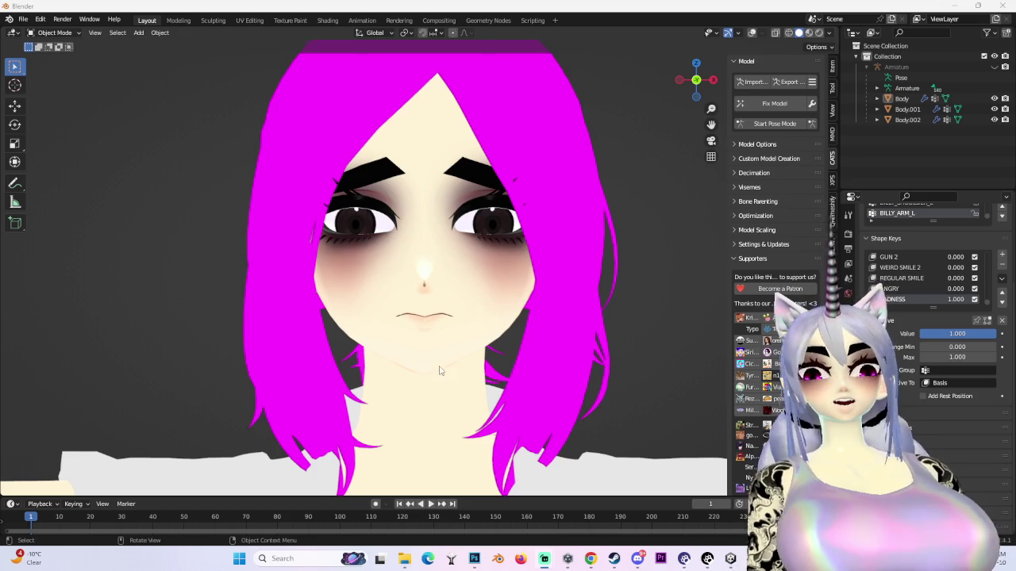
- Turn the viewport overlays back on and enable the Wireframe overlay on the face
scroll(441, 371, "up", 4)
scroll(463, 363, "down", 2)
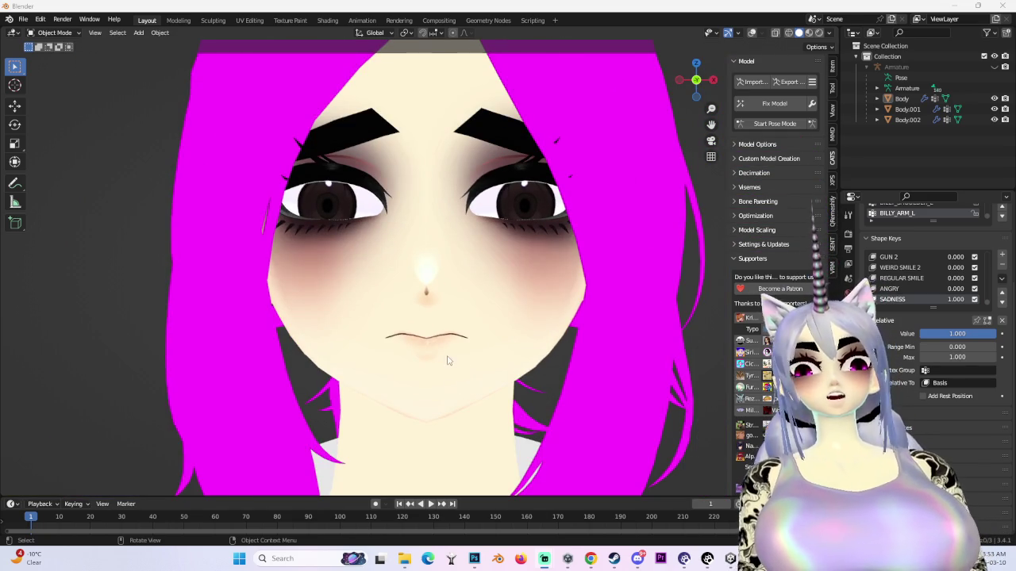
left_click(751, 34)
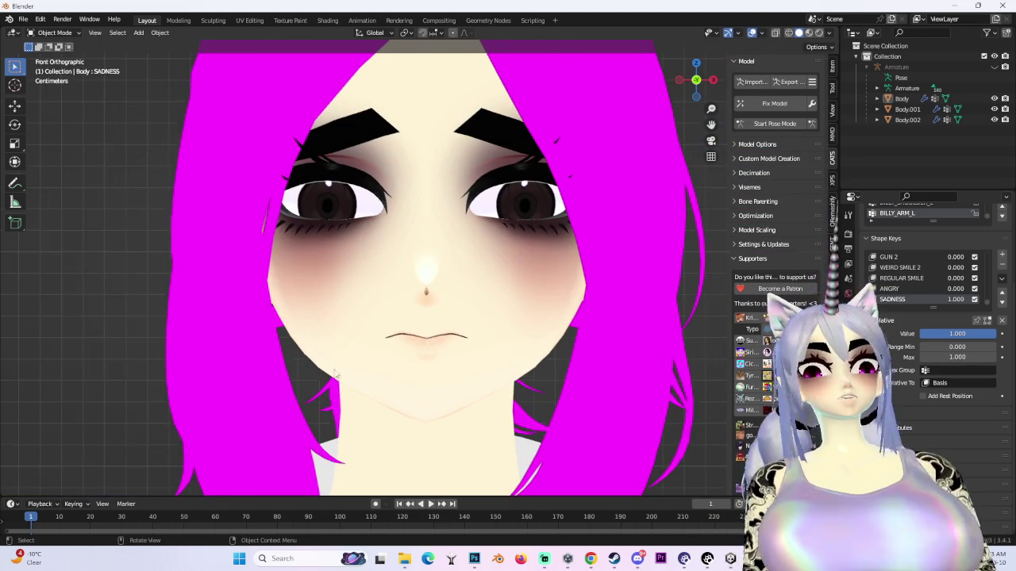
scroll(482, 303, "up", 3)
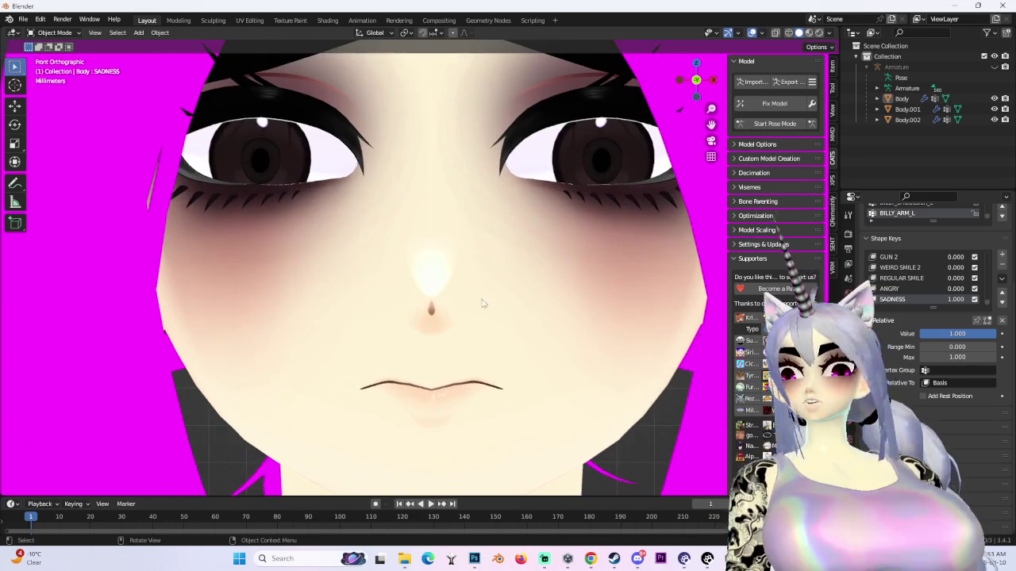
left_click(743, 32)
left_click(761, 32)
left_click(762, 32)
left_click(751, 33)
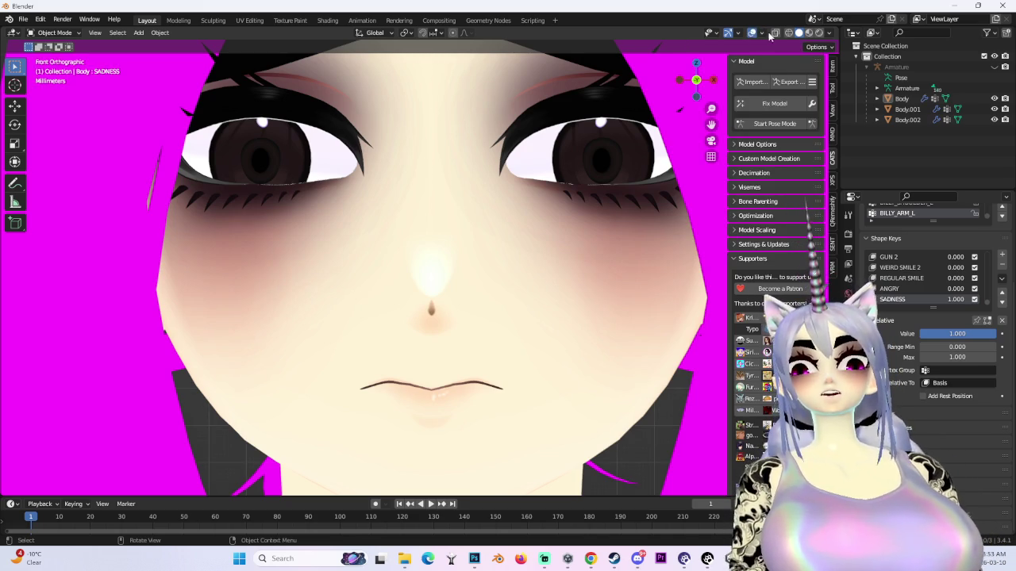
left_click(760, 34)
left_click(697, 212)
key("n")
scroll(453, 339, "up", 3)
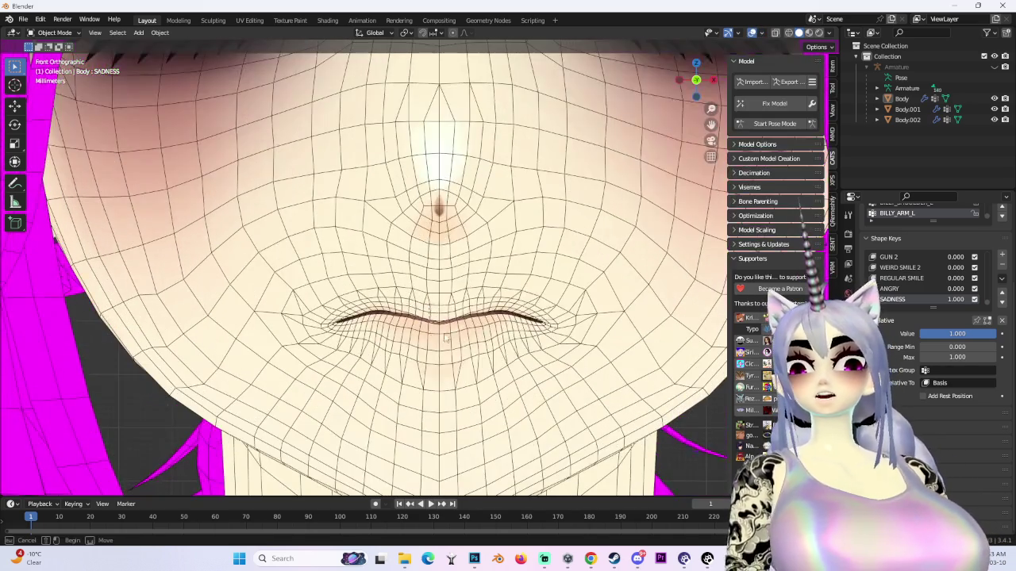
- Switch the Body to Edit Mode and begin a vertical proportional move of the lips
left_click(76, 35)
left_click(54, 56)
key("g")
key("z")
scroll(448, 320, "up", 4)
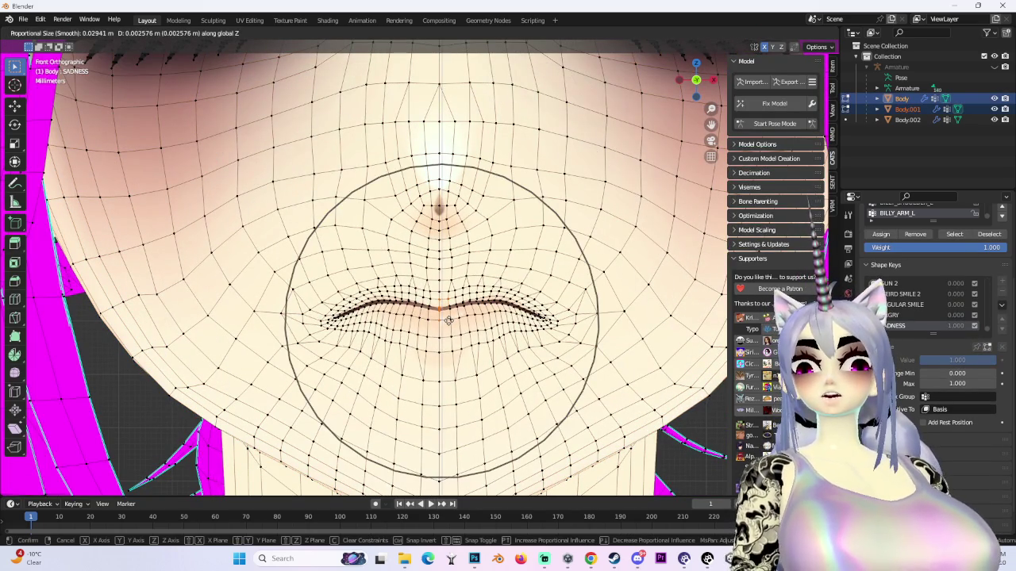
- Lower the lip corners in two vertical Z moves with proportional falloff
scroll(448, 320, "up", 2)
left_click(448, 319)
scroll(448, 320, "down", 5)
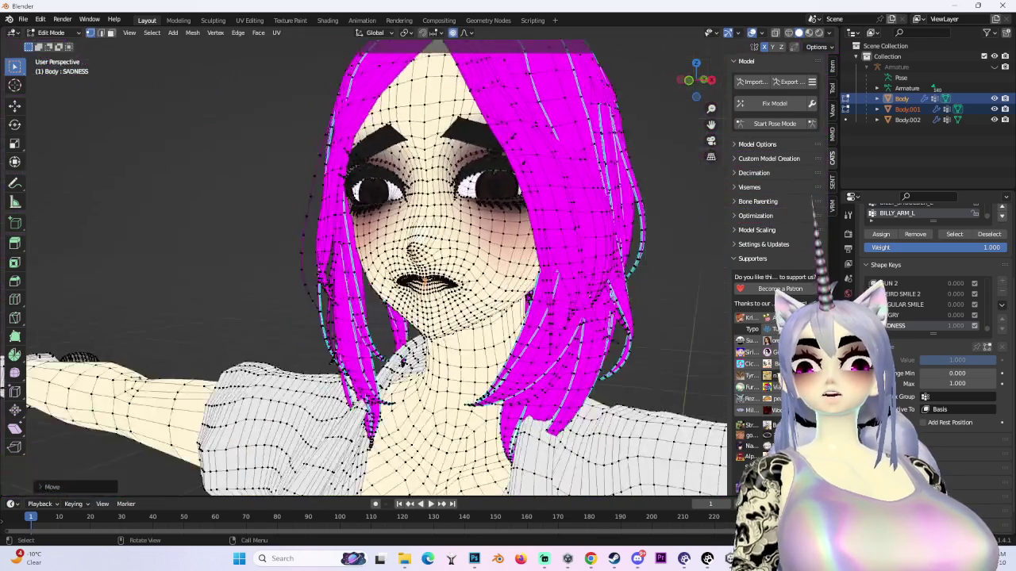
scroll(517, 283, "up", 4)
key("g")
key("z")
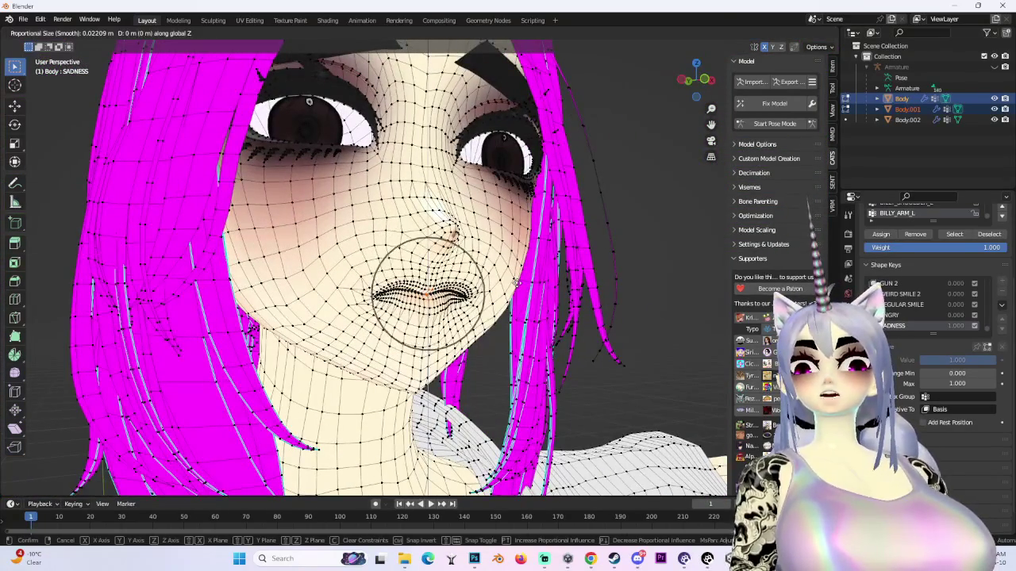
left_click(516, 283)
scroll(516, 284, "down", 3)
scroll(420, 290, "up", 3)
- Push the mouth vertices along global Y and make another soft mouth adjustment
key("g")
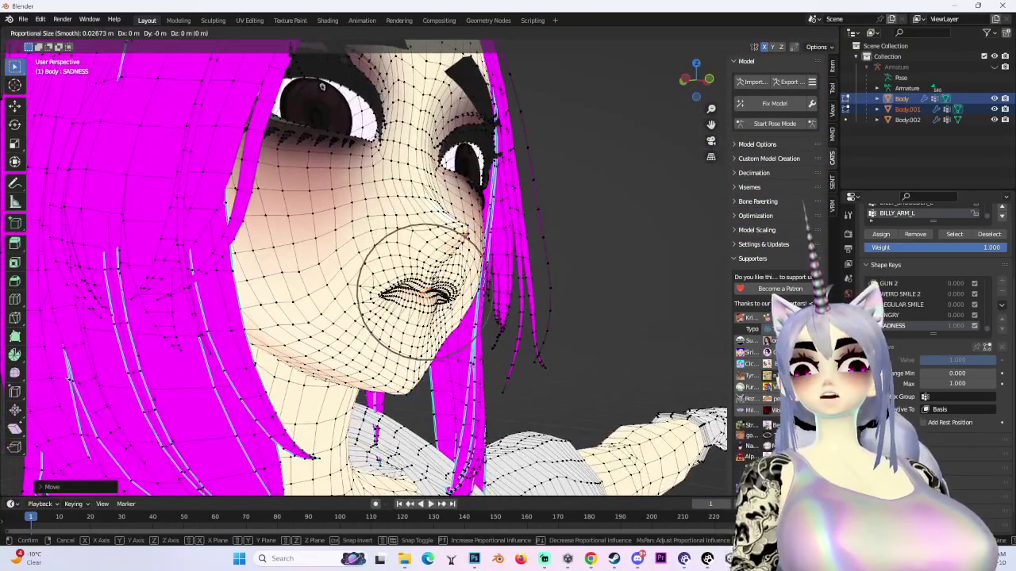
key("y")
scroll(321, 86, "down", 3)
left_click(321, 86)
scroll(321, 86, "up", 2)
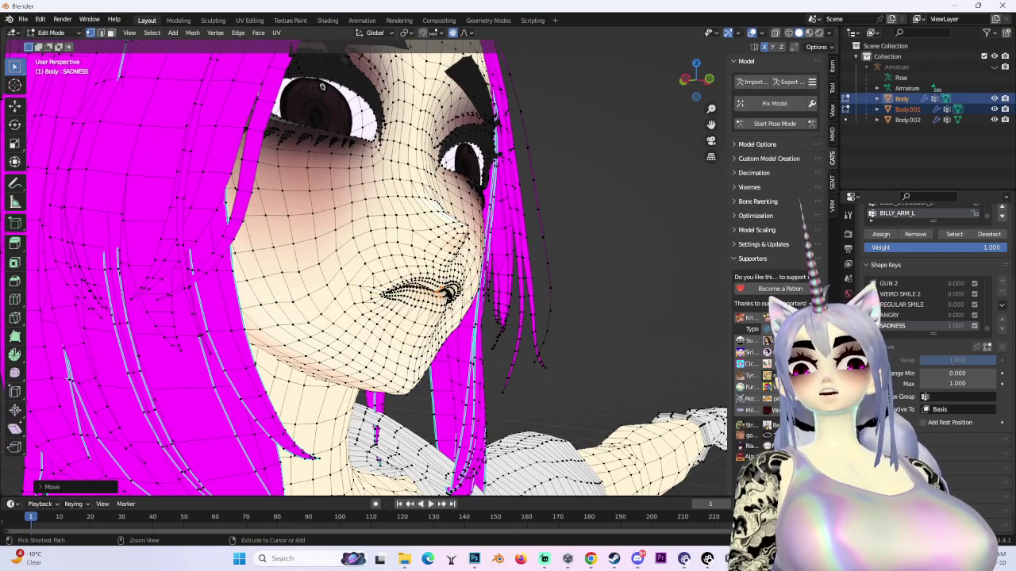
key("g")
left_click(511, 301)
scroll(511, 301, "right", 5)
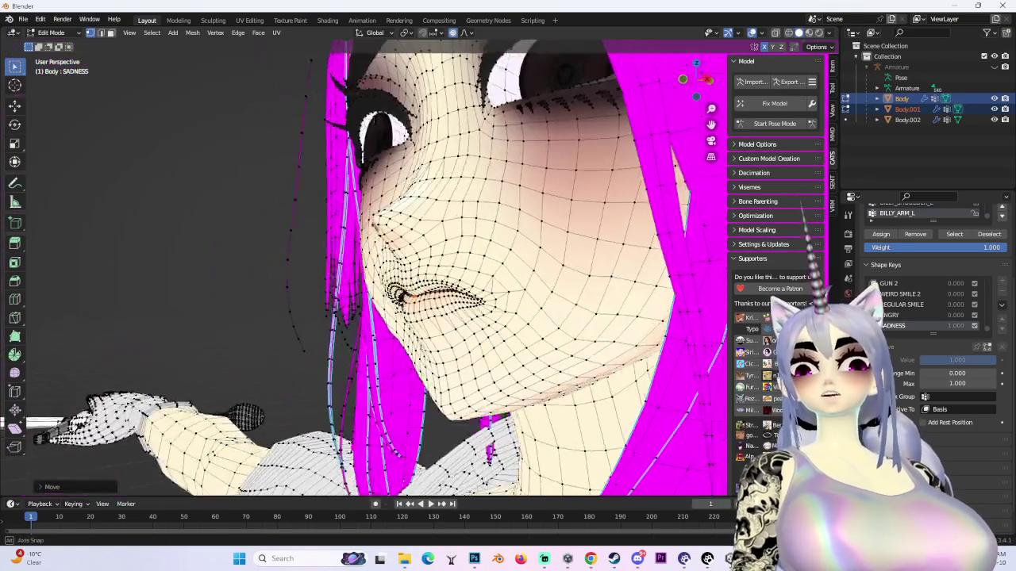
scroll(313, 97, "left", 6)
scroll(314, 96, "right", 5)
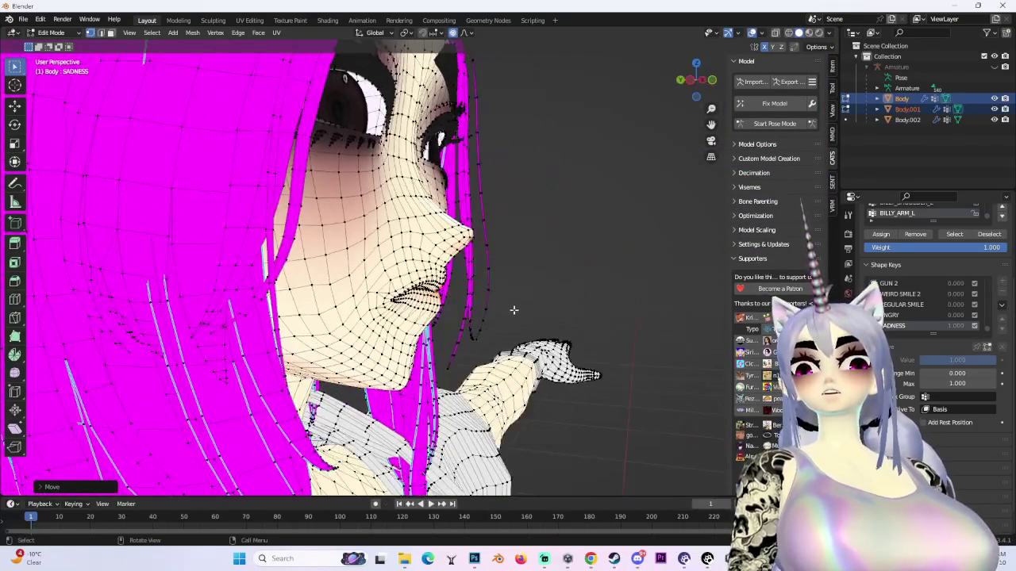
scroll(545, 88, "left", 3)
scroll(651, 150, "down", 3)
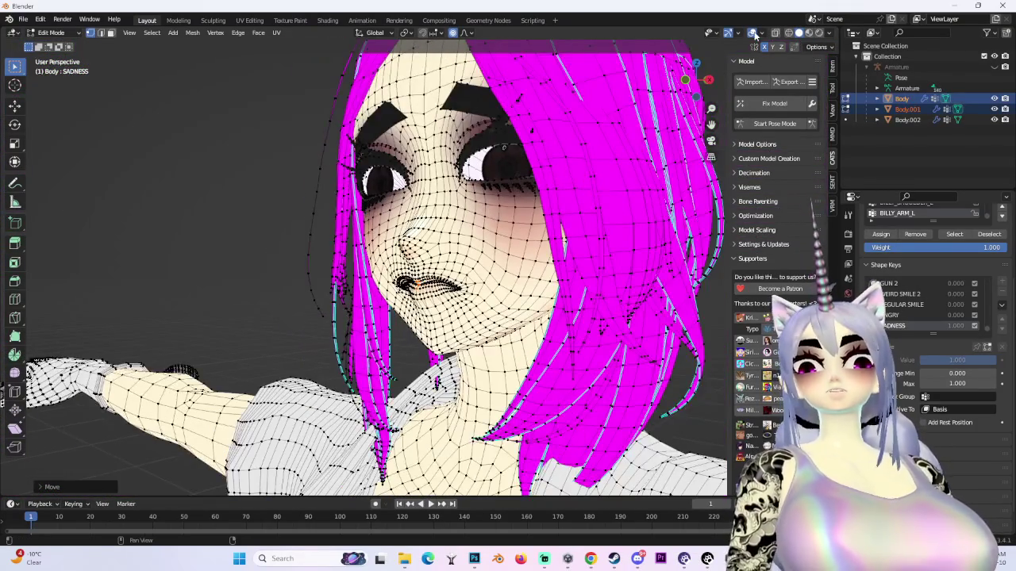
- Hide the wireframe and softly lower the area around the left eye
left_click(752, 33)
scroll(510, 194, "up", 3)
scroll(510, 193, "right", 4)
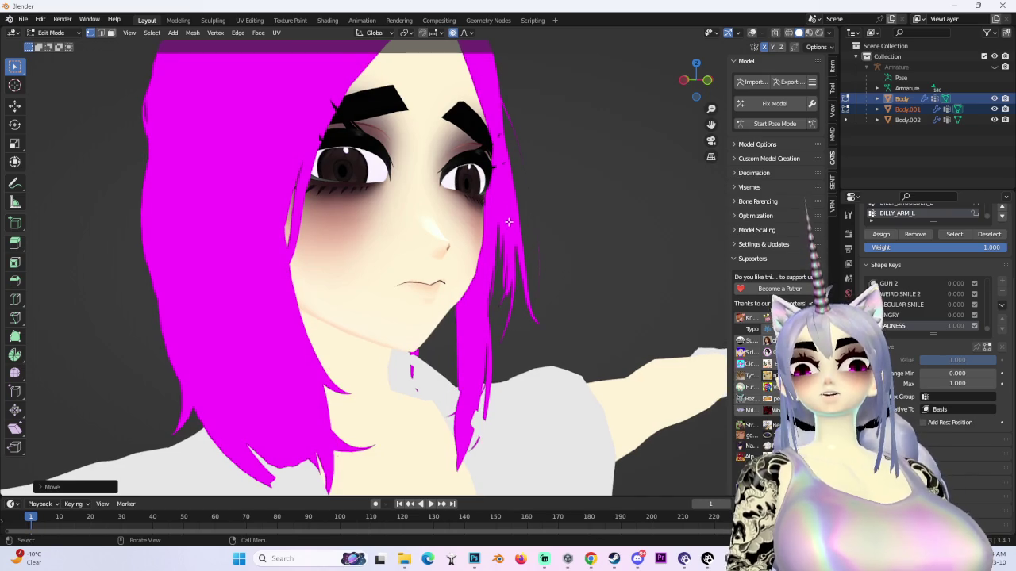
scroll(510, 226, "up", 5)
key("g")
scroll(319, 168, "down", 8)
left_click(343, 524)
scroll(419, 370, "down", 5)
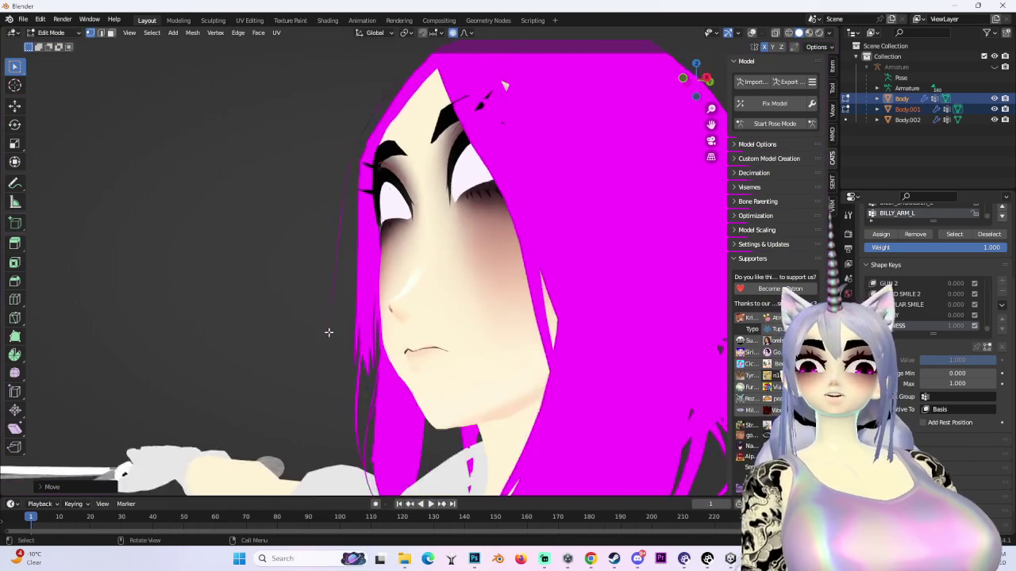
- Shift the selected face and eye vertices with smooth-falloff proportional moves
key("g")
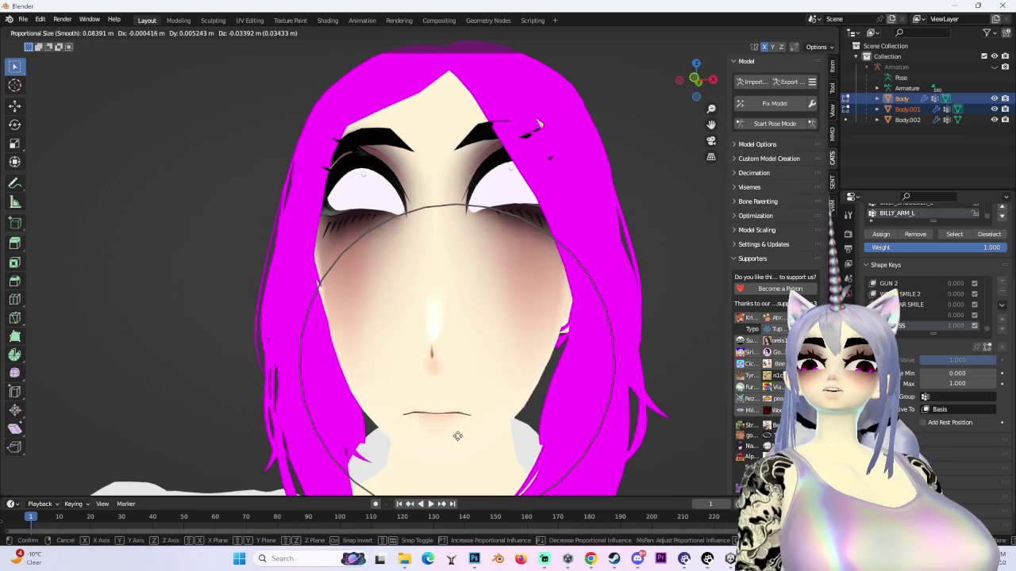
left_click(455, 431)
scroll(476, 429, "down", 4)
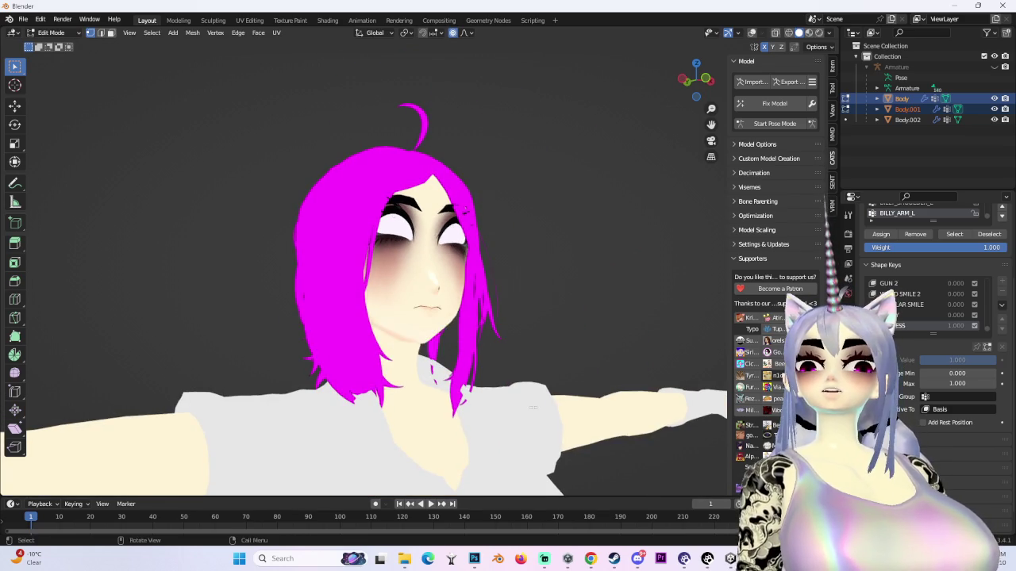
scroll(356, 216, "up", 4)
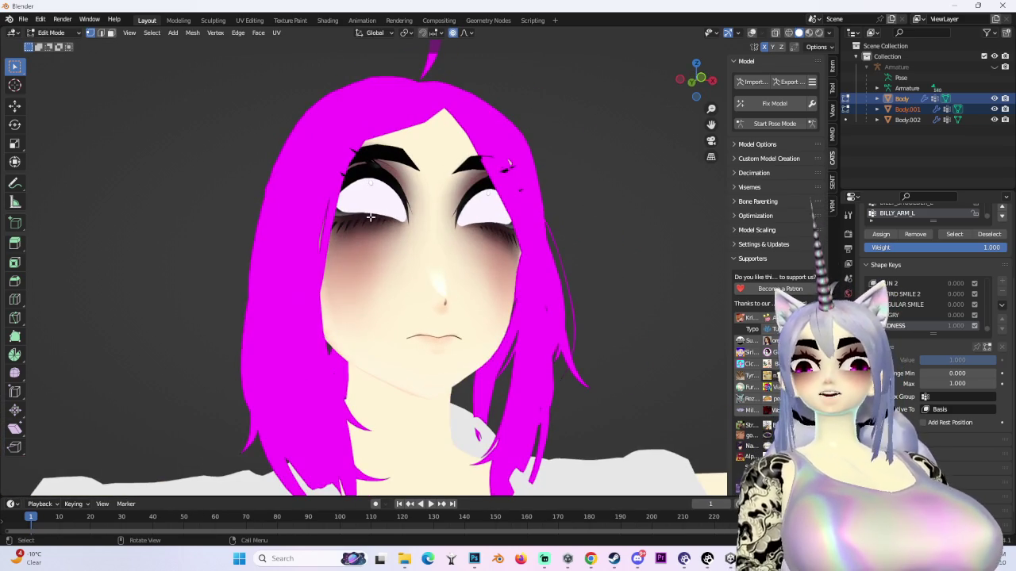
key("g")
left_click(549, 285)
mouse_move(548, 286)
left_mouse_down()
mouse_move(569, 288)
mouse_move(548, 325)
mouse_move(516, 301)
left_mouse_up()
scroll(444, 262, "up", 2)
- Redo the eye-area move after a cancelled attempt, checking it from the side and below
key("g")
right_click(407, 232)
mouse_move(407, 232)
left_mouse_down()
mouse_move(476, 238)
mouse_move(445, 238)
left_mouse_up()
key("g")
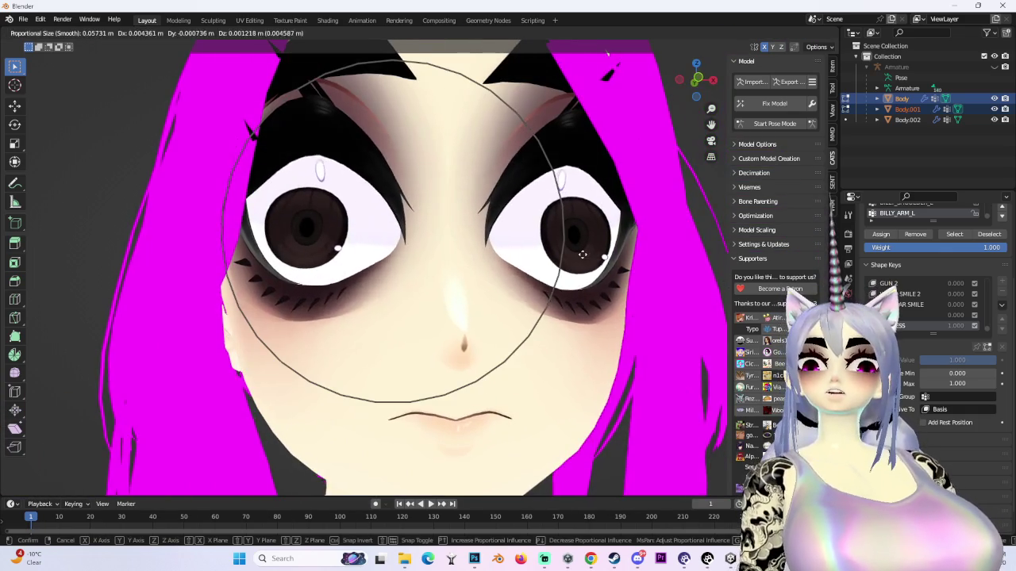
left_click(582, 254)
scroll(582, 254, "down", 3)
mouse_move(583, 254)
left_mouse_down()
mouse_move(605, 255)
mouse_move(584, 350)
mouse_move(556, 333)
mouse_move(600, 317)
mouse_move(572, 278)
left_mouse_up()
scroll(600, 317, "up", 3)
- Adjust the flesh around the eye and the brow vertices above the left eye
key("g")
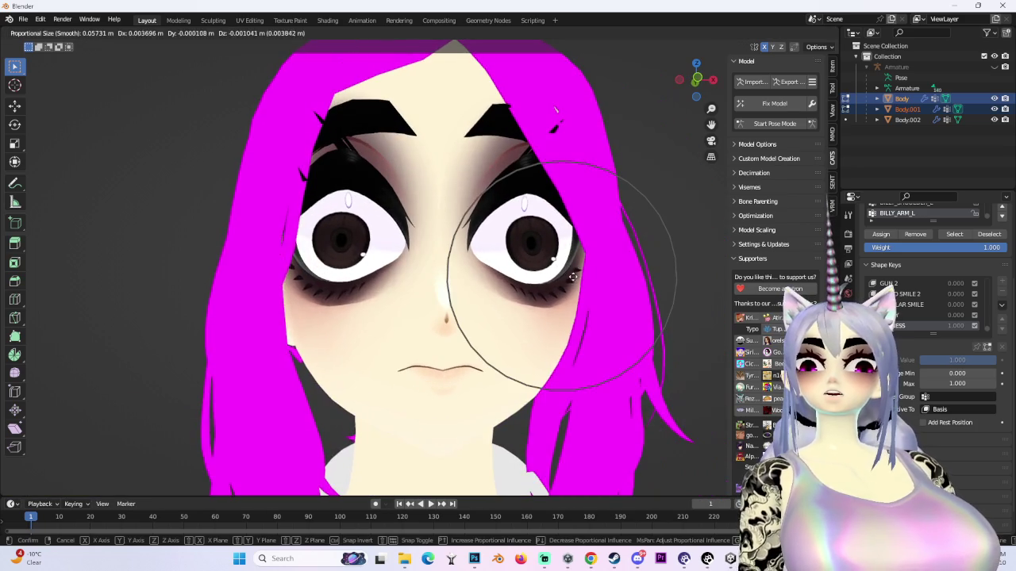
left_click(488, 231)
key("g")
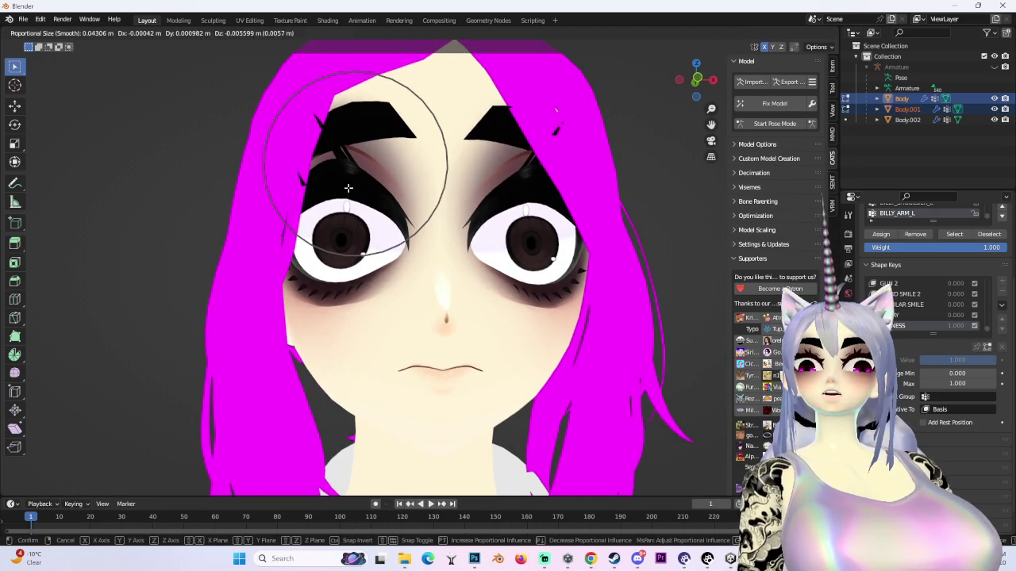
left_click(346, 175)
- Make one more proportional face adjustment and check it in the front view
scroll(347, 176, "down", 3)
mouse_move(347, 175)
left_mouse_down()
mouse_move(438, 266)
mouse_move(340, 290)
mouse_move(499, 275)
left_mouse_up()
key("g")
left_click(347, 321)
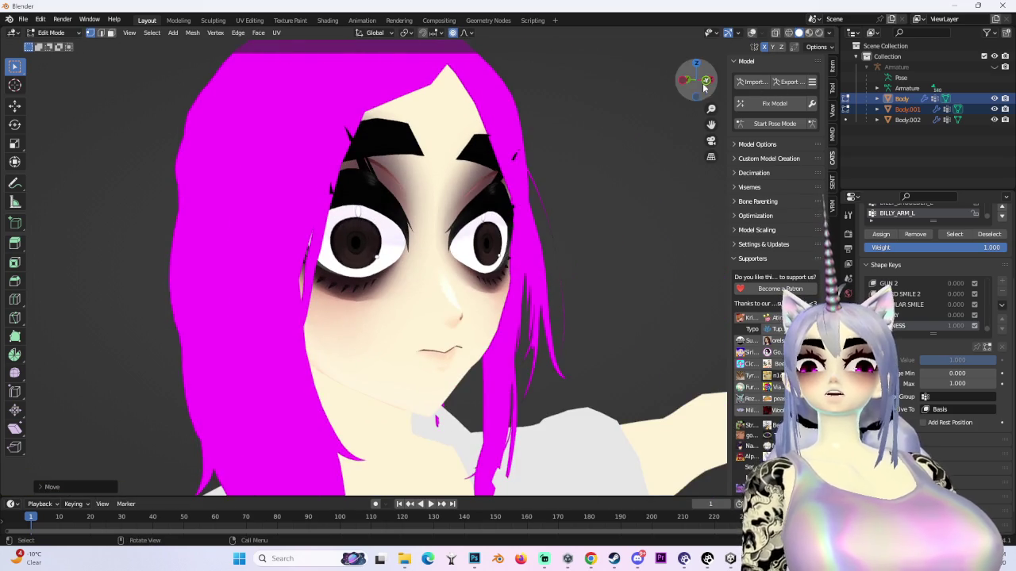
left_click(706, 80)
left_click_drag(521, 146, 537, 52)
- Move the cheek and eye-area vertices along the X axis with proportional falloff
scroll(536, 53, "up", 3)
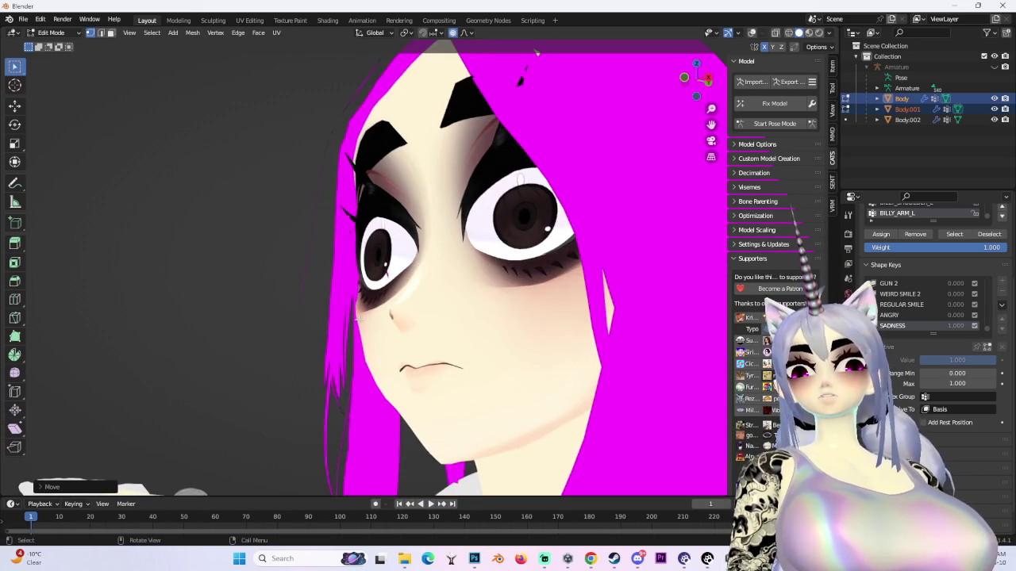
key("g")
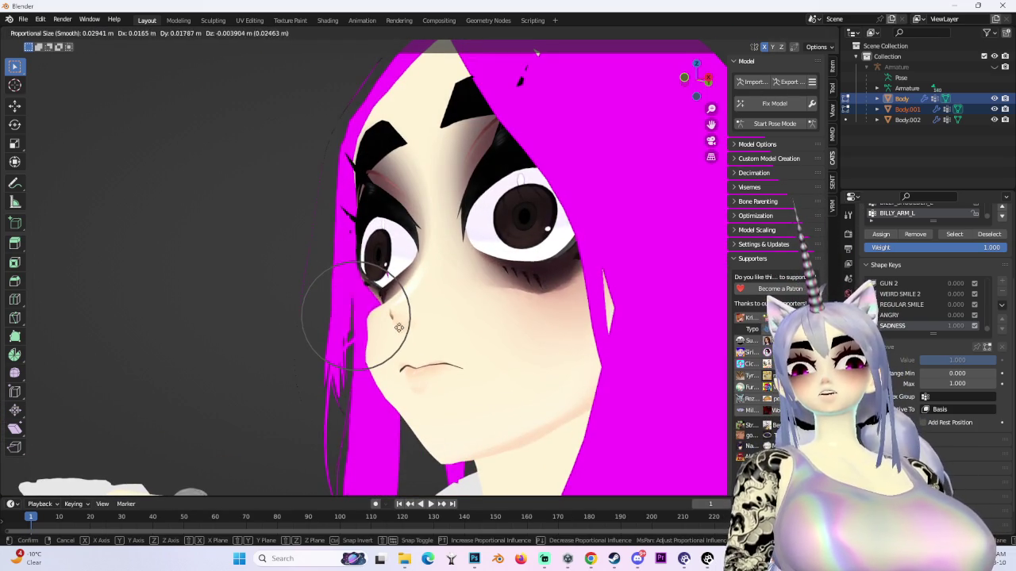
key("x")
key("Return")
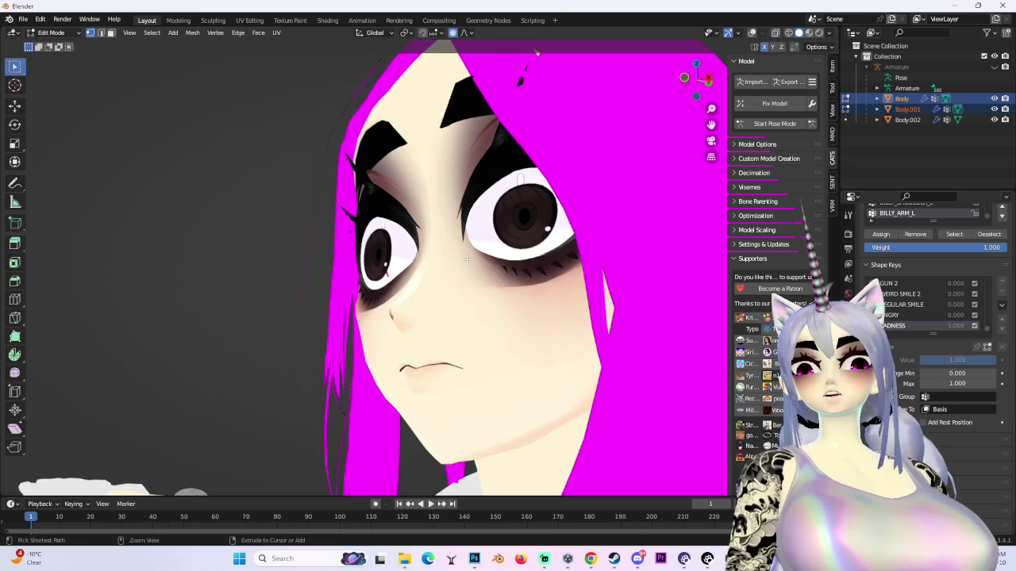
left_click_drag(536, 53, 571, 99)
- Push the vertices near the eye in depth with two Y-constrained proportional moves
key("g")
key("y")
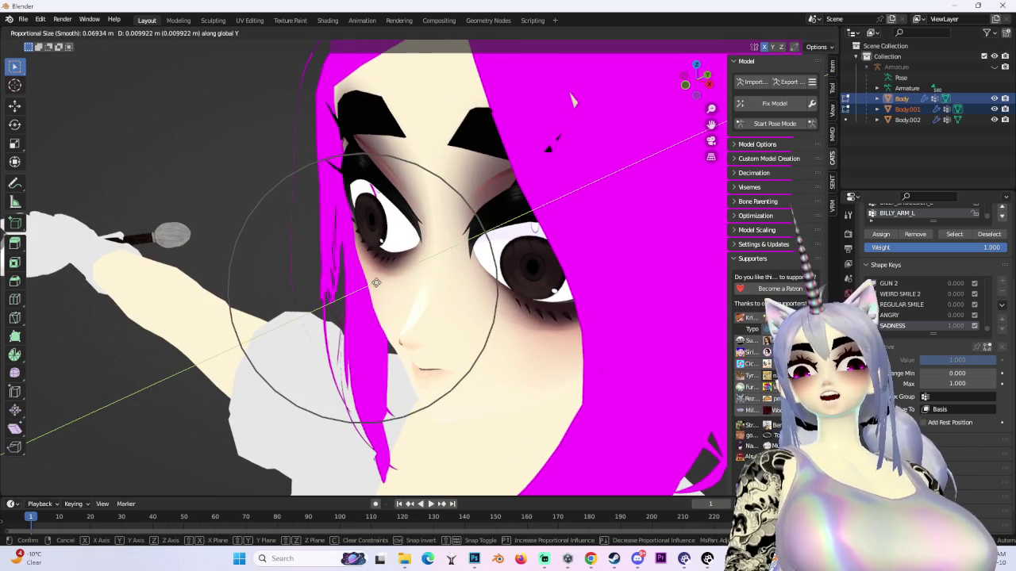
left_click(571, 99)
left_click_drag(574, 97, 412, 241)
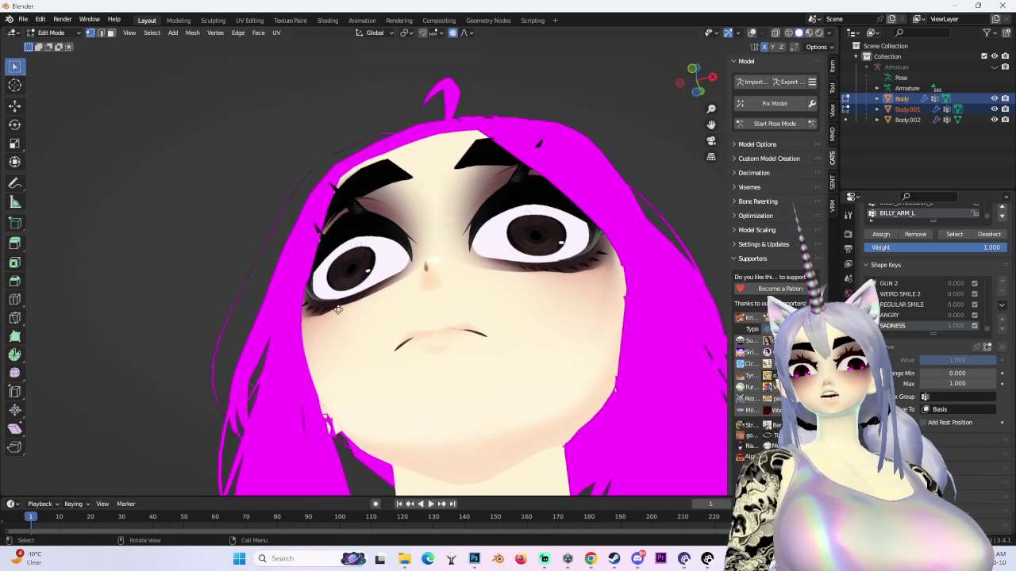
key("g")
key("y")
mouse_move(346, 320)
left_mouse_down()
mouse_move(527, 340)
mouse_move(445, 286)
mouse_move(492, 270)
mouse_move(429, 262)
mouse_move(448, 299)
mouse_move(393, 214)
mouse_move(379, 253)
left_mouse_up()
left_click(527, 340)
- Make a free move of the eye vertices, then check the head from a three-quarter angle
key("g")
left_click(433, 259)
left_click_drag(330, 286, 295, 286)
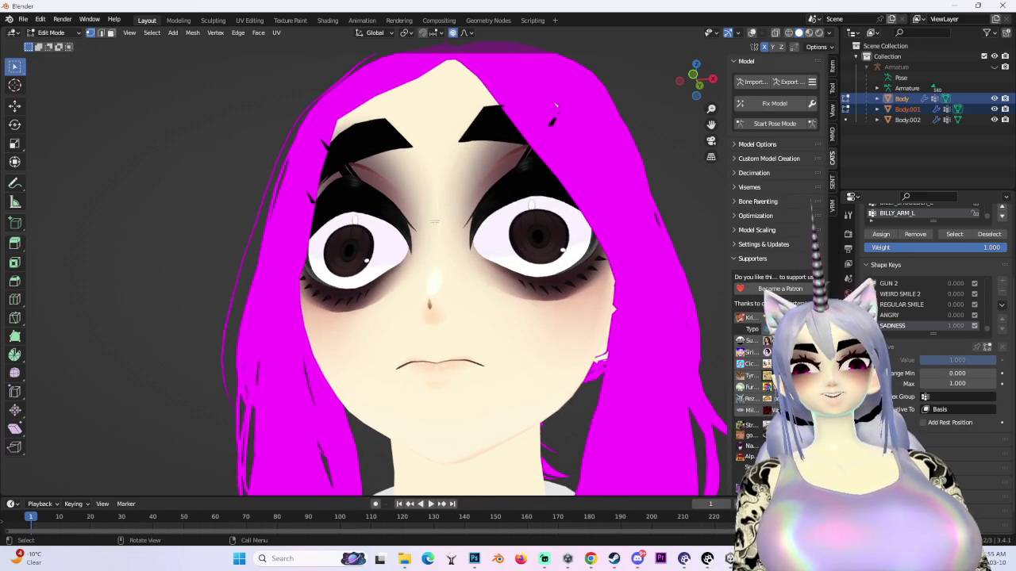
scroll(556, 106, "down", 4)
left_click_drag(556, 106, 517, 139)
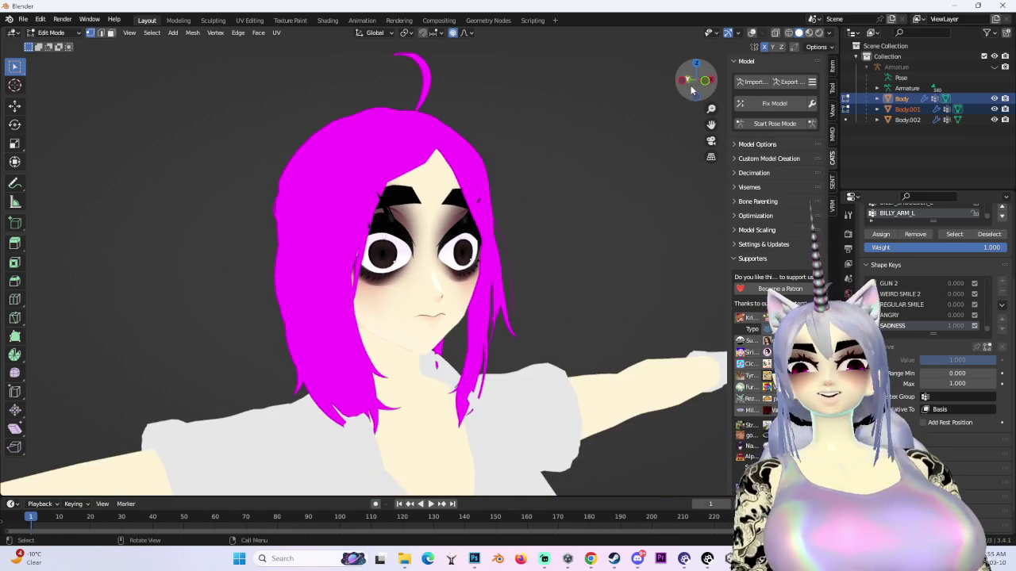
- From the front view, try moving the skin under the right eye, then undo it
left_click(692, 89)
scroll(566, 93, "up", 5)
key("g")
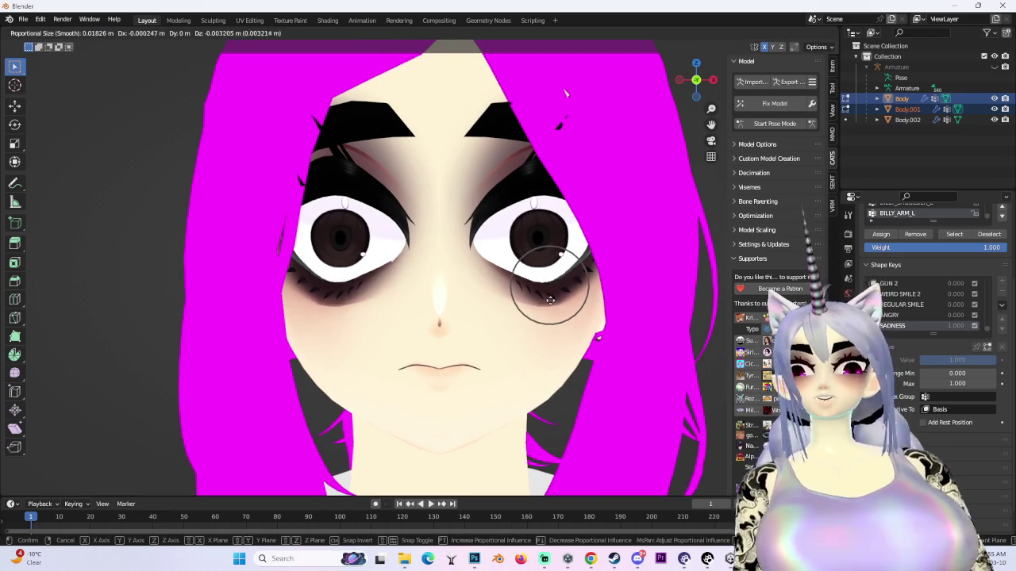
left_click(541, 301)
key("ctrl+z")
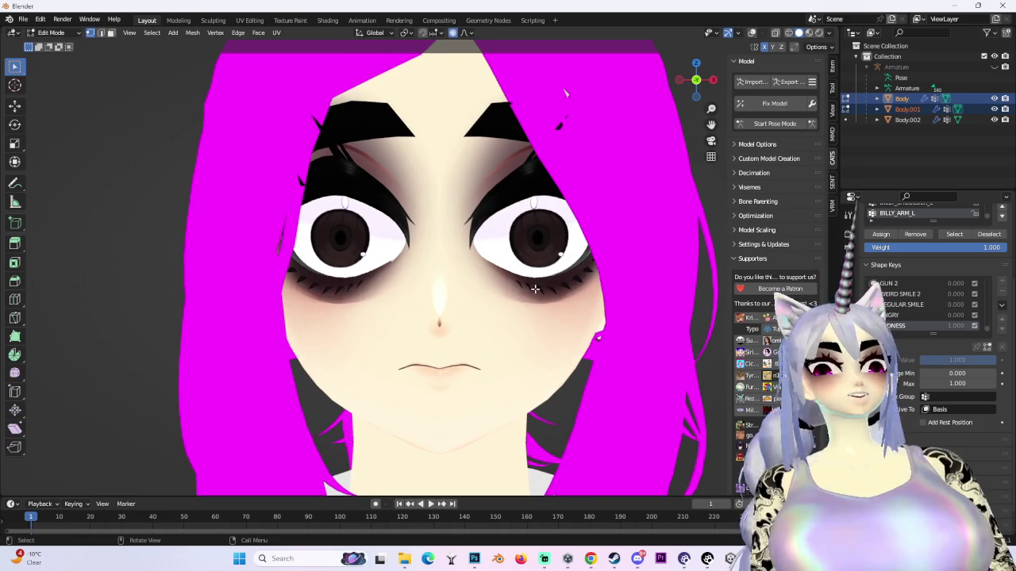
left_click_drag(350, 293, 347, 190)
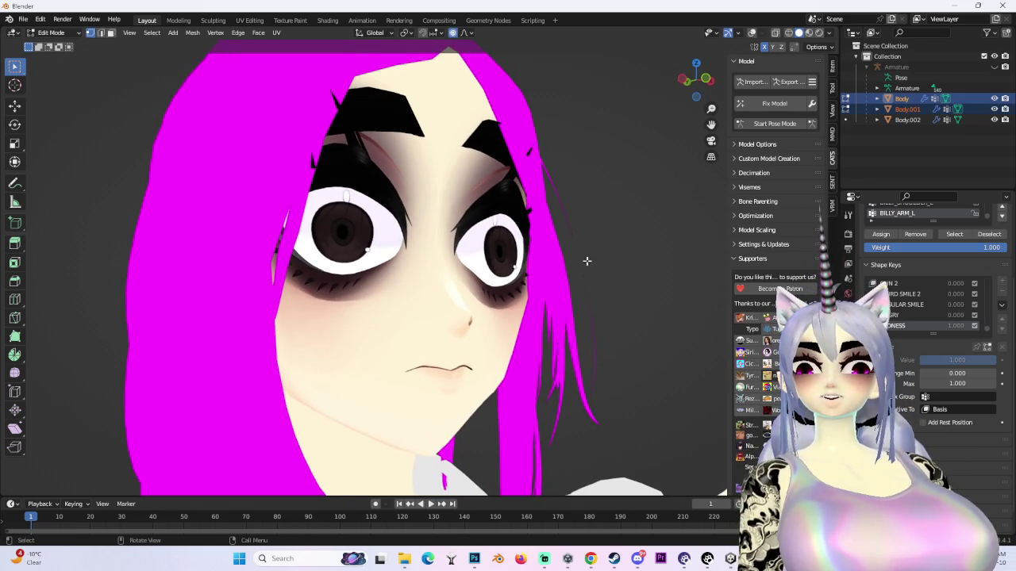
scroll(620, 260, "down", 3)
left_click_drag(620, 259, 413, 302)
scroll(369, 309, "up", 4)
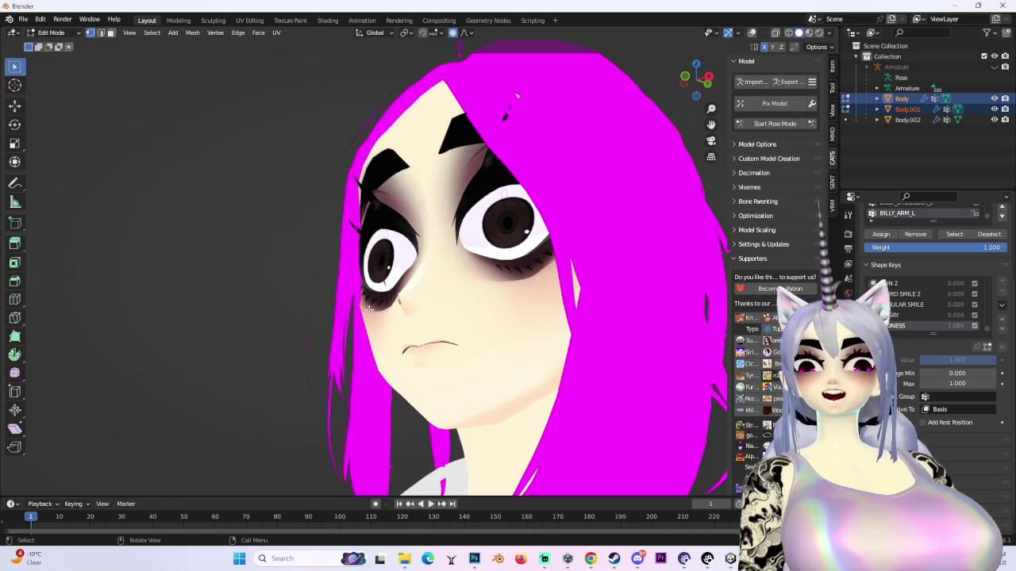
- Shift the area beside the eye along Y, then make another soft-falloff move
key("g")
key("y")
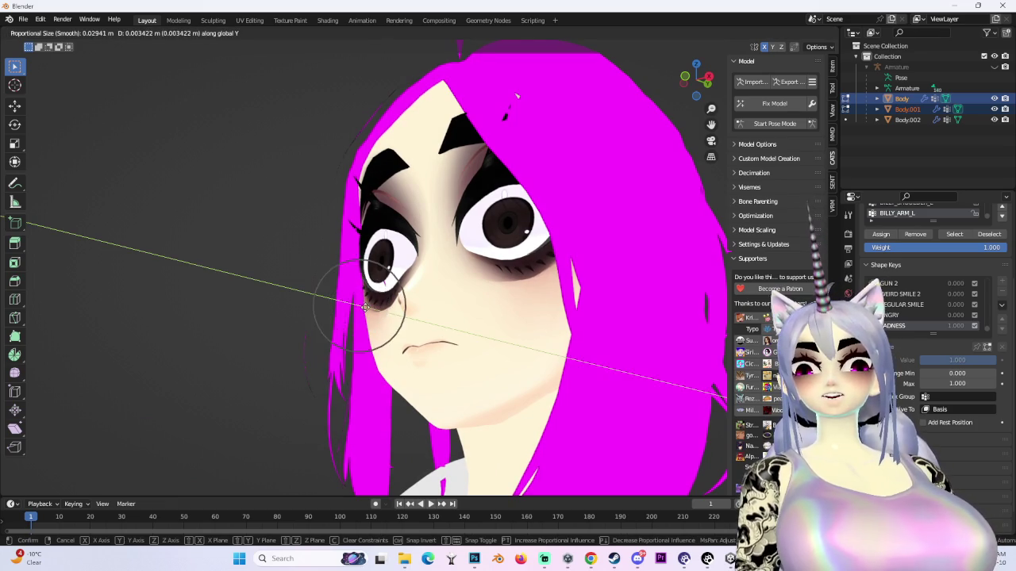
left_click(368, 312)
mouse_move(368, 312)
left_mouse_down()
mouse_move(373, 301)
mouse_move(413, 297)
mouse_move(376, 290)
mouse_move(419, 267)
mouse_move(544, 287)
left_mouse_up()
key("g")
left_click(419, 268)
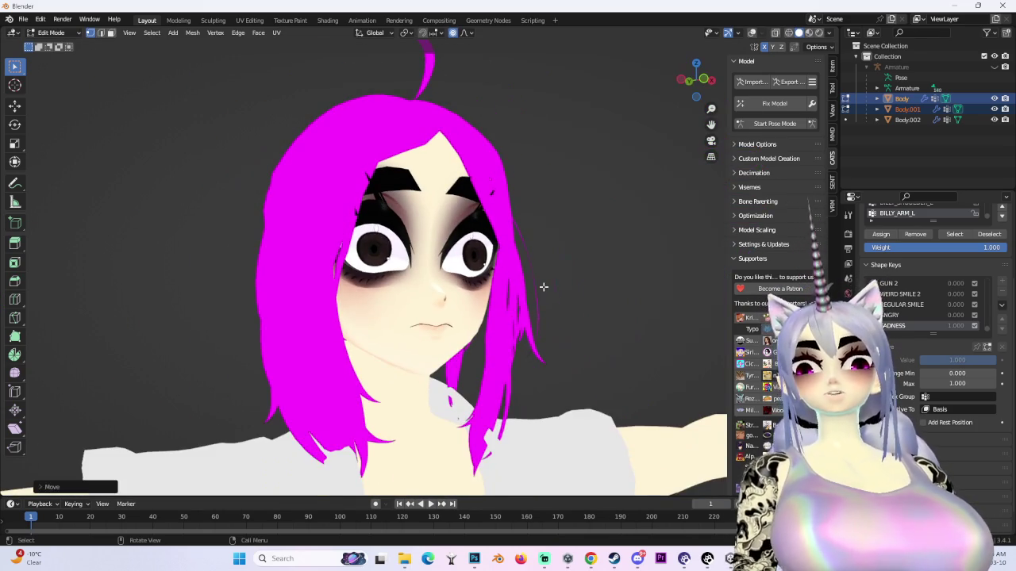
- Cancel a move and orbit around the head to inspect the eye area
key("g")
right_click(572, 299)
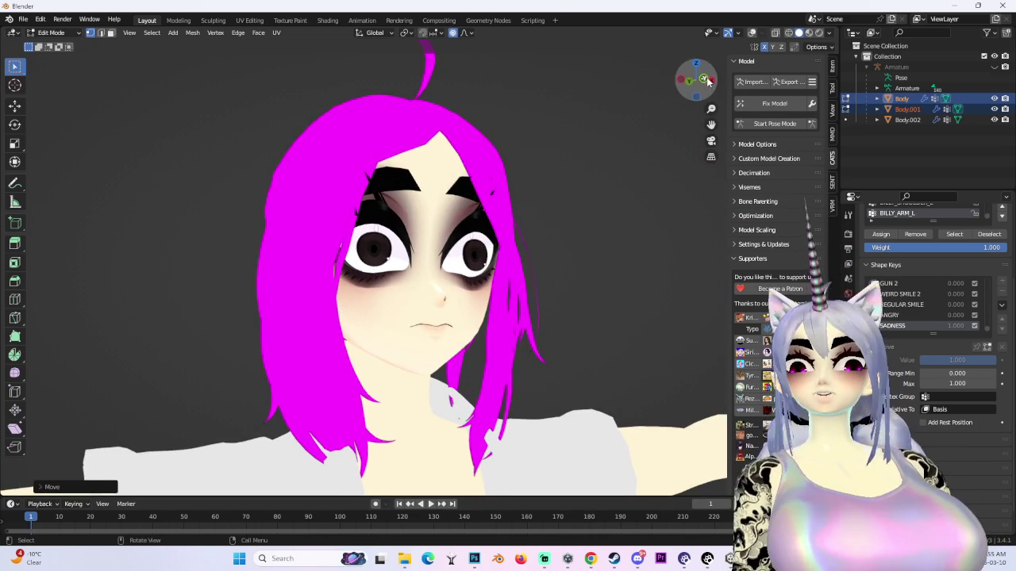
scroll(533, 296, "down", 3)
mouse_move(533, 297)
left_mouse_down()
mouse_move(584, 300)
mouse_move(540, 297)
mouse_move(543, 323)
left_mouse_up()
scroll(580, 293, "up", 3)
scroll(574, 296, "down", 2)
scroll(544, 323, "down", 1)
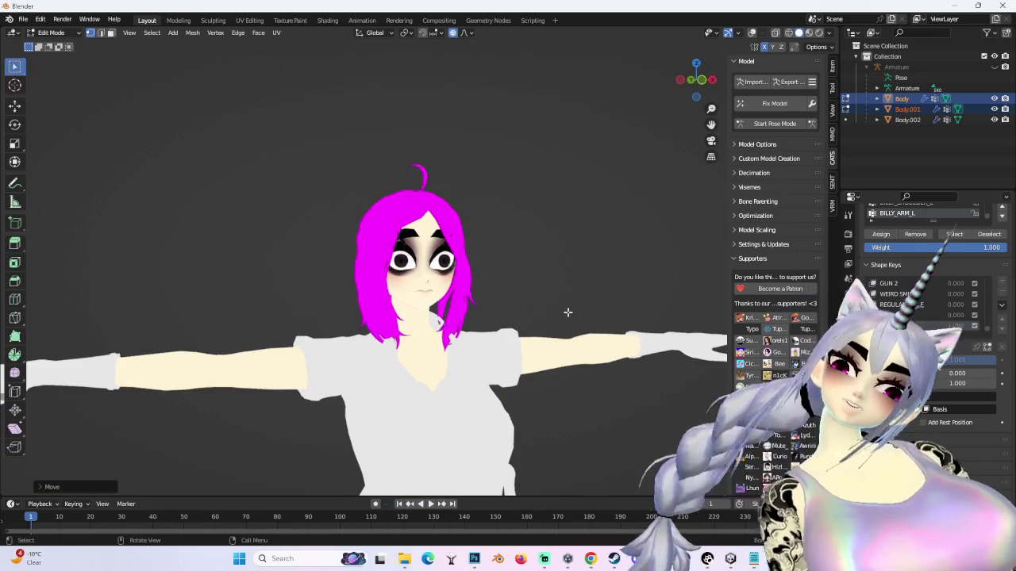
scroll(554, 325, "up", 5)
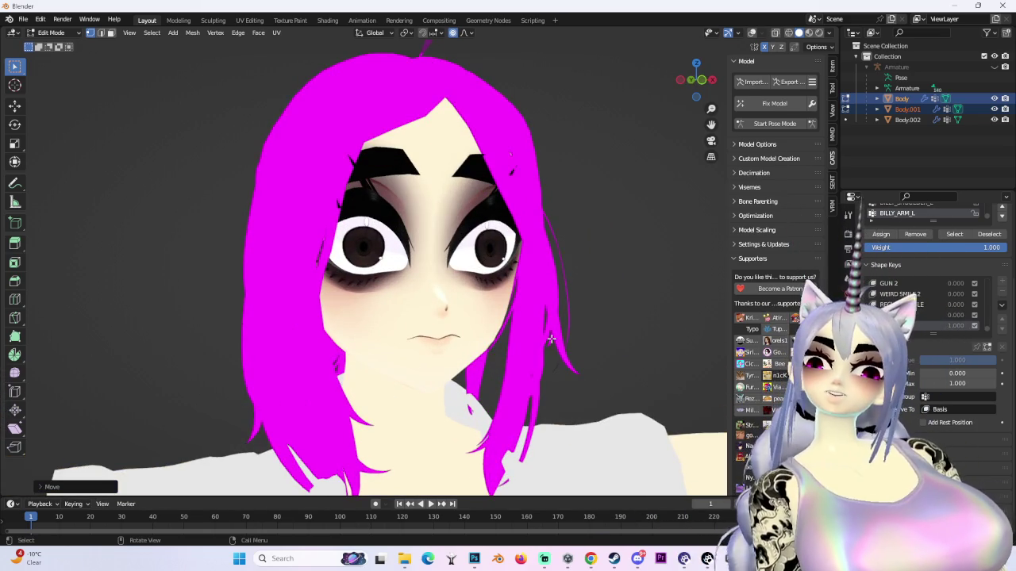
mouse_move(551, 339)
left_mouse_down()
mouse_move(496, 331)
mouse_move(593, 336)
mouse_move(511, 334)
left_mouse_up()
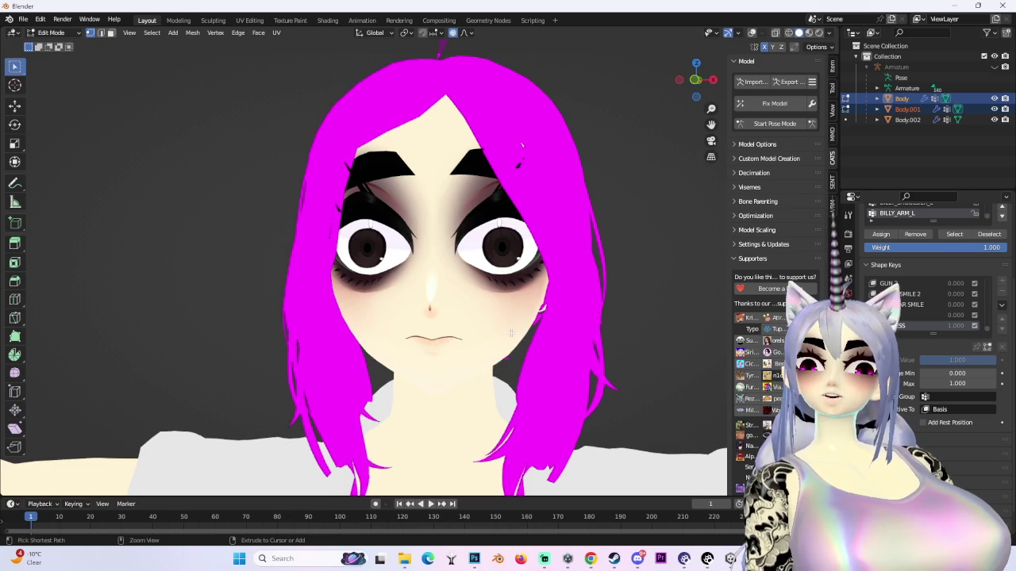
mouse_move(493, 304)
left_mouse_down()
mouse_move(564, 304)
mouse_move(553, 279)
mouse_move(526, 279)
left_mouse_up()
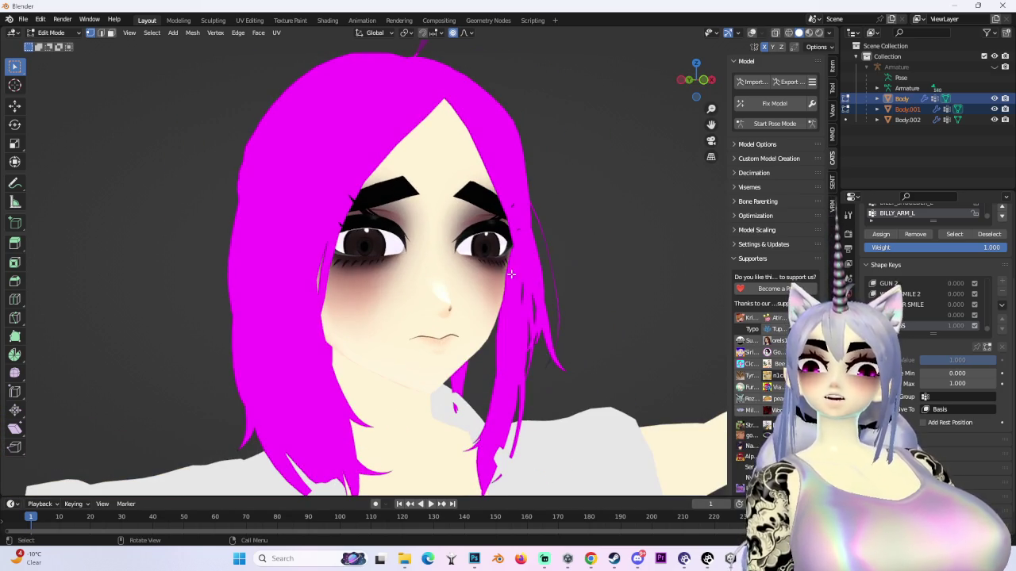
- Lower the upper eyelids with a Z-constrained proportional move
key("g")
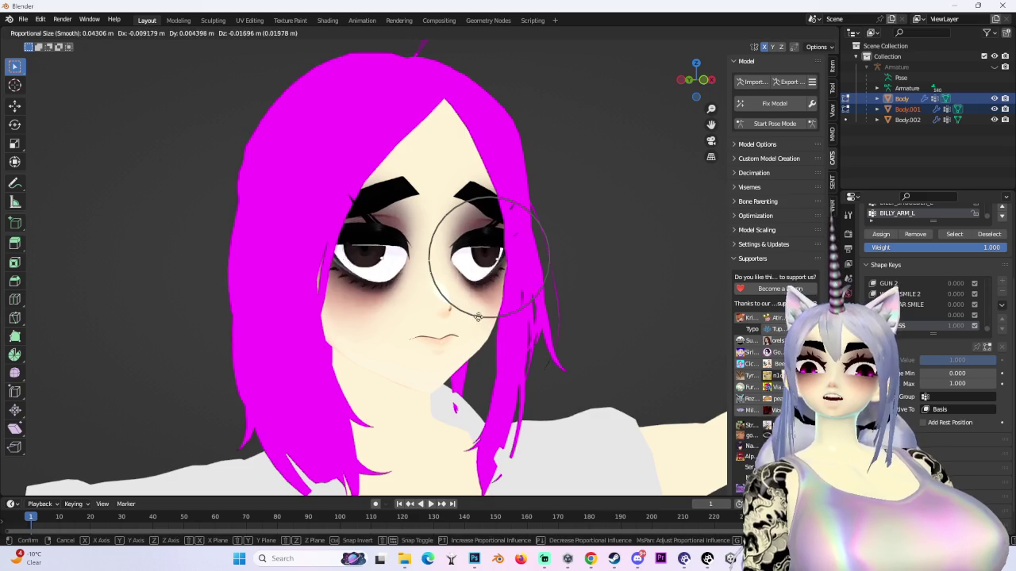
key("Escape")
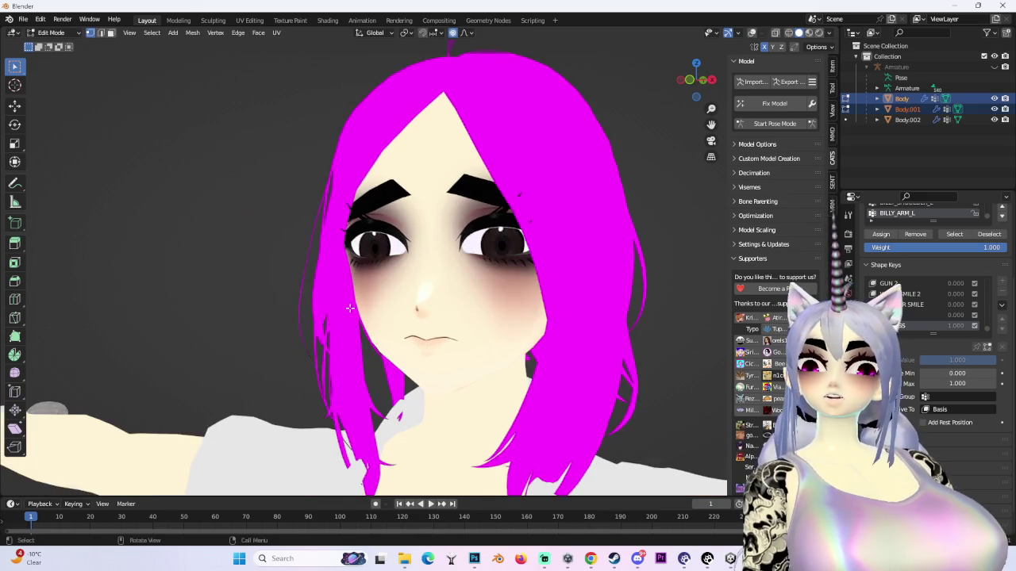
key("g")
key("z")
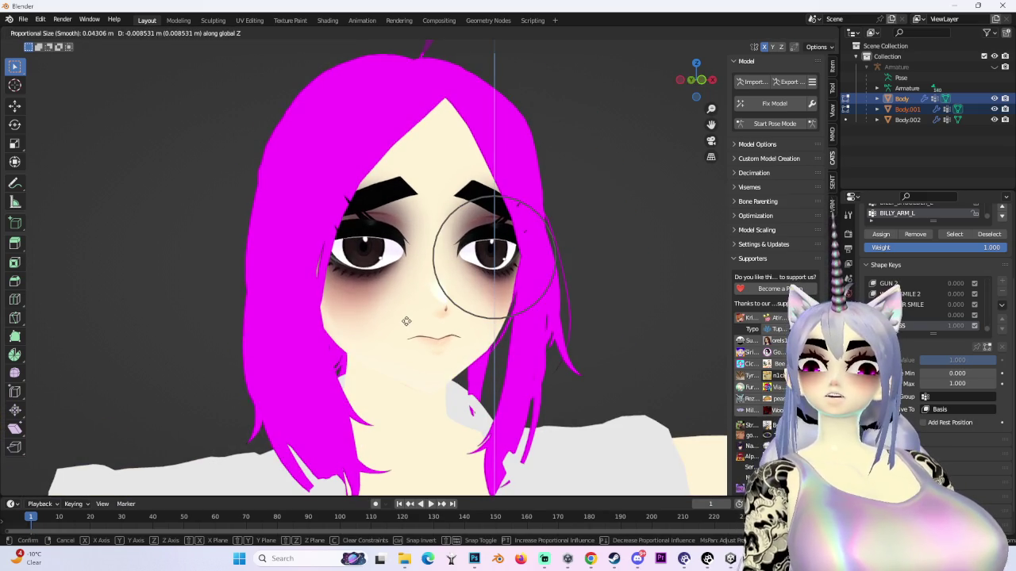
key("Escape")
scroll(406, 321, "down", 3)
scroll(585, 296, "up", 3)
- Refine the eyelid drop with another Z-constrained move in numpad front view
key("g")
key("z")
key("Escape")
key("KP_1")
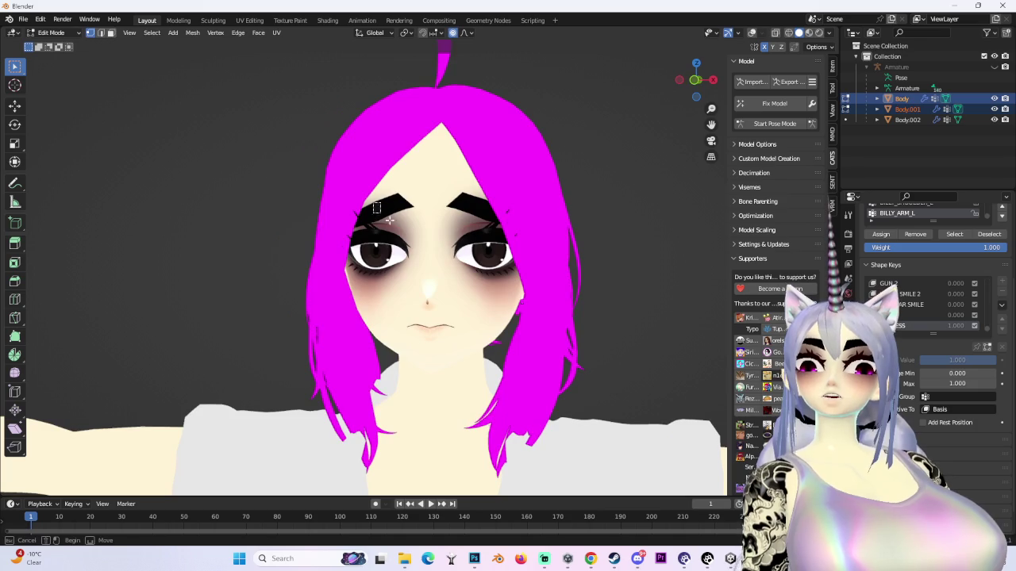
key("g")
key("z")
key("Escape")
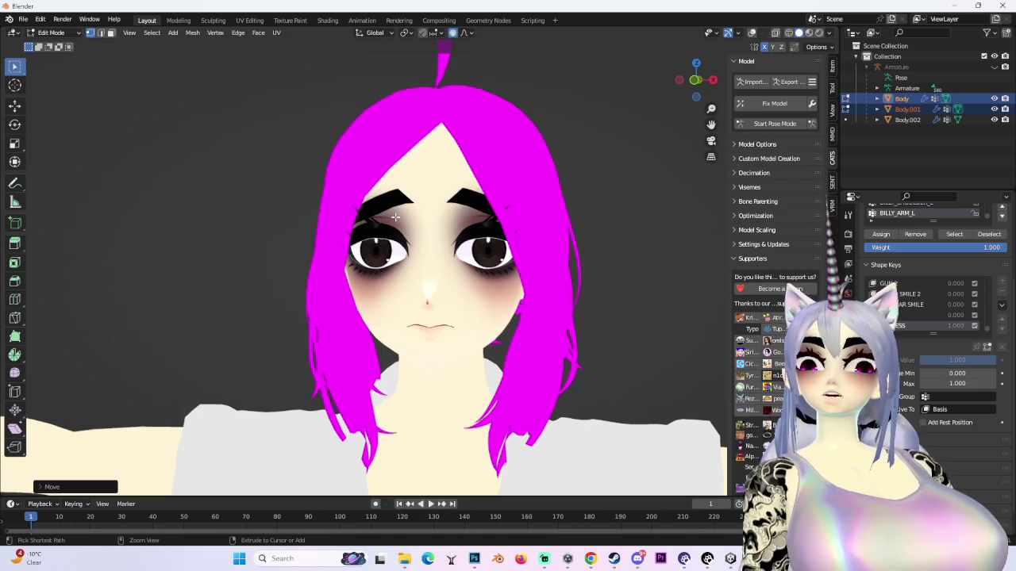
scroll(431, 235, "up", 2)
- Rotate the brow area into a worried slant with smooth falloff, then check it
key("r")
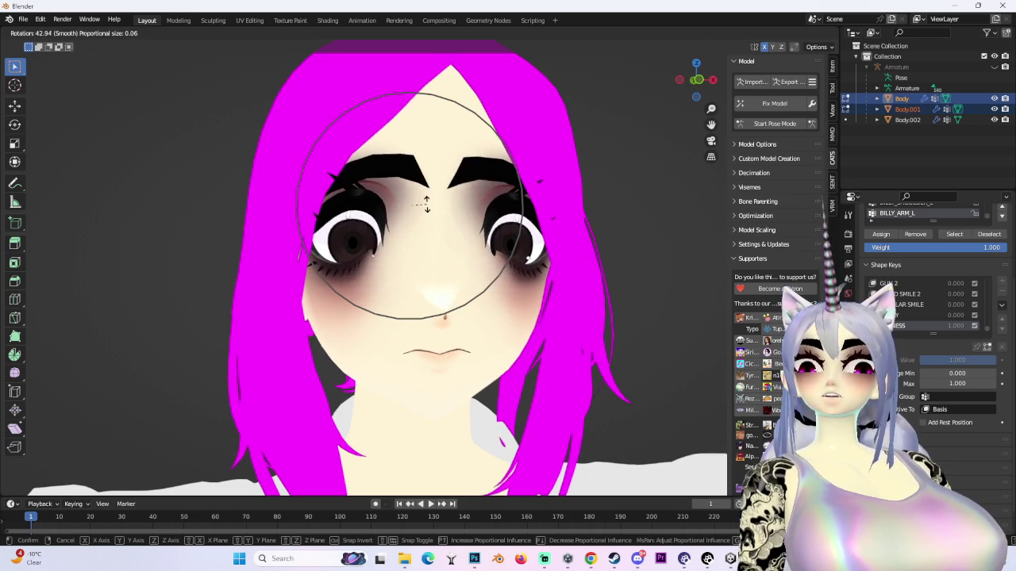
left_click(422, 202)
mouse_move(422, 203)
left_mouse_down()
mouse_move(487, 256)
mouse_move(604, 238)
left_mouse_up()
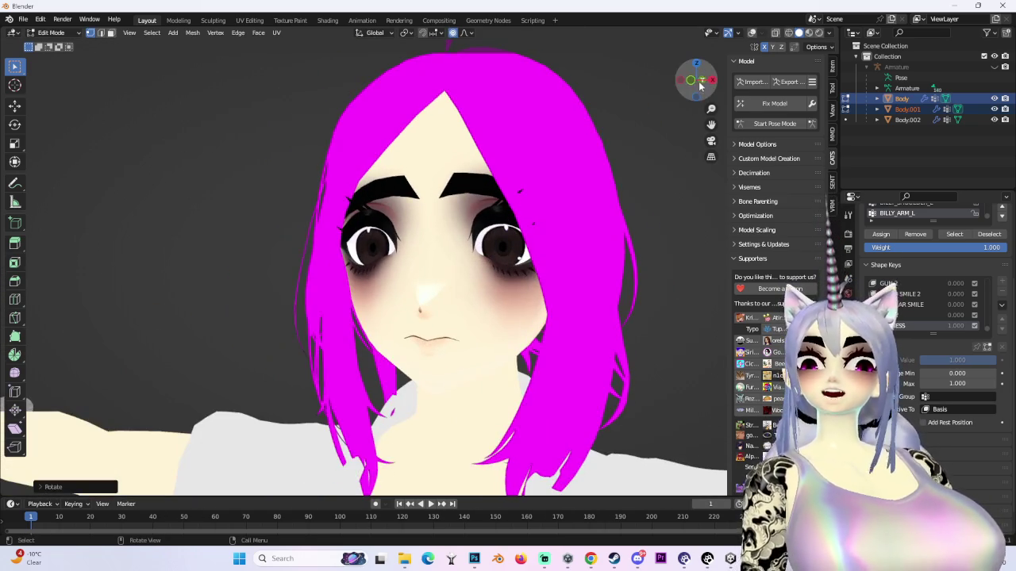
left_click(696, 79)
scroll(559, 361, "up", 3)
mouse_move(560, 361)
left_mouse_down()
mouse_move(476, 349)
mouse_move(556, 293)
left_mouse_up()
- Switch to front orthographic view and turn the mesh wireframe back on
scroll(543, 298, "down", 1)
scroll(543, 298, "up", 2)
scroll(555, 294, "up", 3)
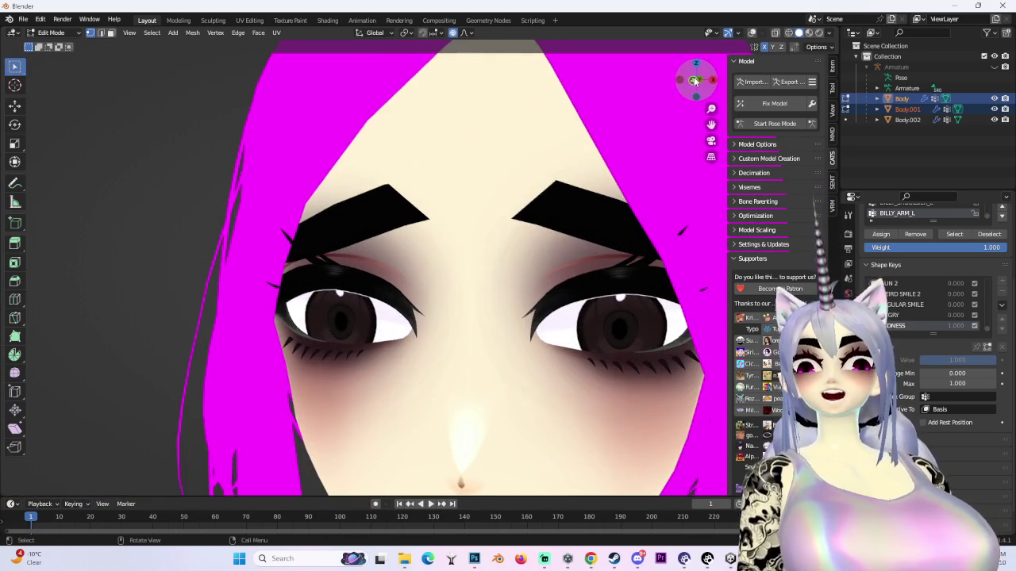
left_click(694, 80)
key("shift+alt+z")
- Switch the proportional editing falloff to a different shape
scroll(391, 165, "up", 3)
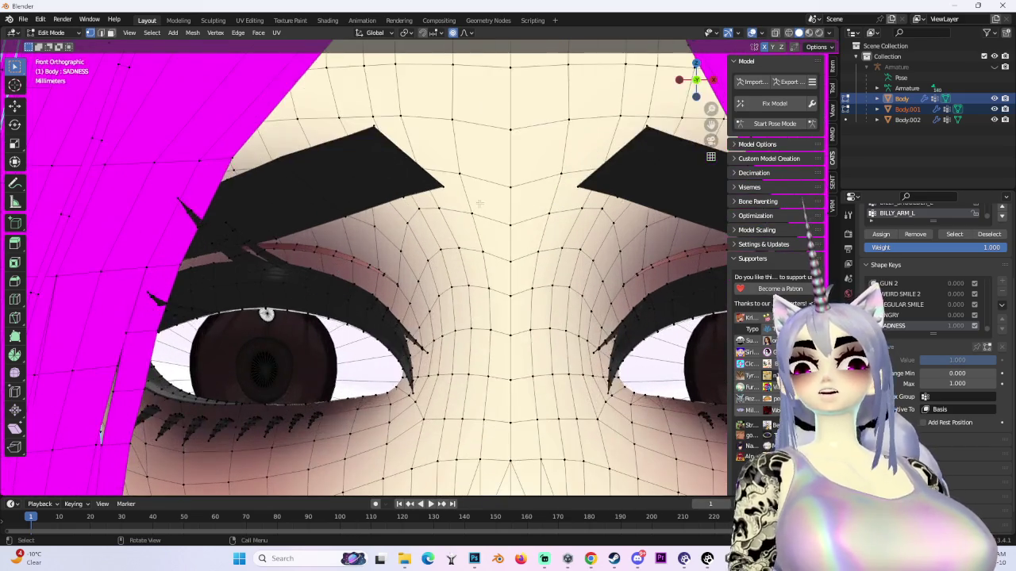
scroll(390, 164, "down", 2)
scroll(678, 227, "down", 4)
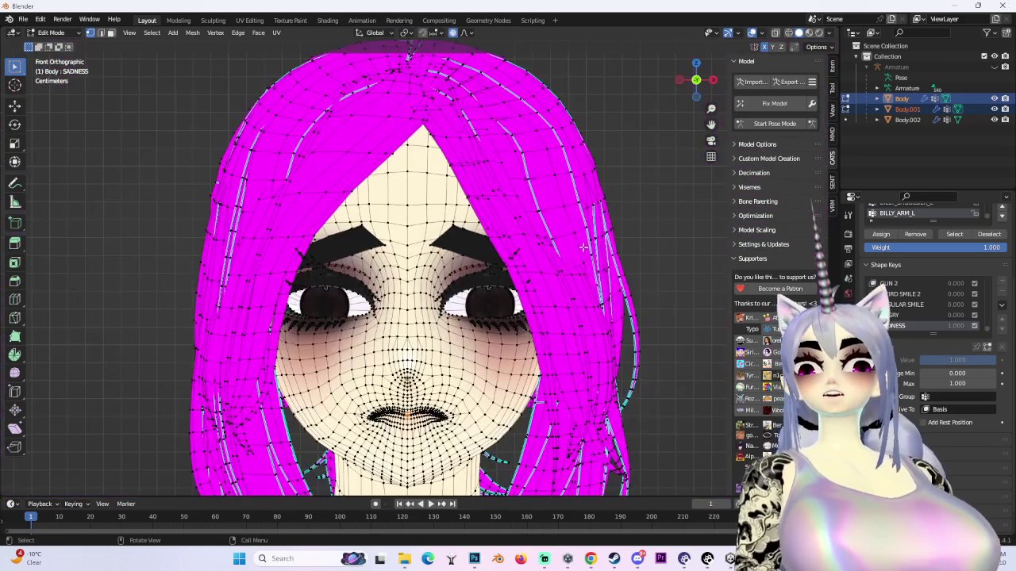
left_click(470, 33)
left_click(468, 123)
scroll(479, 247, "up", 3)
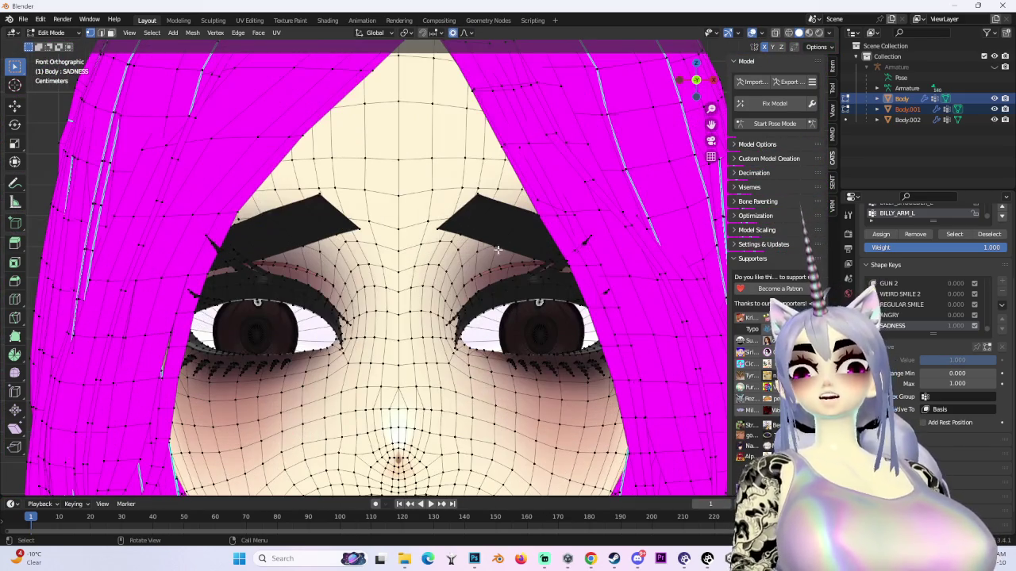
- After two cancelled trial brow moves, hide the hair covering the face
key("g")
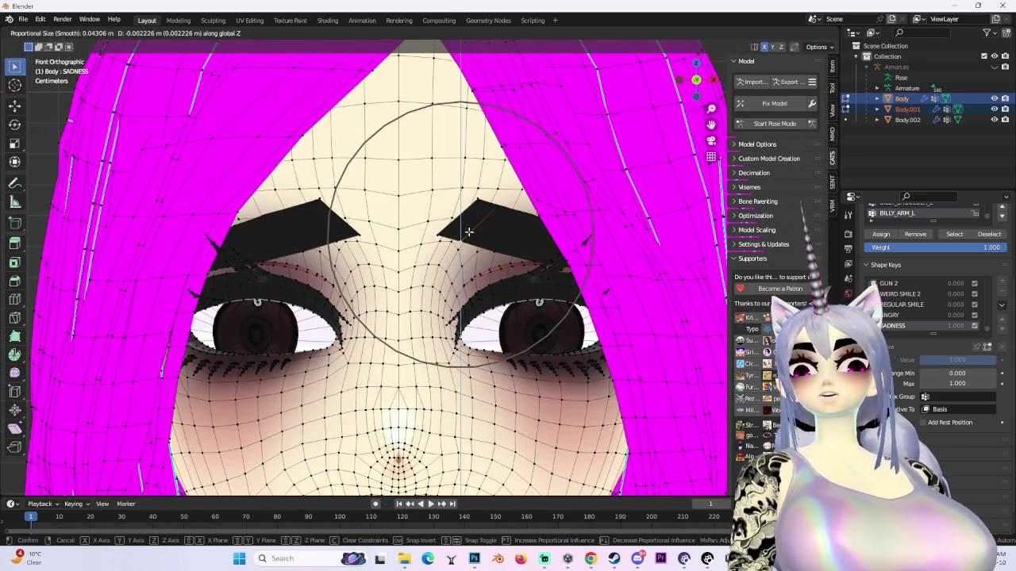
right_click(481, 197)
key("g")
right_click(476, 190)
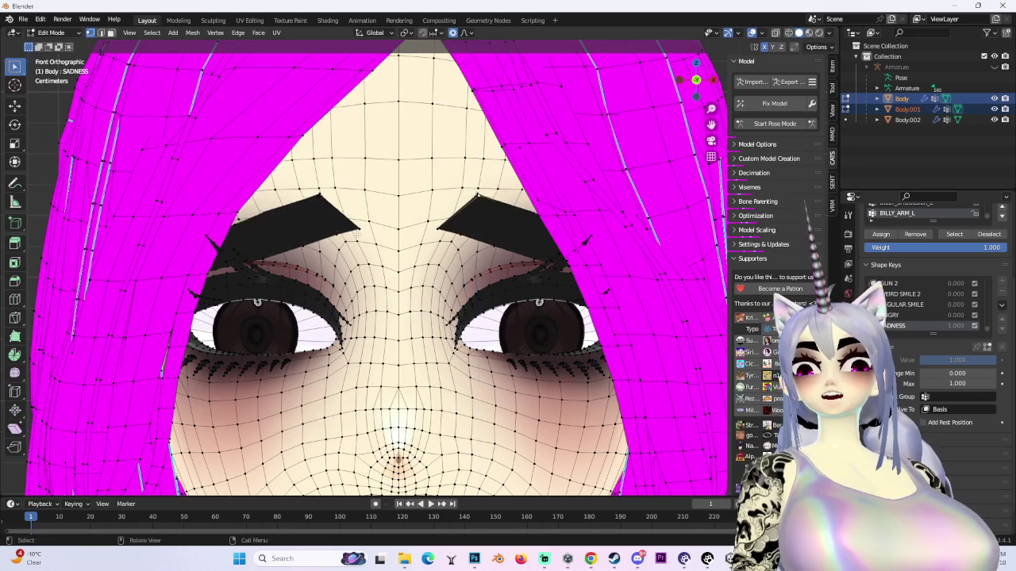
scroll(460, 214, "up", 3)
left_click(995, 117)
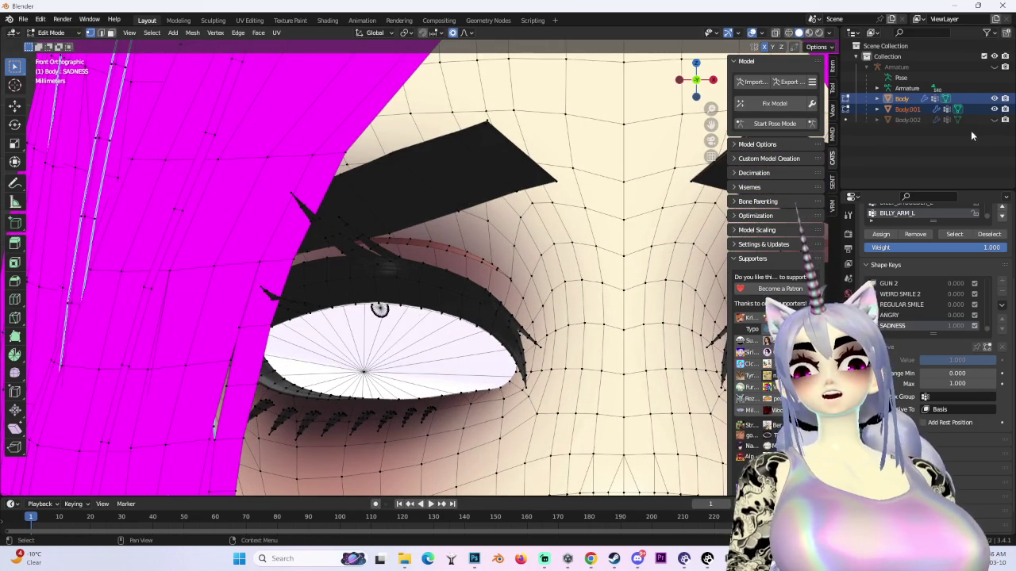
left_click(994, 117)
left_click(994, 116)
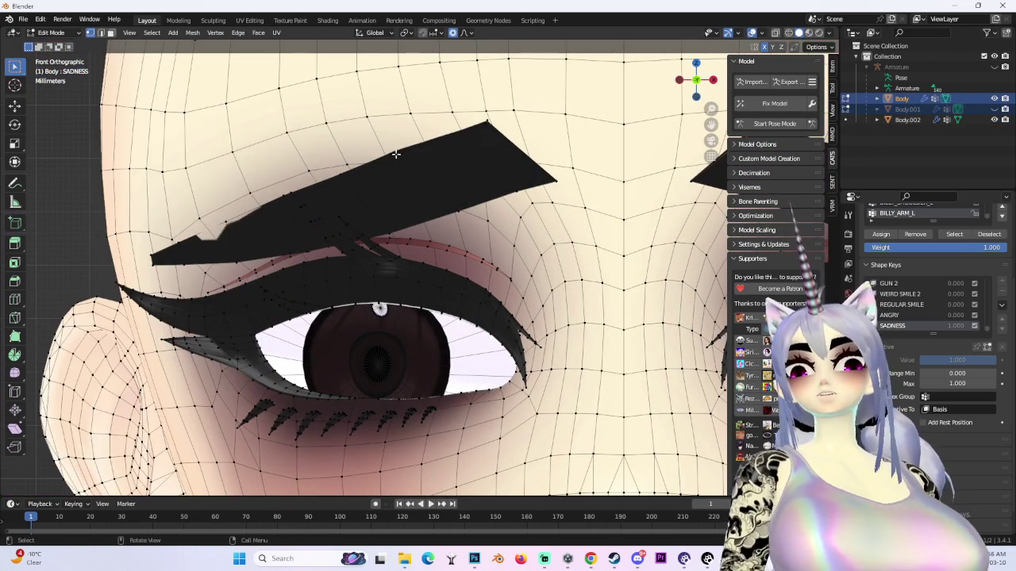
- Move the eyebrow area with soft falloff, adjusting it again from a side angle
key("g")
scroll(385, 164, "up", 3)
left_click(386, 163)
mouse_move(255, 254)
left_mouse_down()
mouse_move(200, 258)
mouse_move(350, 181)
left_mouse_up()
key("g")
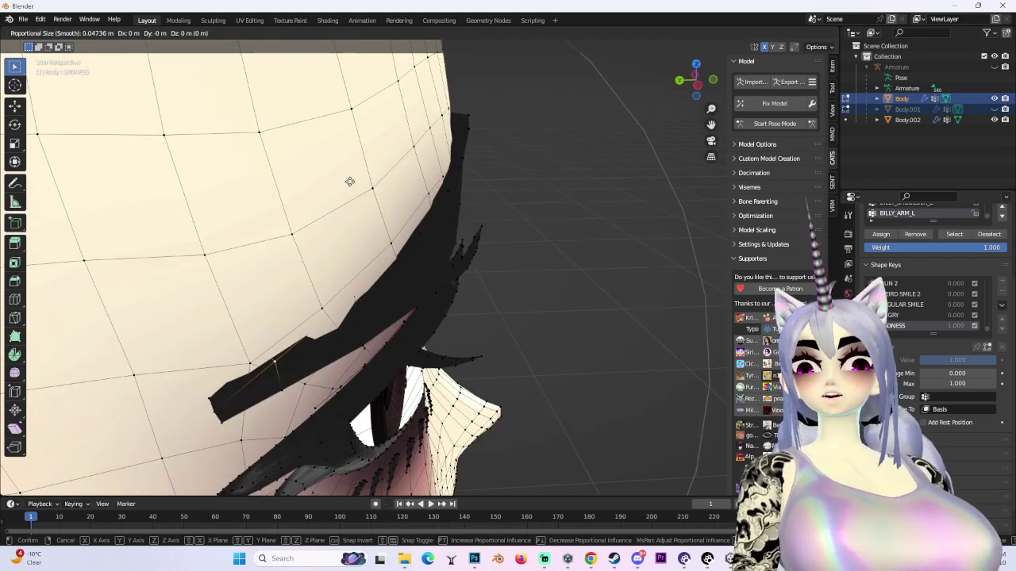
left_click(361, 186)
scroll(361, 187, "up", 5)
left_click_drag(476, 239, 635, 234)
- In front view, shift the brow vertices vertically along global Z with falloff
key("g")
key("z")
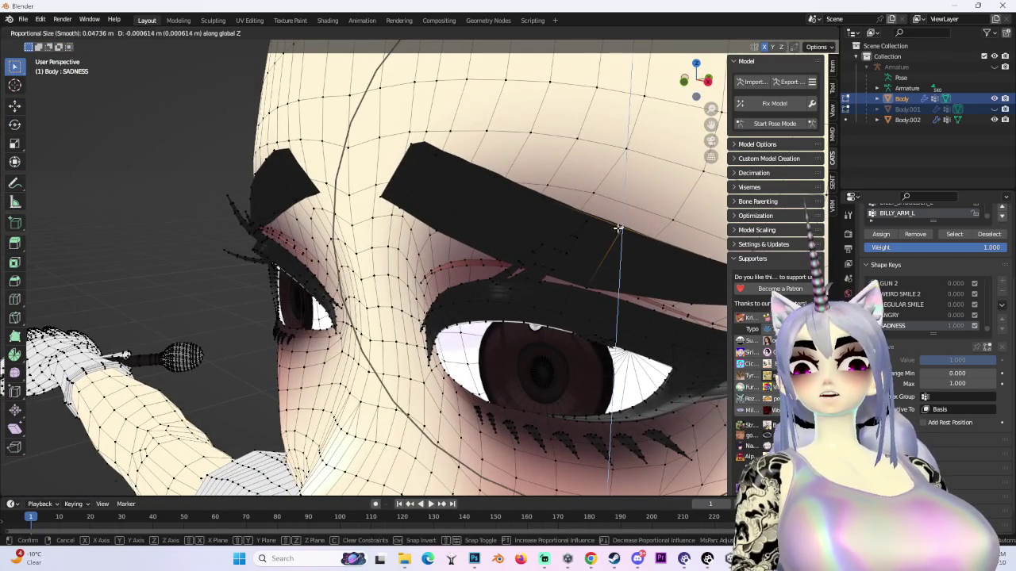
key("Escape")
key("KP_1")
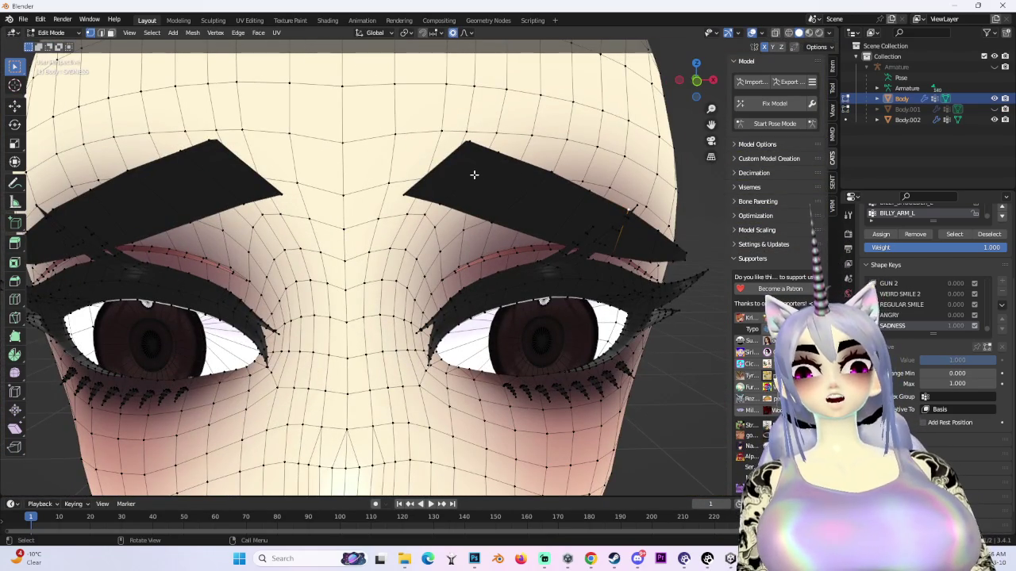
left_click(697, 81)
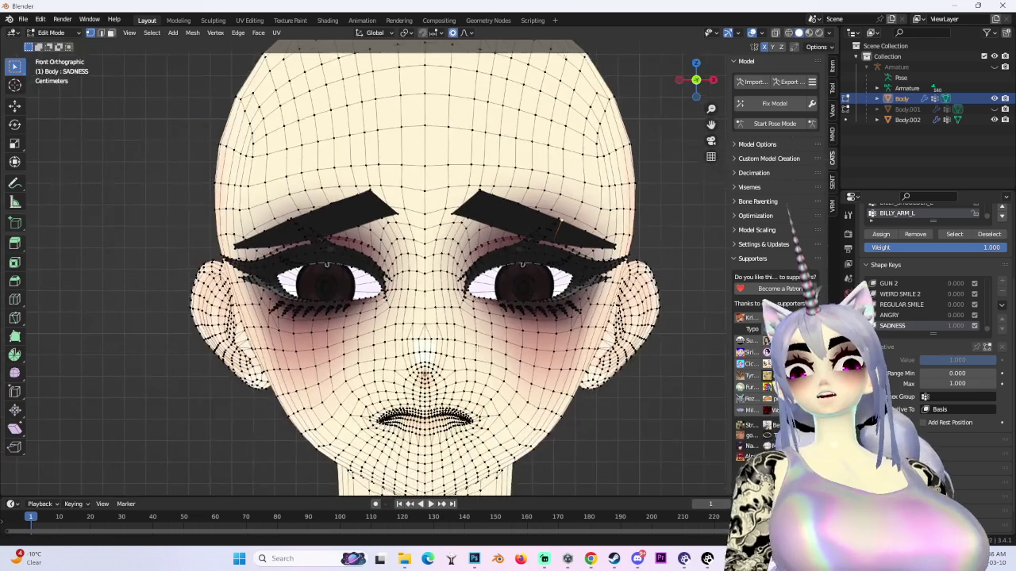
key("g")
key("z")
scroll(477, 246, "down", 2)
key("Escape")
key("g")
key("z")
key("Escape")
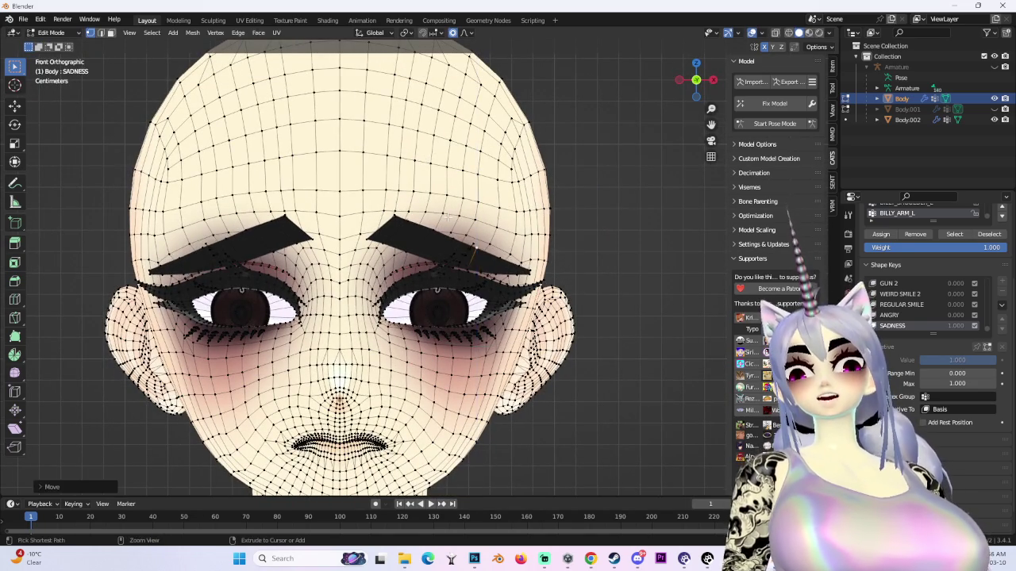
- Try further Z-locked brow moves, then orbit and preview the face without overlays
scroll(482, 283, "up", 2)
scroll(481, 283, "up", 2)
key("g")
key("z")
key("Escape")
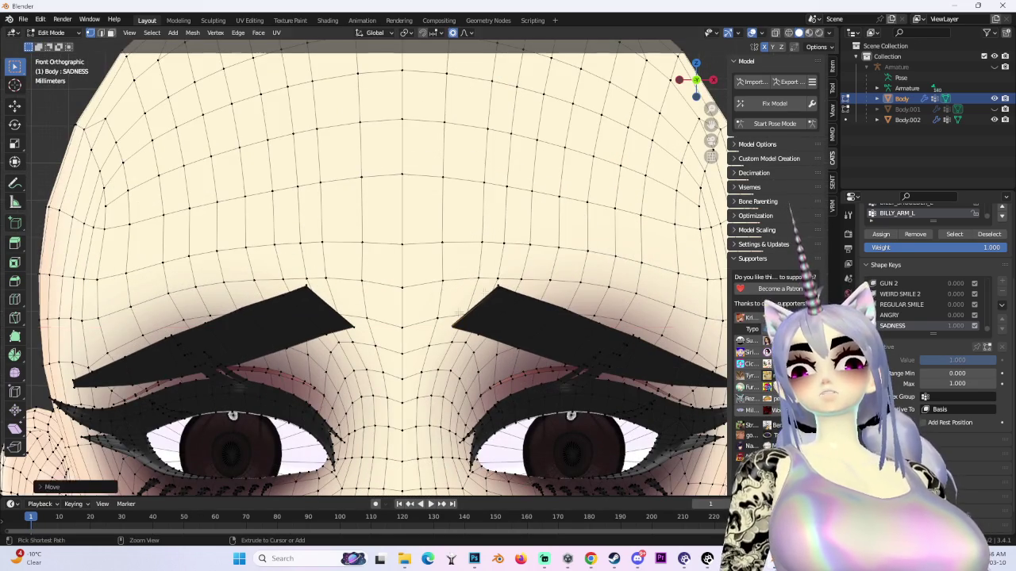
key("g")
key("z")
key("Escape")
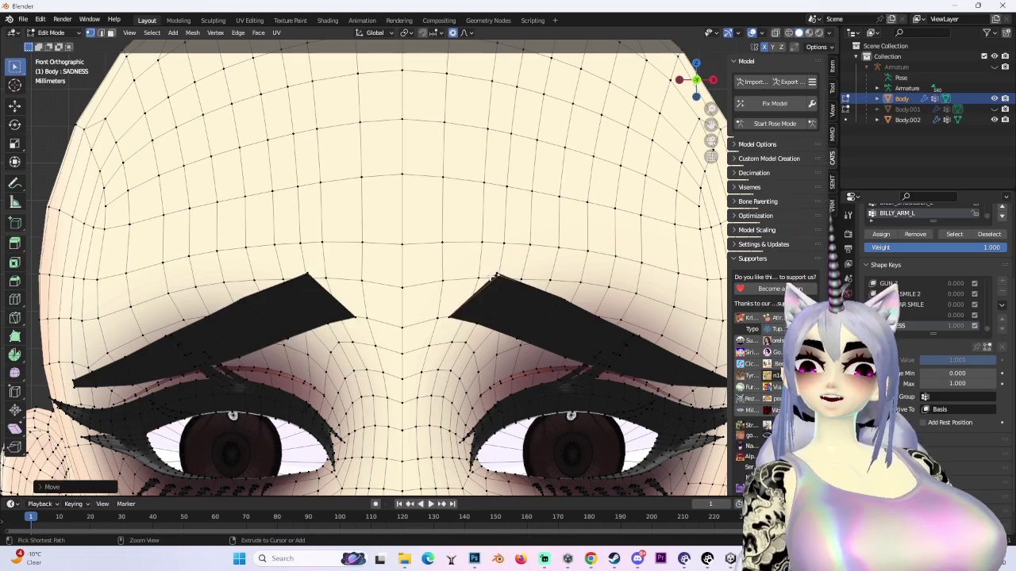
key("g")
key("z")
key("Escape")
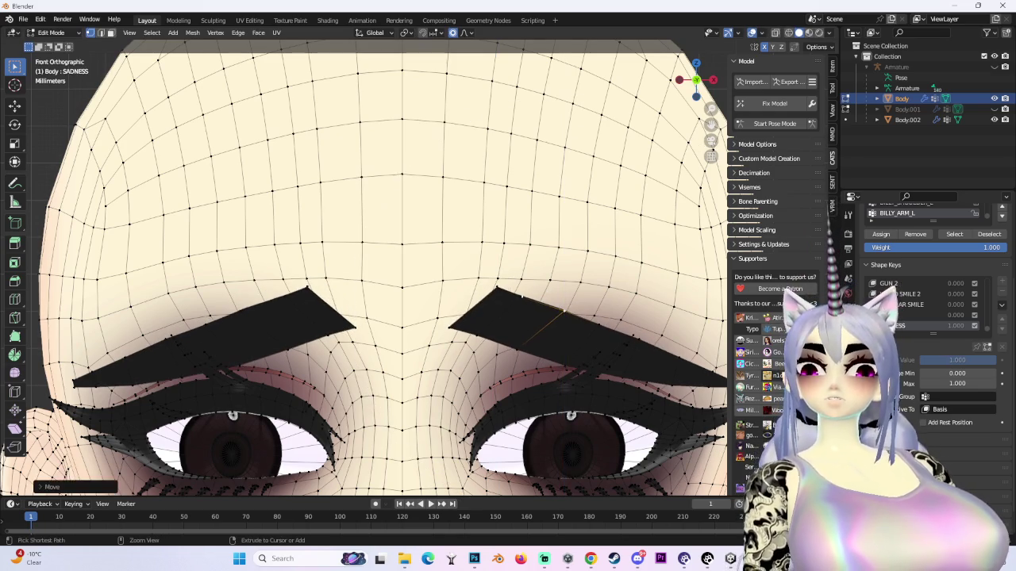
scroll(506, 309, "down", 3)
scroll(504, 325, "down", 3)
mouse_move(504, 326)
left_mouse_down()
mouse_move(521, 245)
mouse_move(556, 238)
mouse_move(769, 63)
left_mouse_up()
key("shift+alt+z")
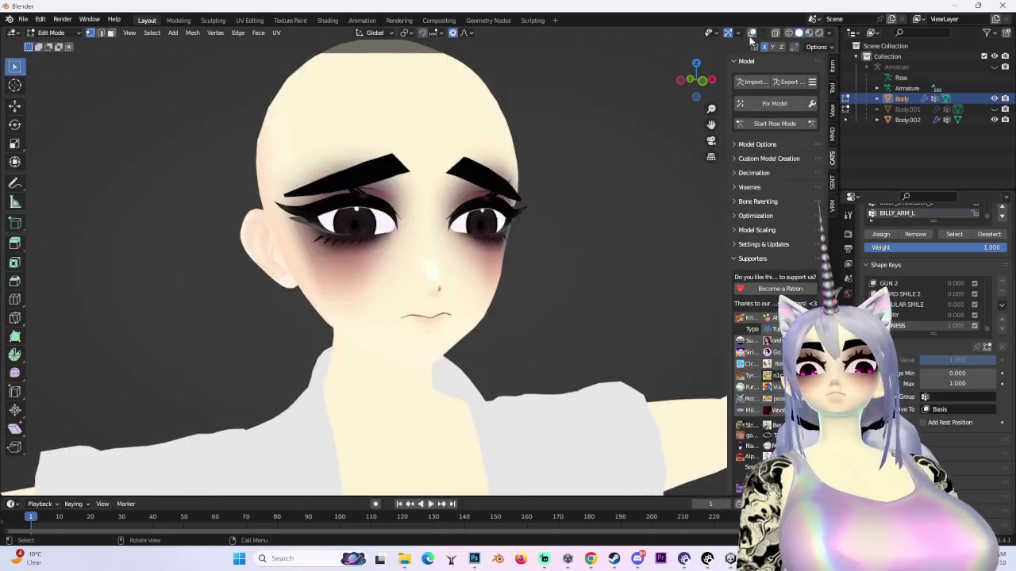
- Hide the wireframe overlays and unhide the magenta hair object, returning to front view
key("shift+alt+z")
left_click(759, 37)
left_click(760, 37)
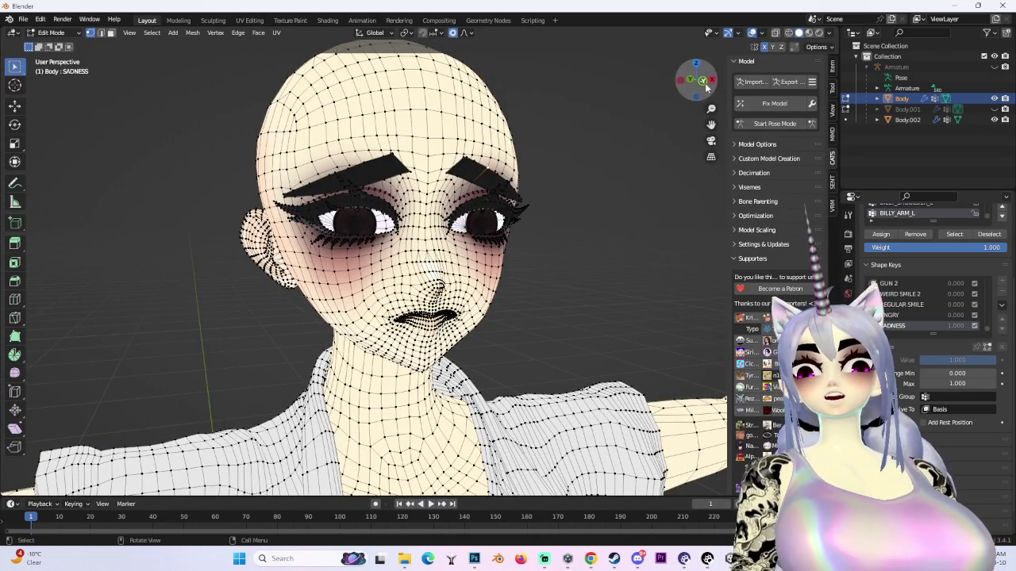
key("KP_1")
left_click(753, 34)
left_click(994, 108)
mouse_move(508, 211)
left_mouse_down()
mouse_move(538, 209)
mouse_move(554, 233)
left_mouse_up()
mouse_move(468, 234)
left_mouse_down()
mouse_move(509, 244)
mouse_move(511, 265)
mouse_move(501, 259)
left_mouse_up()
scroll(509, 243, "up", 5)
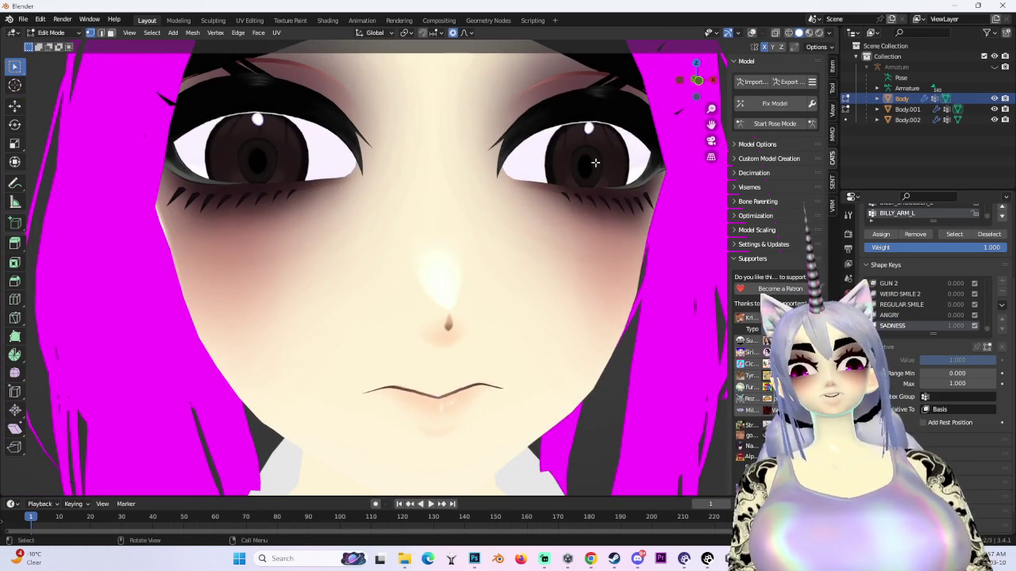
left_click(699, 83)
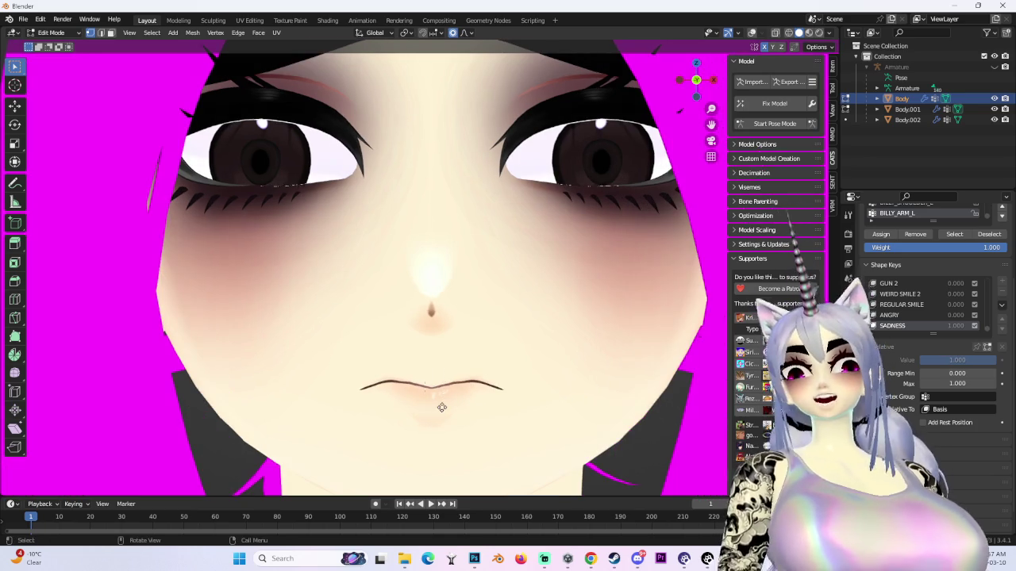
- Pull the mouth corners down along Z with proportional falloff into a frown
key("g")
key("z")
scroll(443, 389, "up", 2)
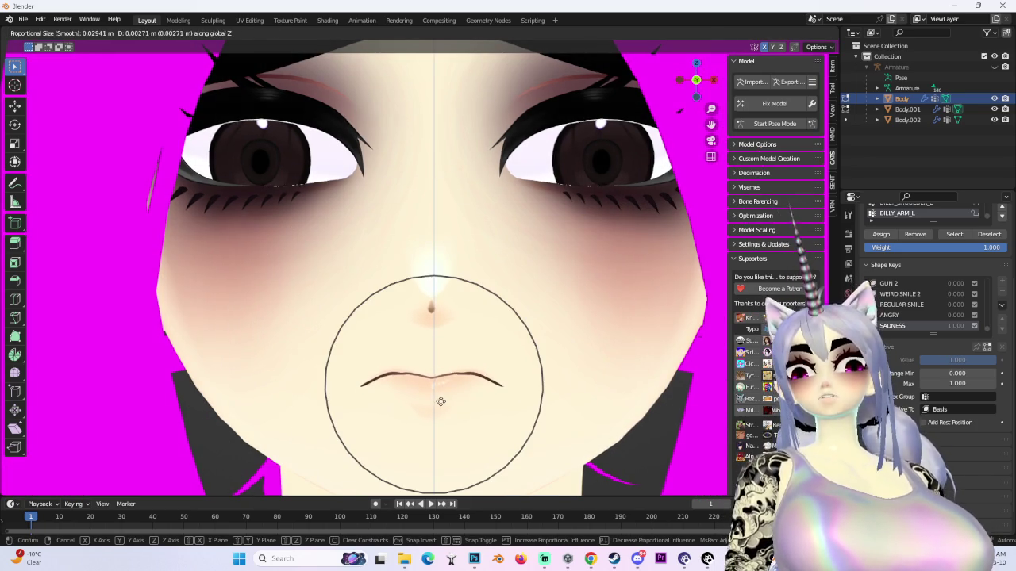
left_click(442, 401)
scroll(443, 314, "up", 2)
key("g")
key("z")
scroll(408, 281, "up", 4)
scroll(408, 281, "down", 3)
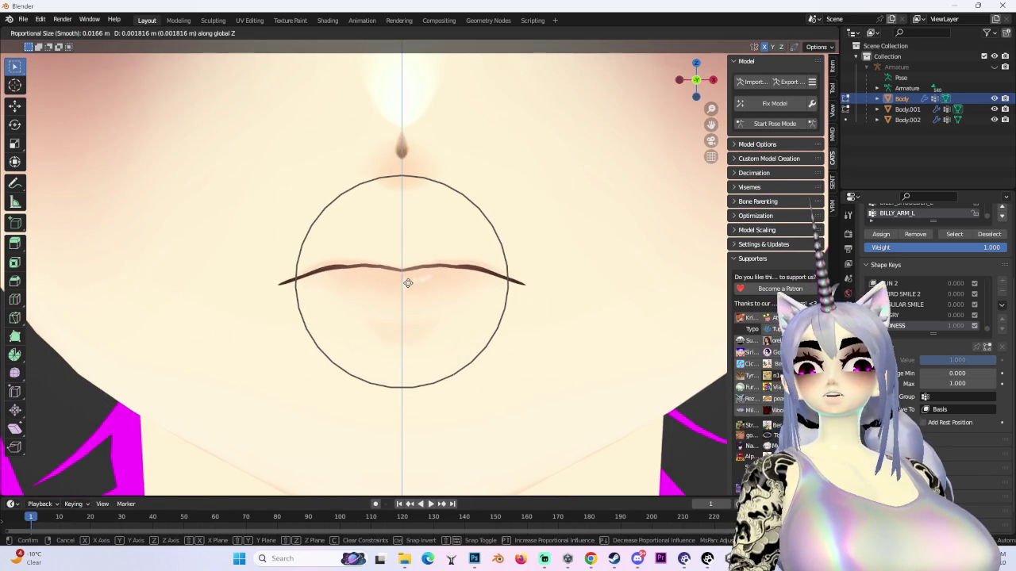
scroll(410, 283, "down", 1)
left_click(419, 302)
scroll(421, 304, "down", 5)
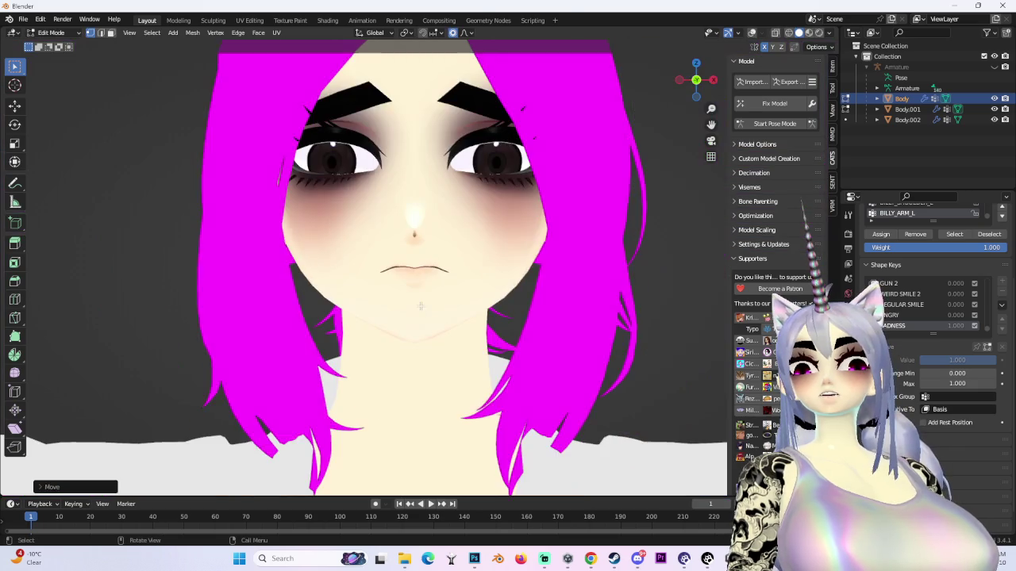
- Reshape one mouth corner further and orbit around the face to inspect the frown
left_click_drag(422, 295, 565, 294)
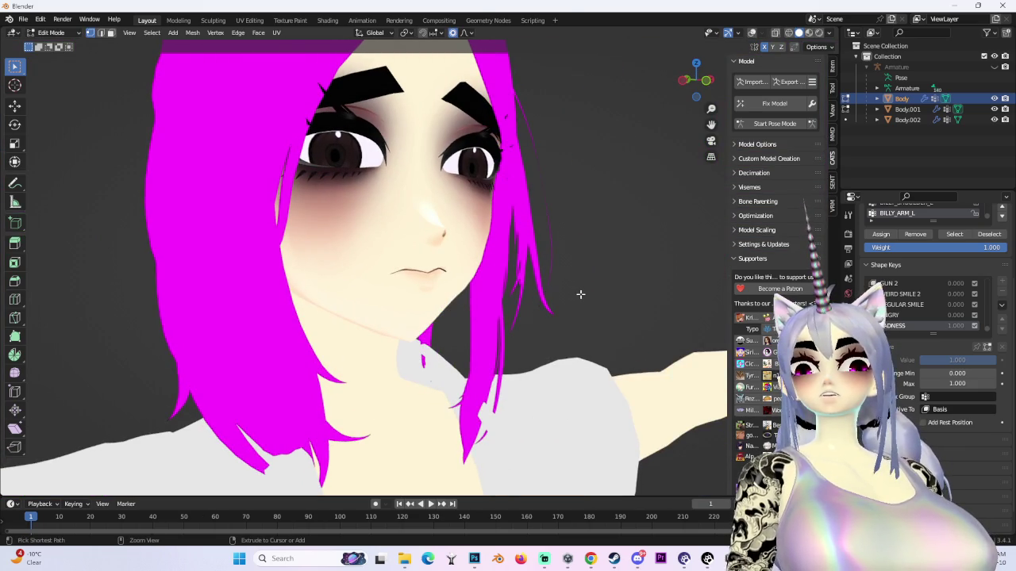
scroll(473, 253, "up", 10)
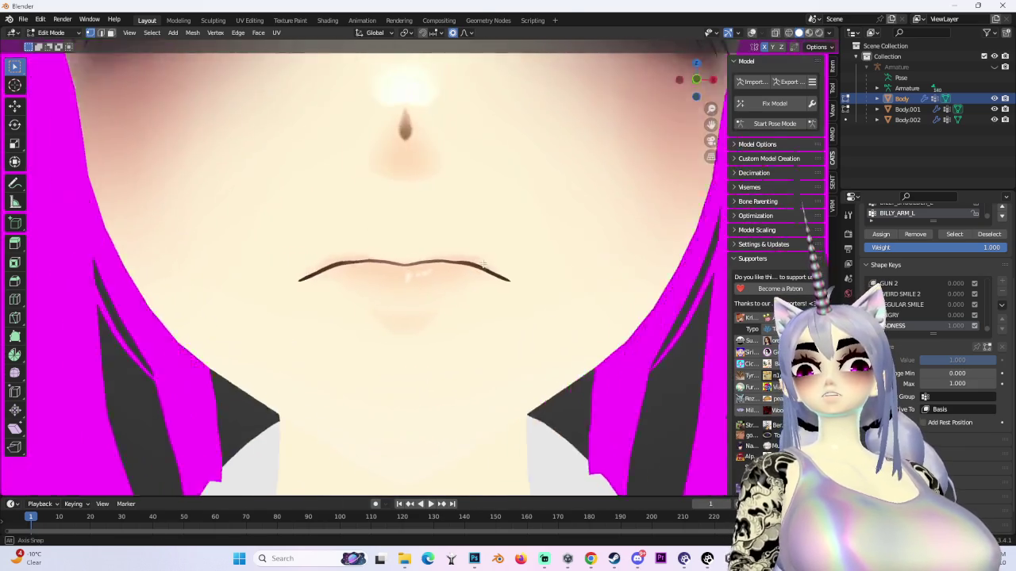
key("g")
scroll(464, 251, "down", 3)
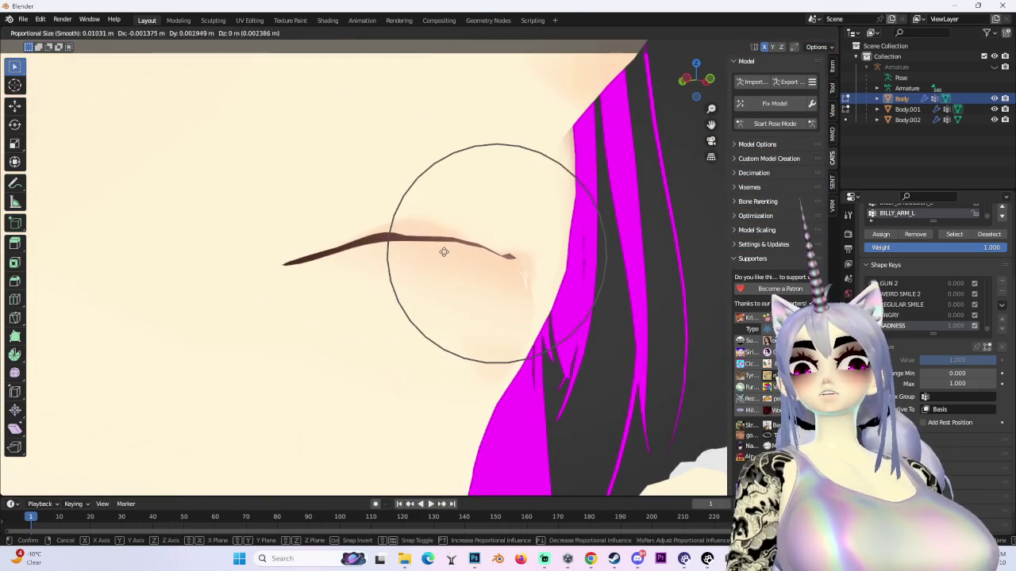
key("Escape")
key("KP_7")
left_click_drag(460, 214, 489, 221)
scroll(496, 223, "down", 8)
left_click_drag(682, 88, 692, 81)
scroll(410, 310, "down", 4)
scroll(444, 316, "up", 8)
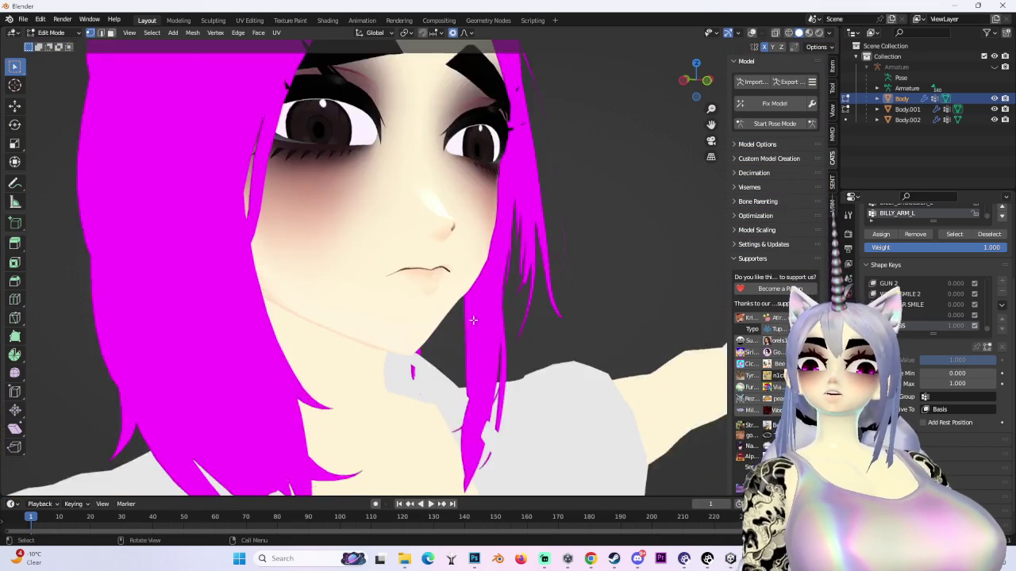
scroll(454, 304, "down", 4)
mouse_move(532, 305)
left_mouse_down()
mouse_move(454, 304)
mouse_move(574, 290)
mouse_move(507, 297)
mouse_move(570, 281)
left_mouse_up()
scroll(506, 297, "down", 2)
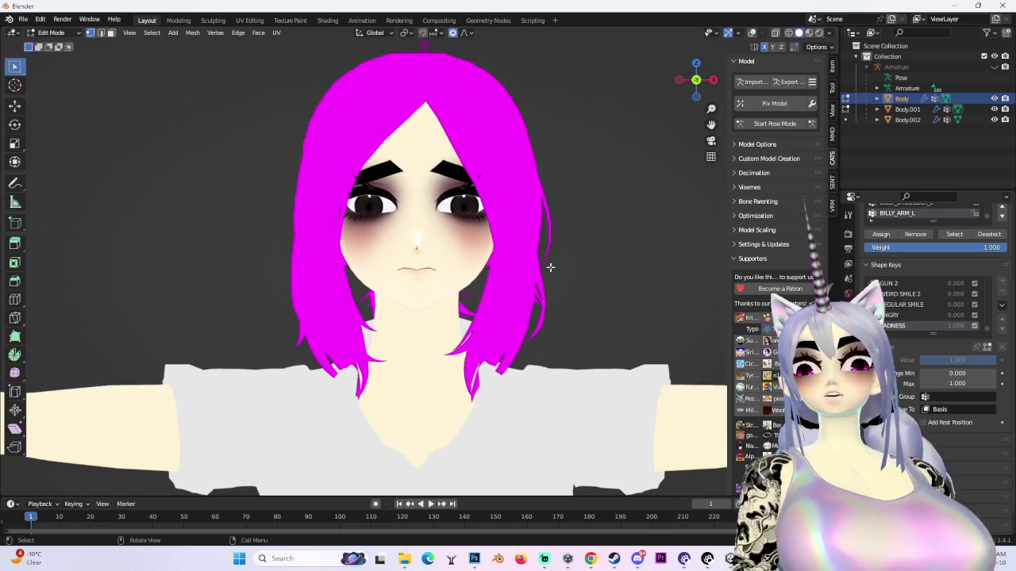
scroll(454, 296, "up", 1)
scroll(464, 301, "up", 3)
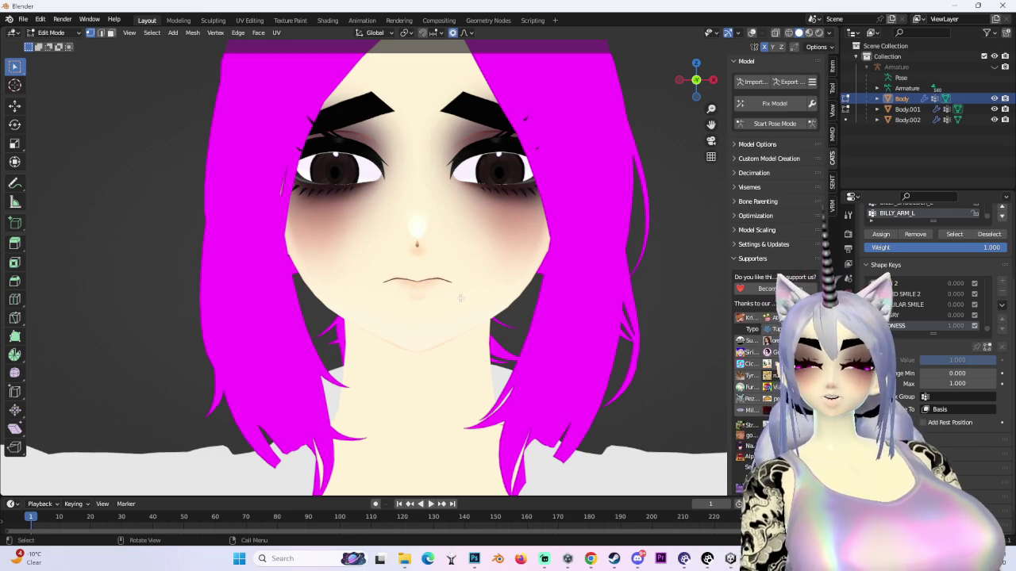
- From front view, nudge the area above the left eye slightly down with smooth falloff
scroll(462, 296, "down", 3)
left_click_drag(462, 296, 653, 61)
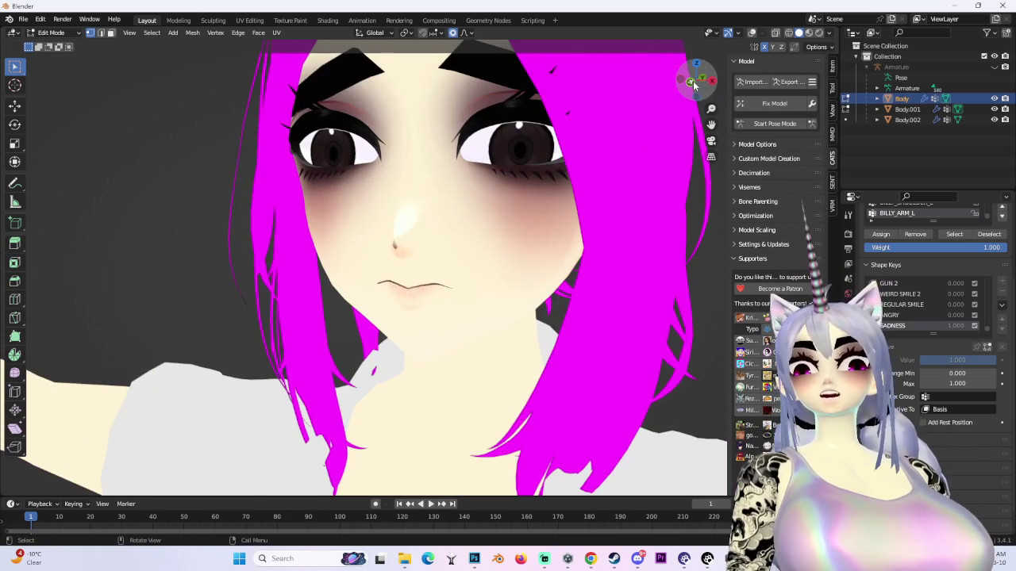
left_click(693, 81)
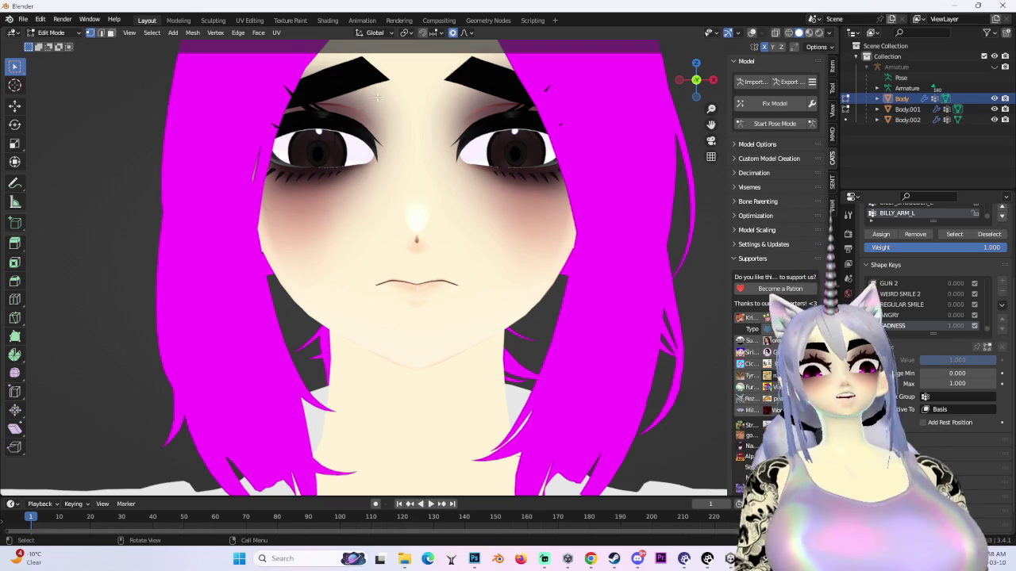
key("g")
scroll(379, 102, "down", 5)
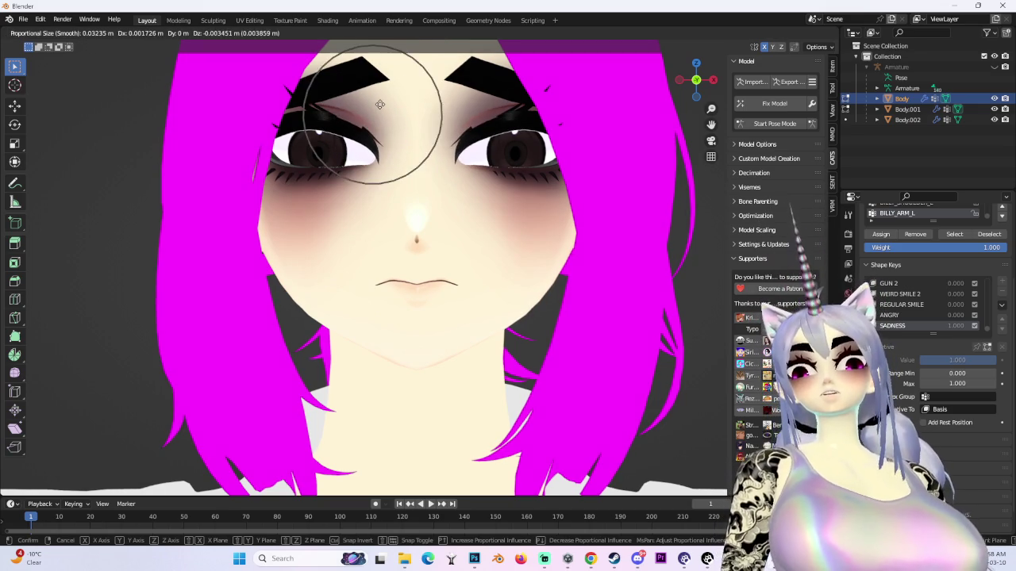
key("Escape")
scroll(379, 102, "down", 4)
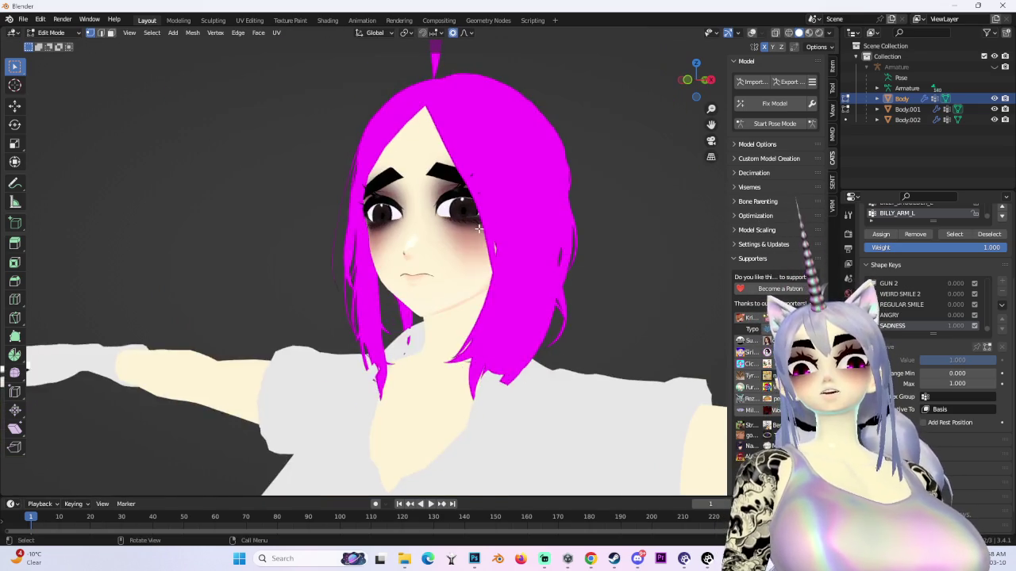
left_click_drag(445, 183, 518, 252)
scroll(517, 251, "up", 4)
- Save As 'MILLIE AND BILLIE 23 SAD FACE.blend', basing the name on the previous project file
key("KP_1")
left_click(23, 18)
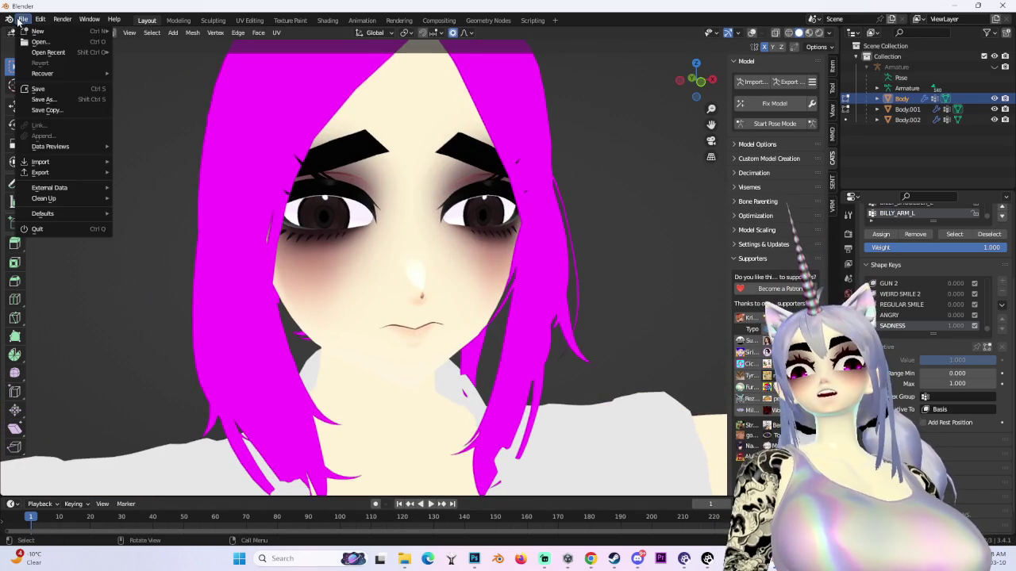
left_click(59, 100)
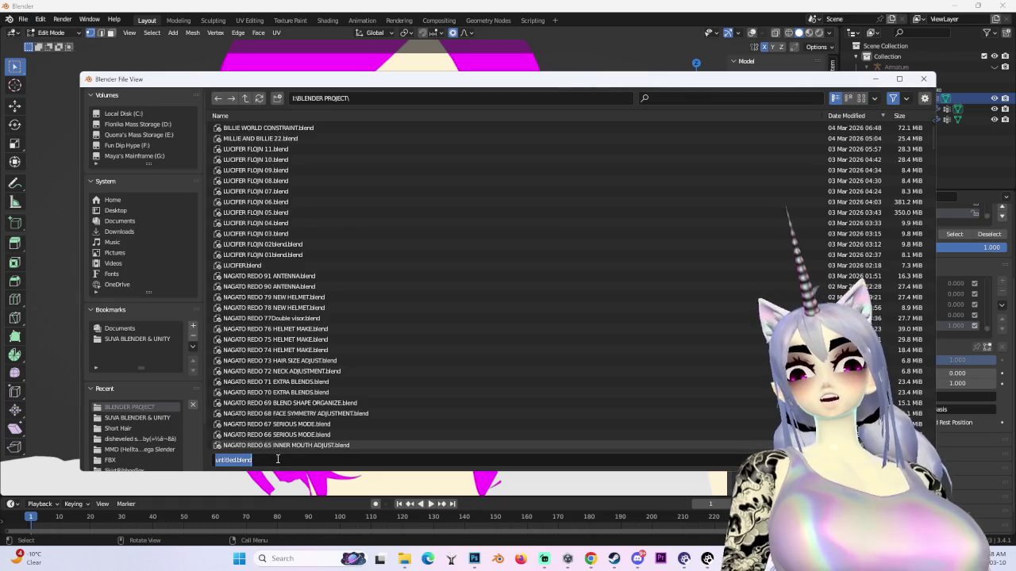
left_click(318, 139)
type("MILLIE AND BILLIE 23 SAD FACE")
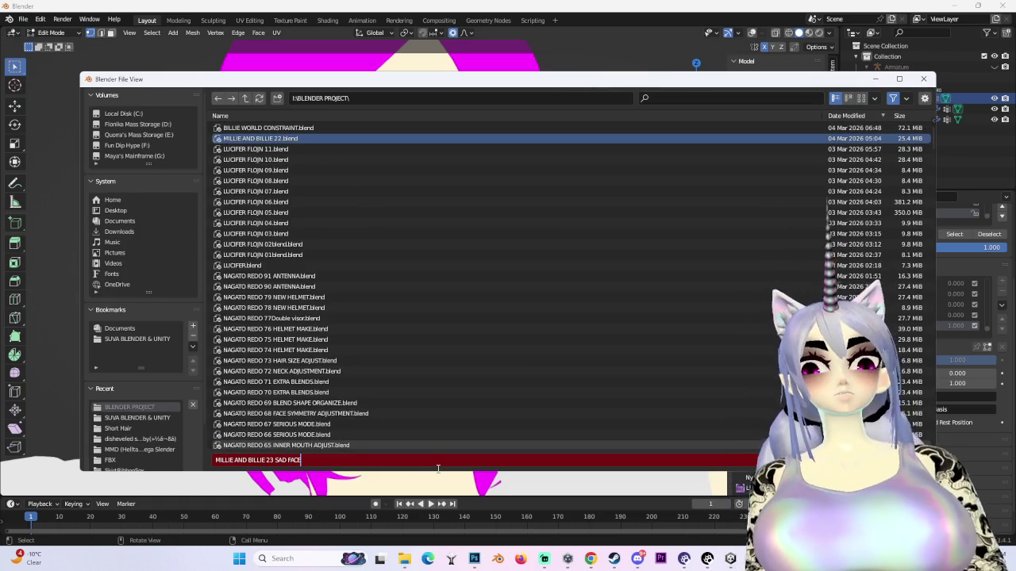
key("Return")
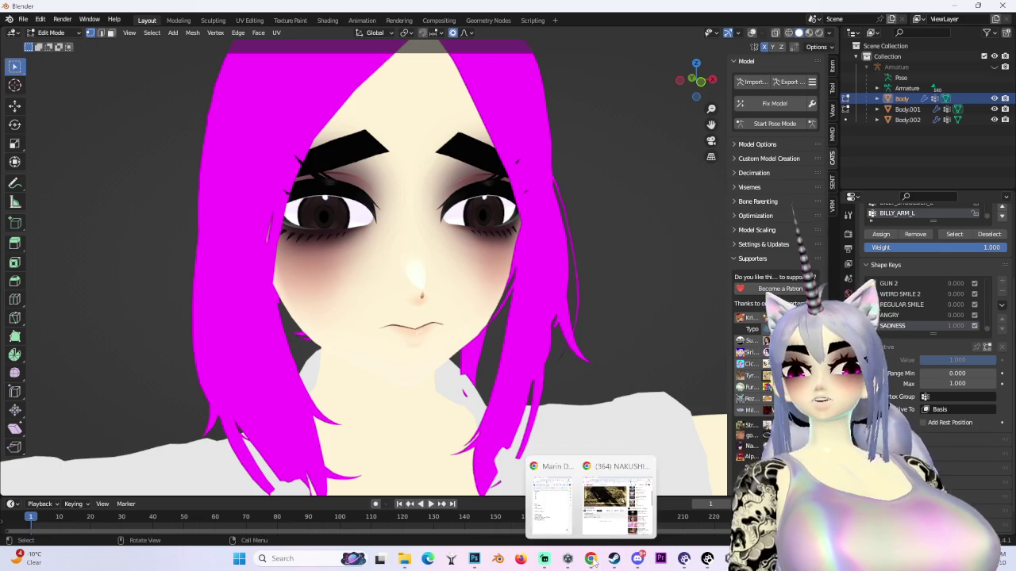
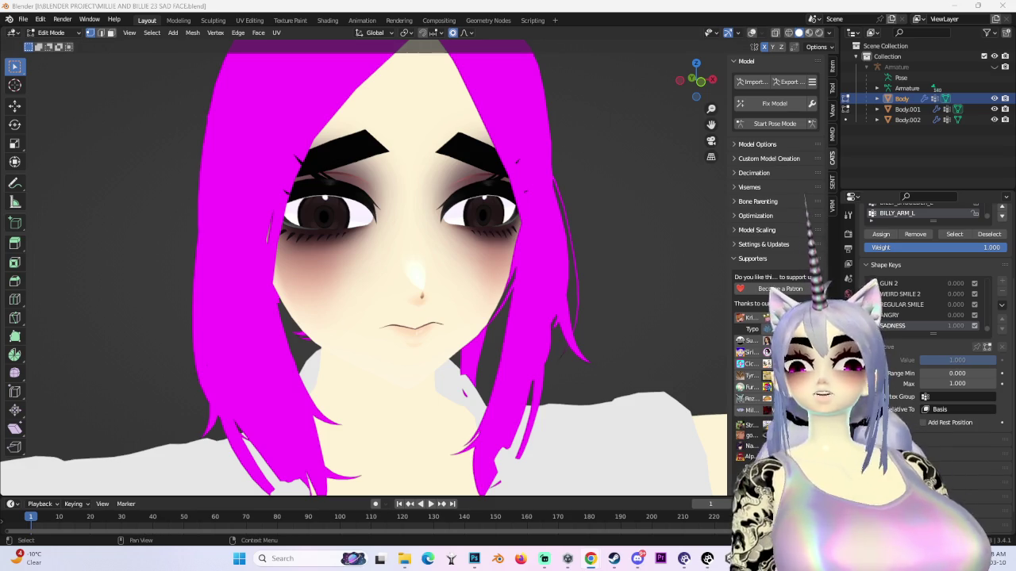
- Bring Chrome forward and play the Super Bass video fullscreen, pausing and resuming it
key("alt+Tab")
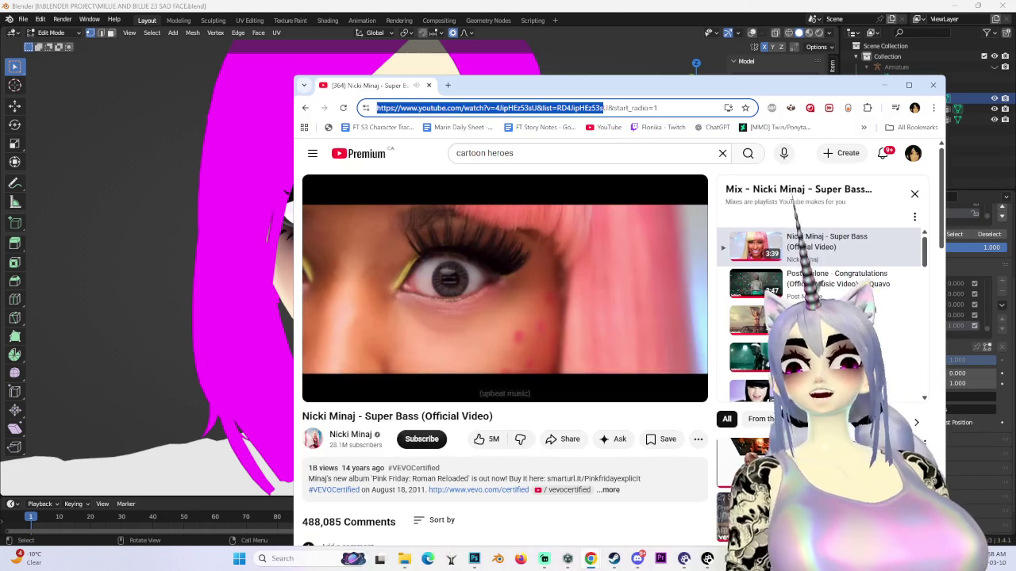
key("super+Up")
key("f")
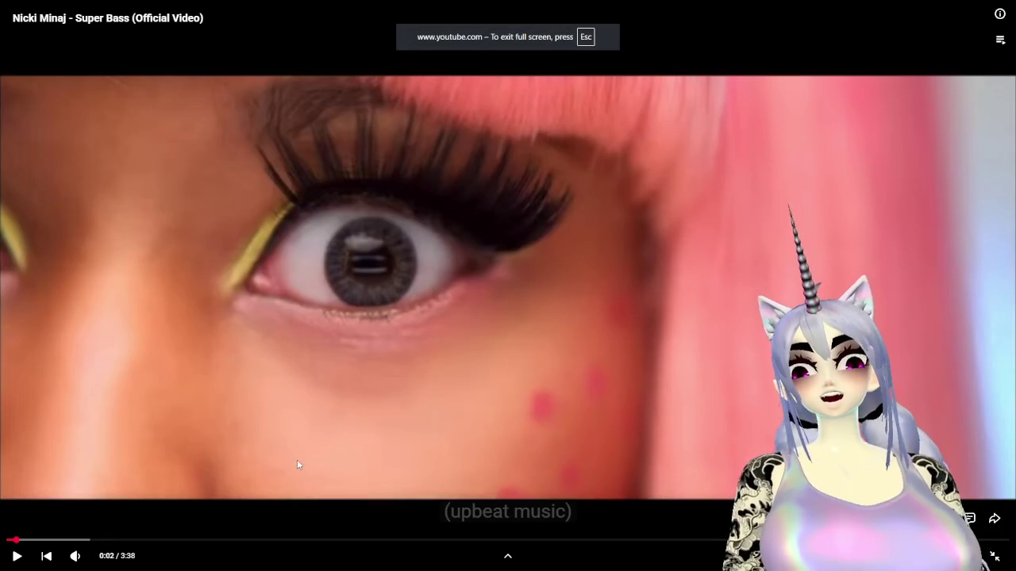
left_click(21, 557)
left_click(22, 558)
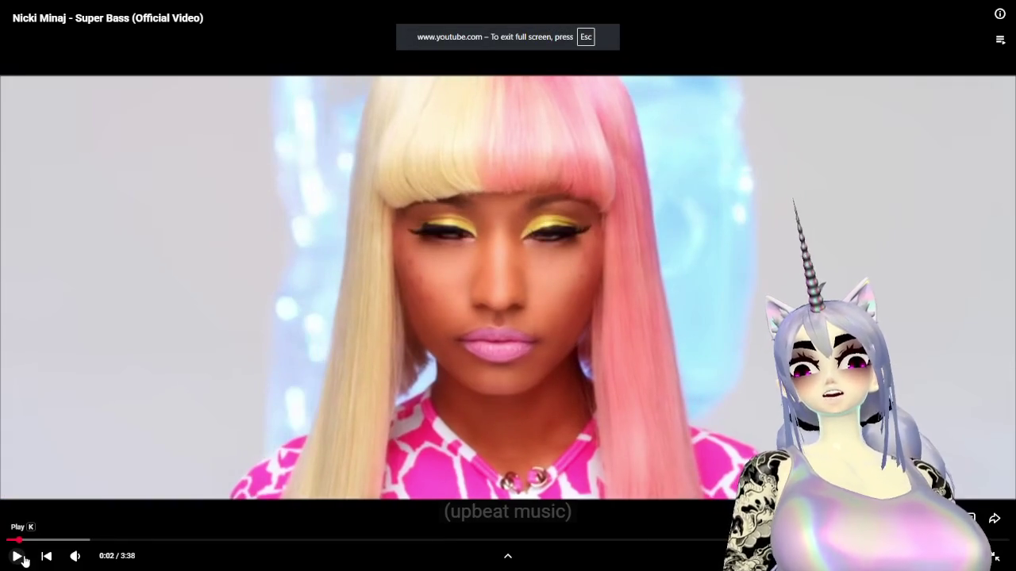
left_click(23, 559)
left_click(23, 560)
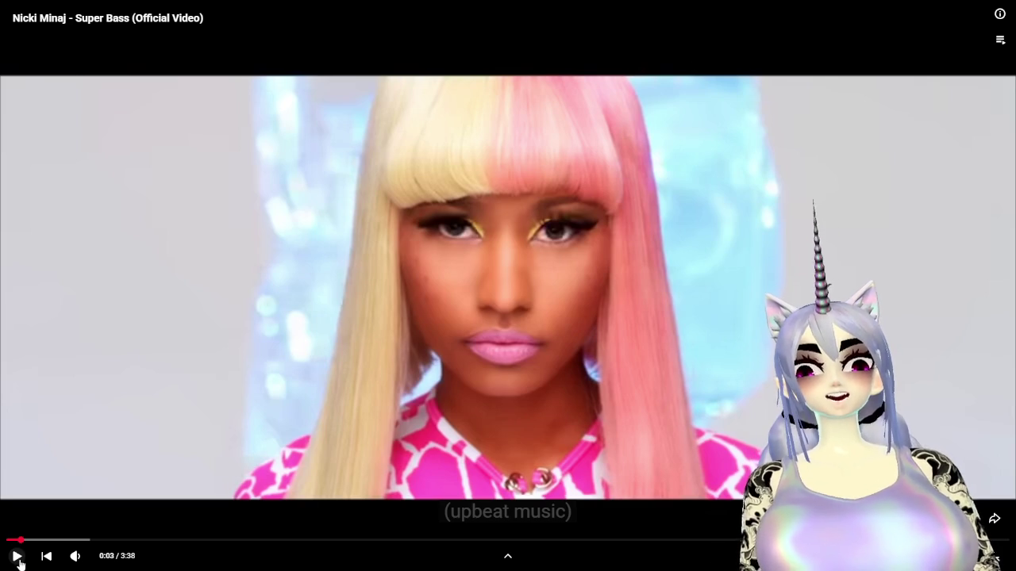
- Rewind Super Bass a couple of seconds to replay it, then pause, exit fullscreen and return to Blender
left_click(17, 557)
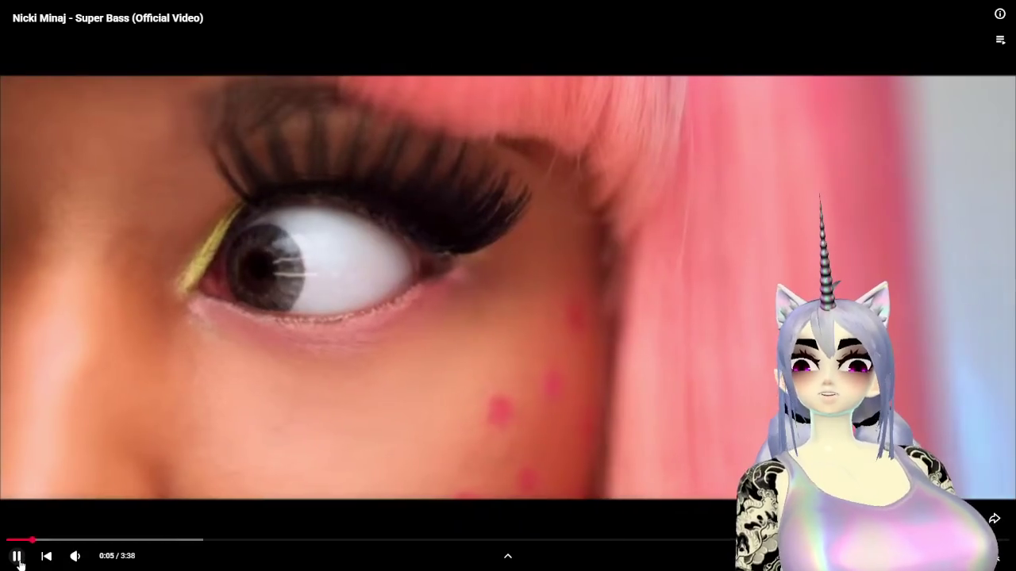
left_click(18, 557)
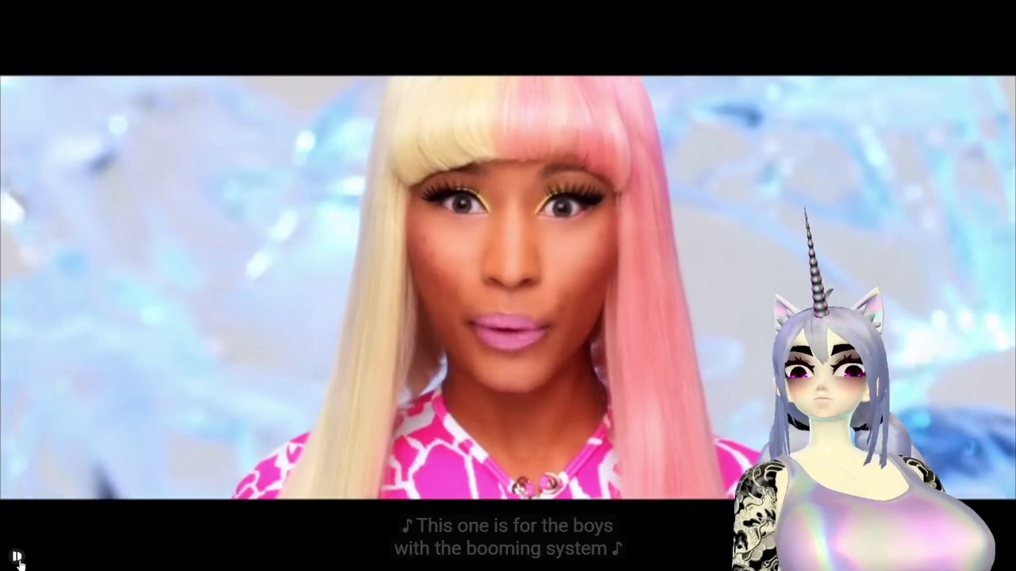
left_click(17, 558)
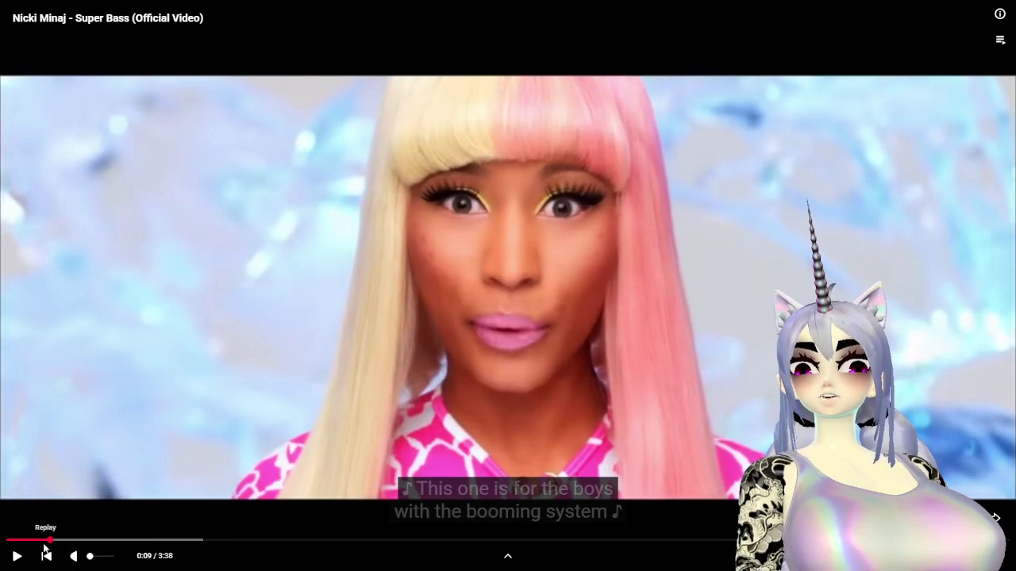
left_click(39, 540)
left_click(16, 559)
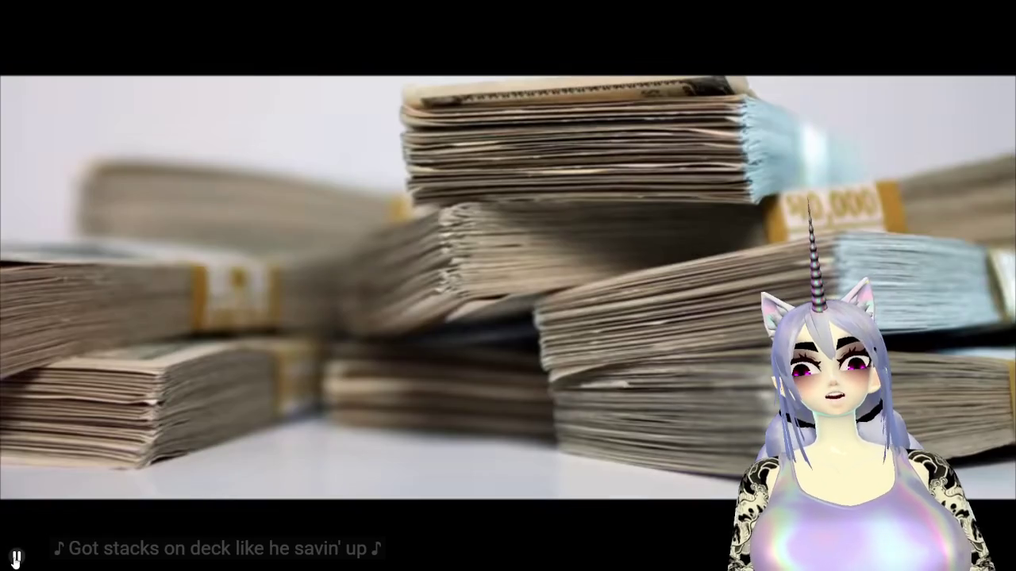
left_click(555, 471)
left_click(998, 560)
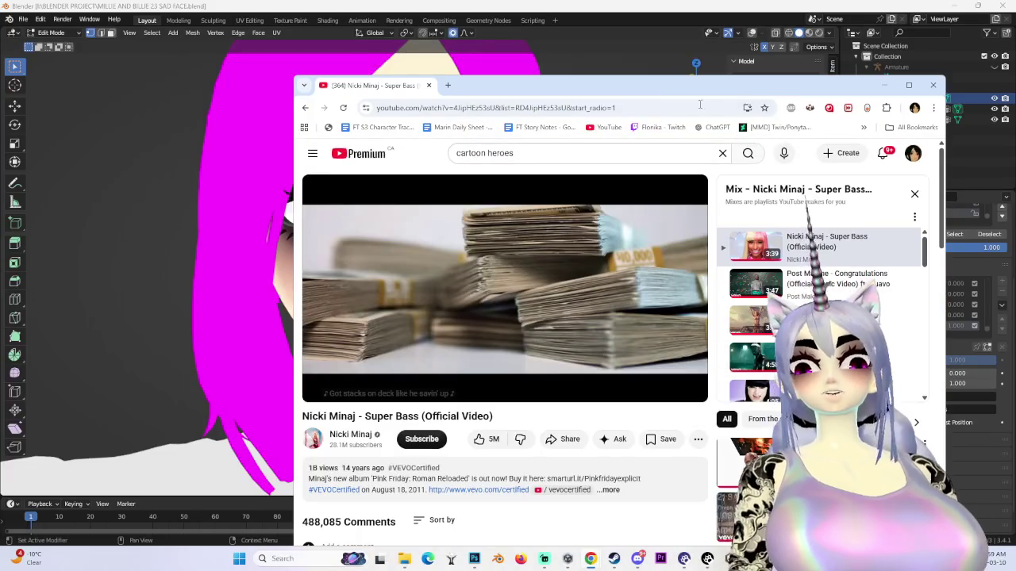
key("alt+Tab")
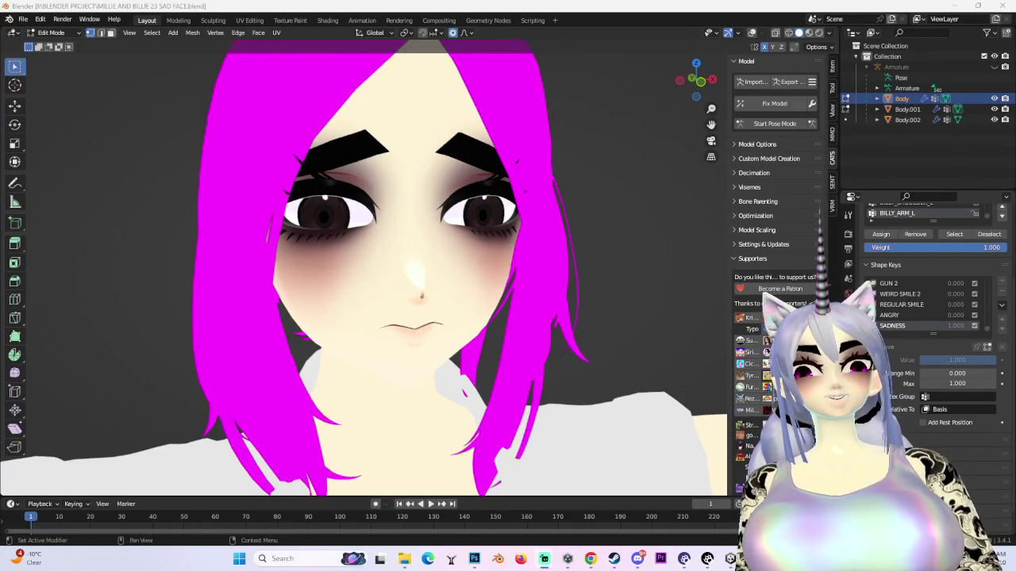
- Switch between Super Bass and Post Malone's Congratulations in the mix, unmute, and pause Super Bass
scroll(494, 230, "down", 2)
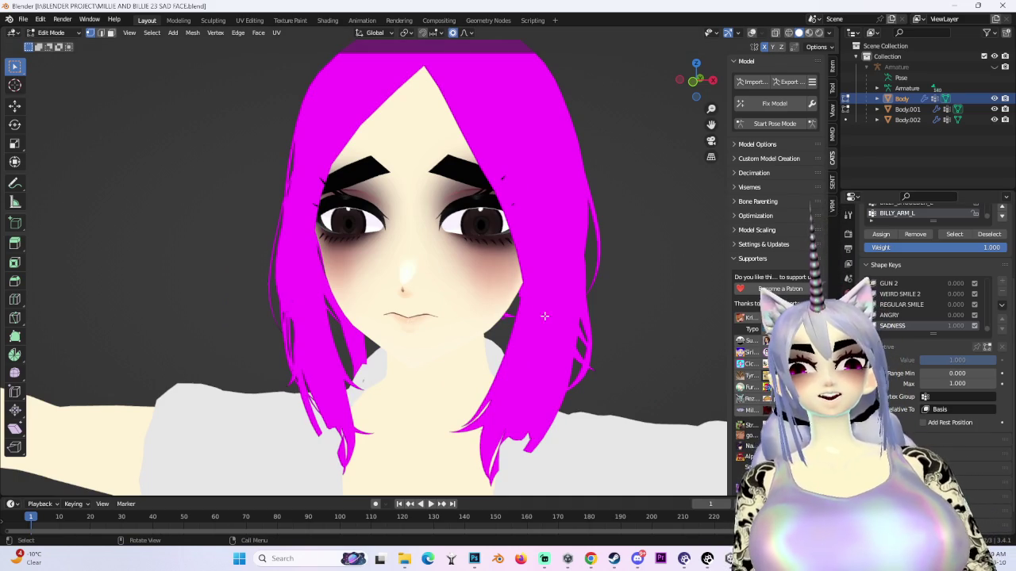
key("alt+Tab")
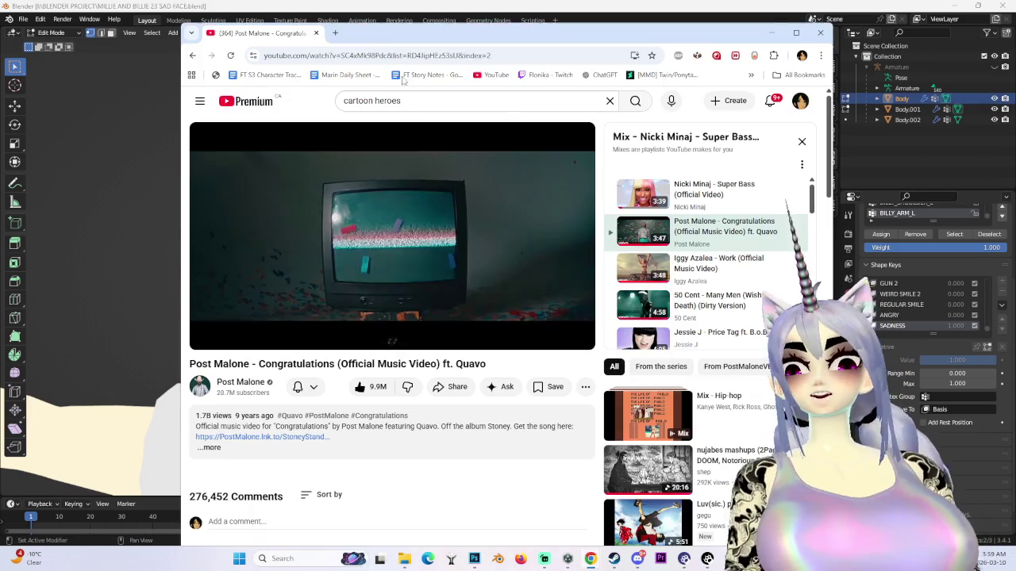
left_click(706, 190)
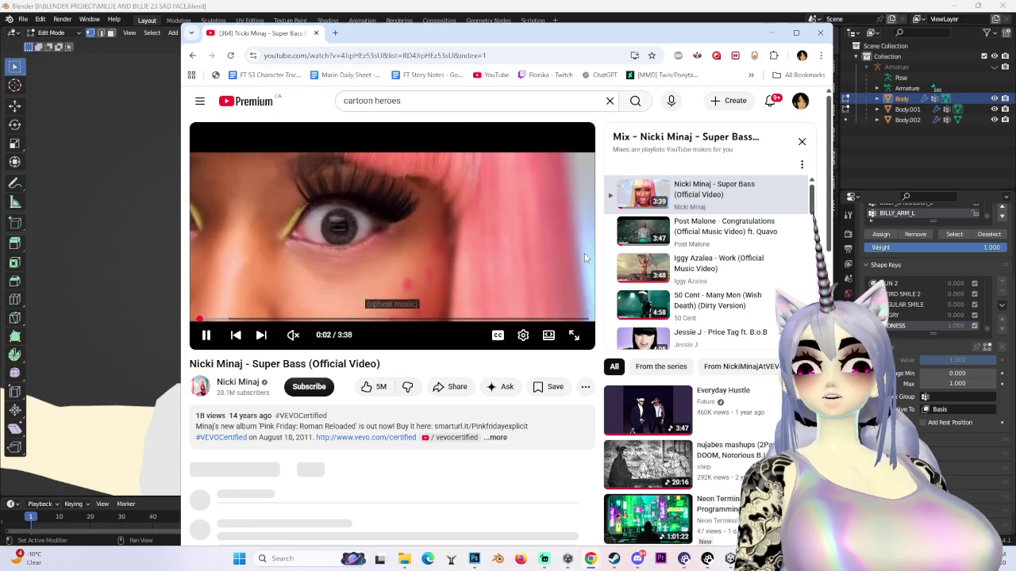
left_click(696, 235)
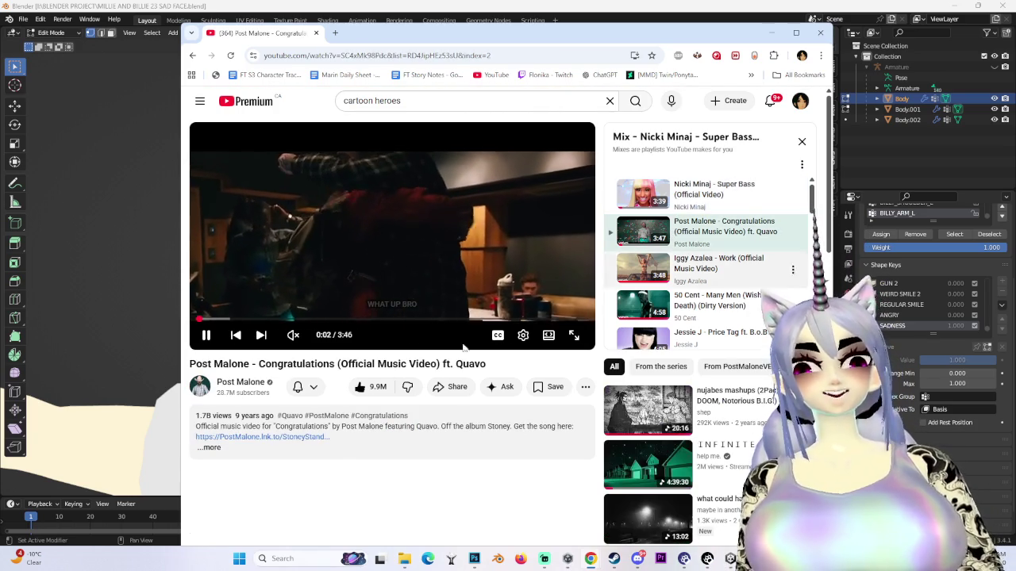
left_click(292, 335)
key("shift+p")
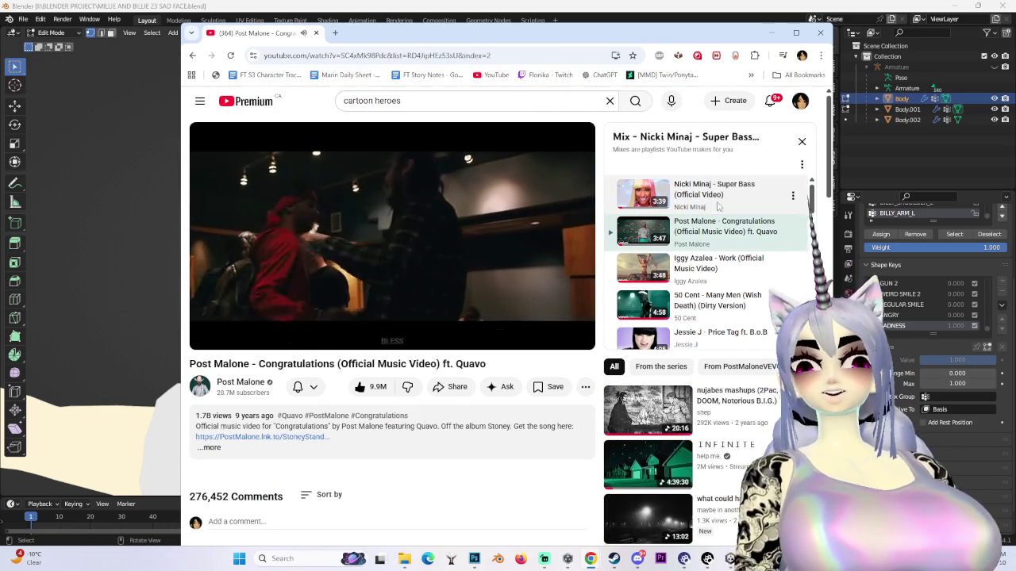
left_click(438, 233)
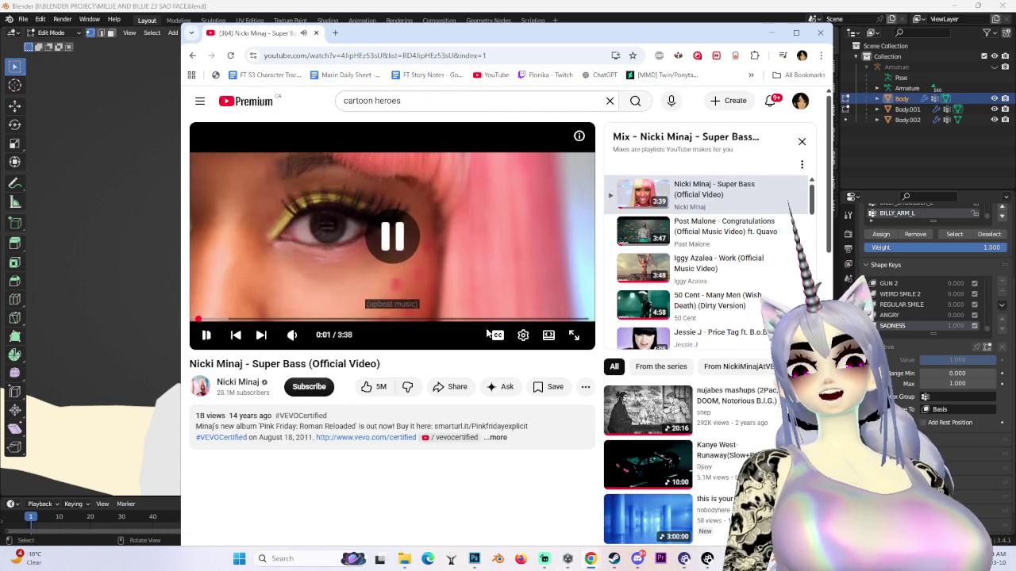
- Watch Super Bass fullscreen with a few pauses, then exit fullscreen and minimize Chrome
left_click(574, 335)
left_click(536, 447)
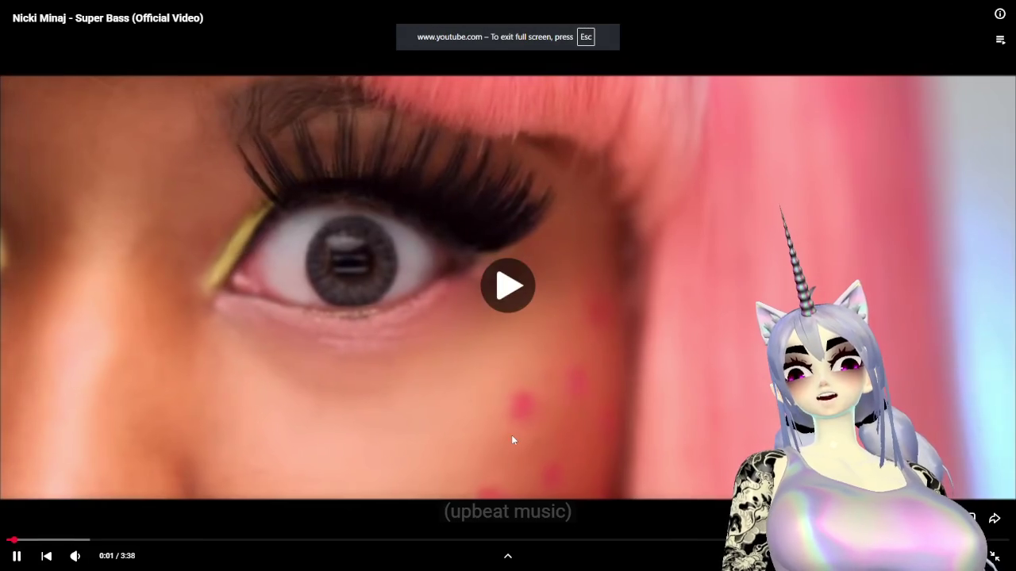
left_click(500, 434)
left_click(493, 434)
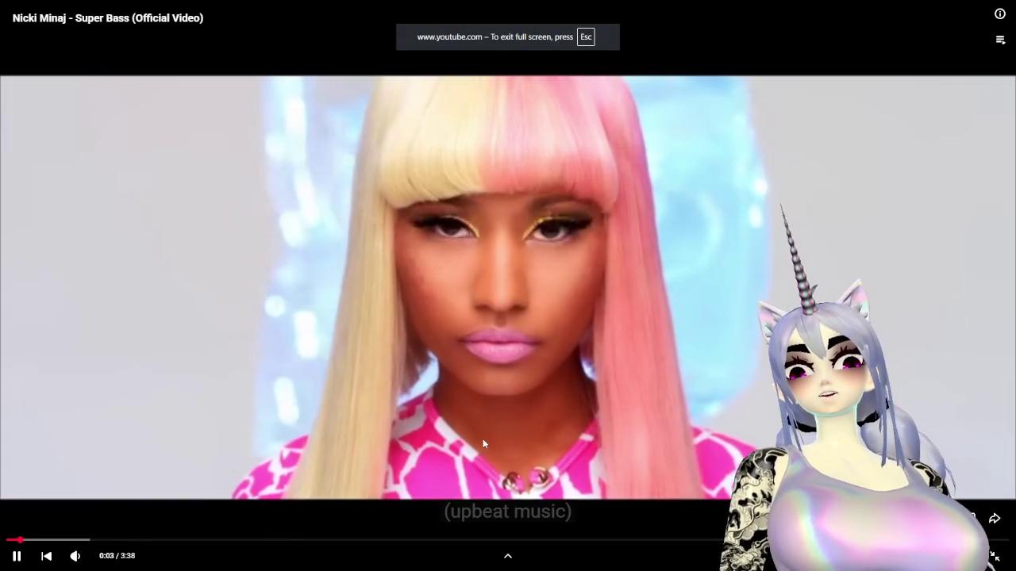
left_click(483, 439)
left_click(483, 438)
left_click(992, 558)
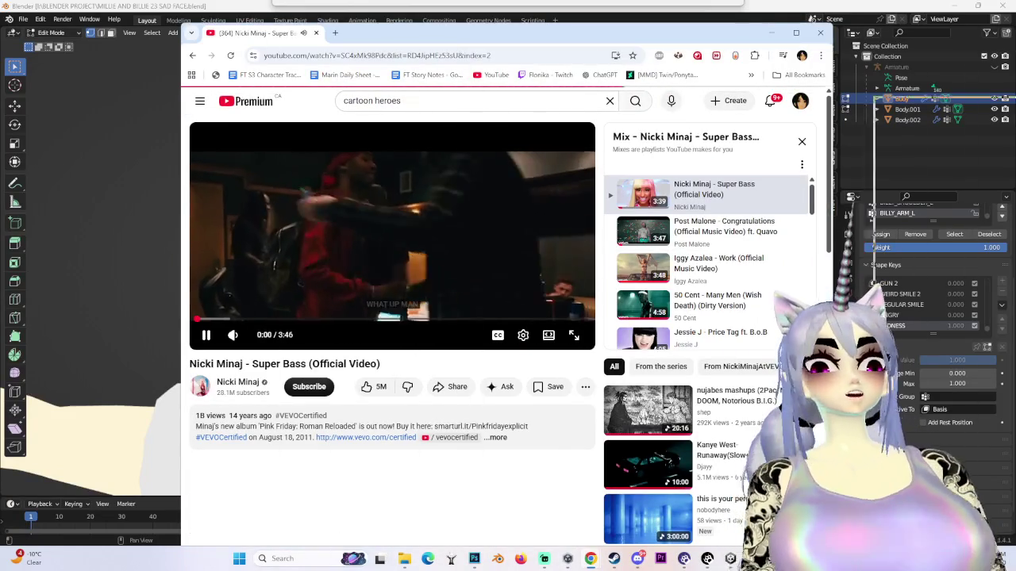
left_click(771, 32)
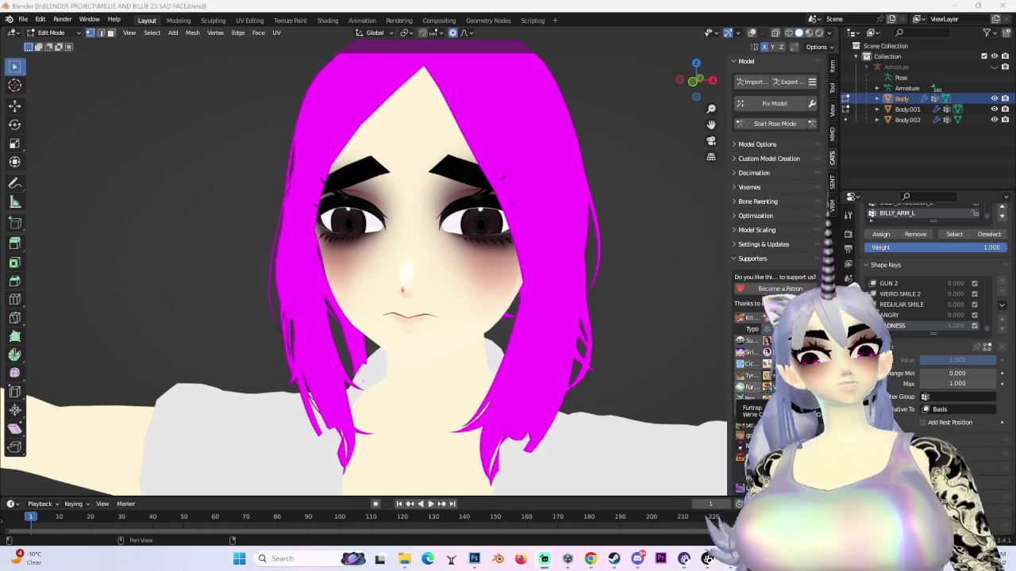
- Switch to Object Mode and reset the SADNESS shape key value to 0
mouse_move(431, 213)
left_mouse_down()
mouse_move(381, 214)
mouse_move(432, 219)
left_mouse_up()
left_click(52, 32)
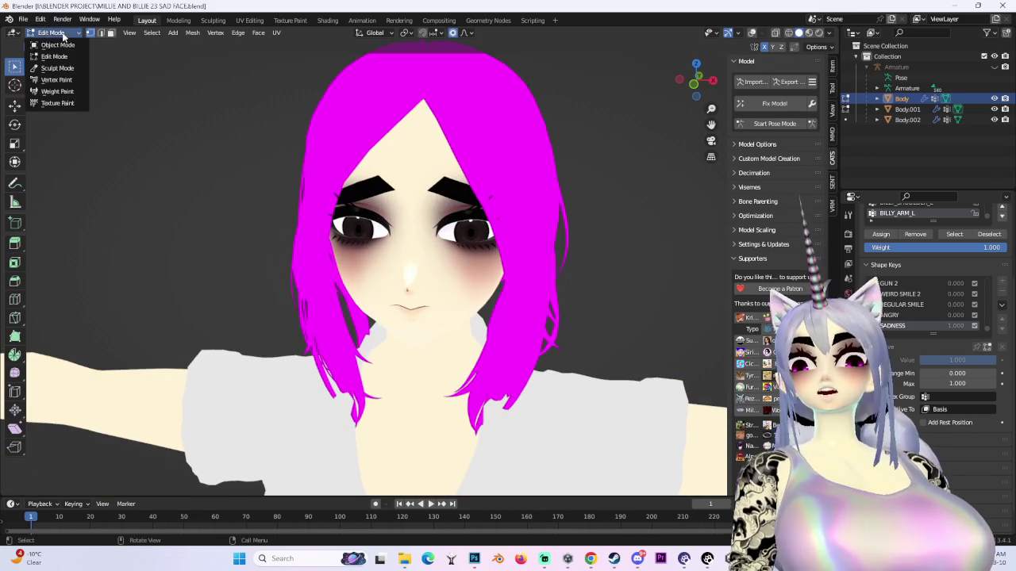
left_click(57, 45)
left_click_drag(602, 237, 450, 277)
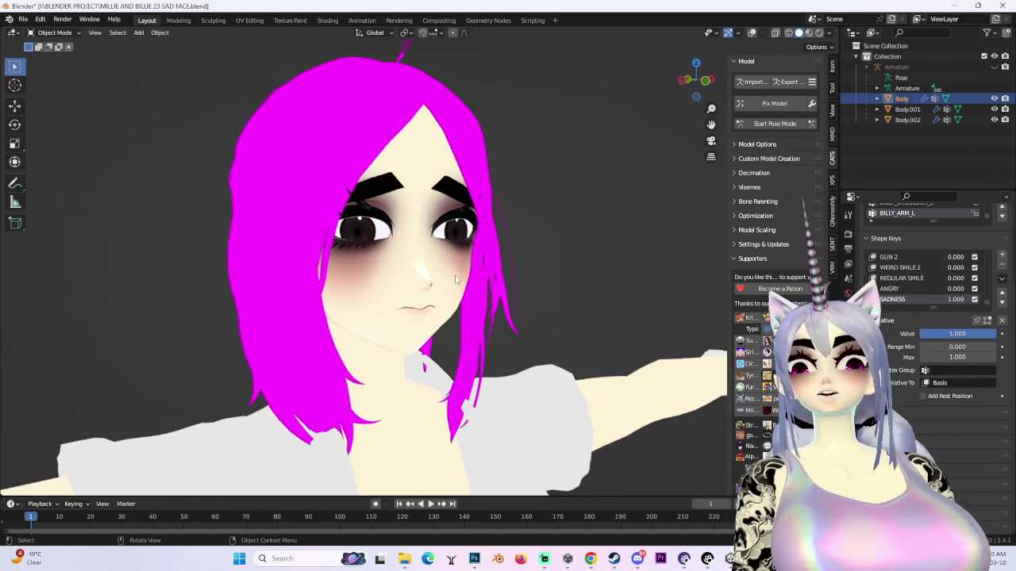
left_click_drag(979, 301, 953, 300)
left_click_drag(587, 302, 519, 297)
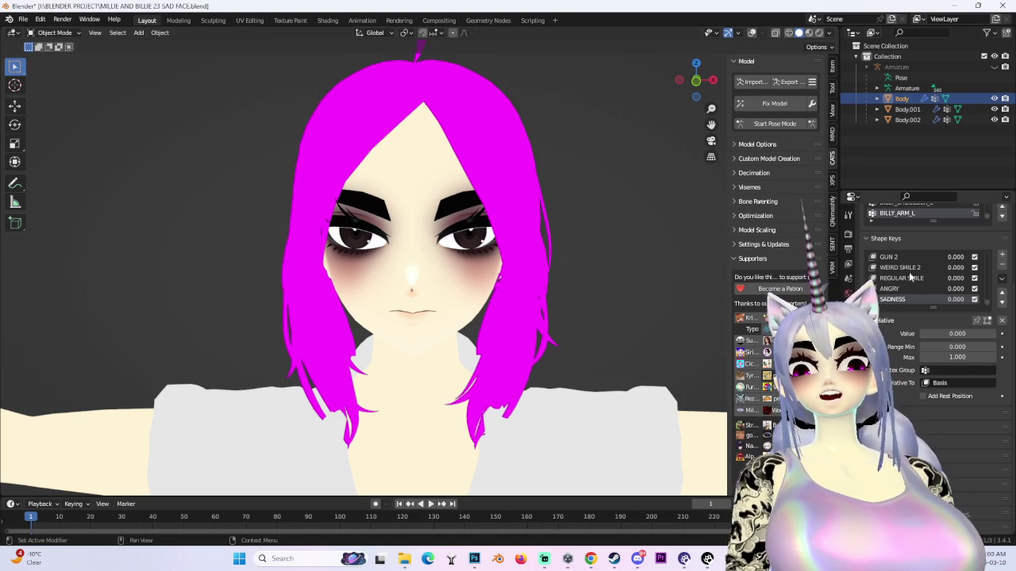
- Add a new shape key to the Body mesh and name it YANDERE
left_click(1002, 255)
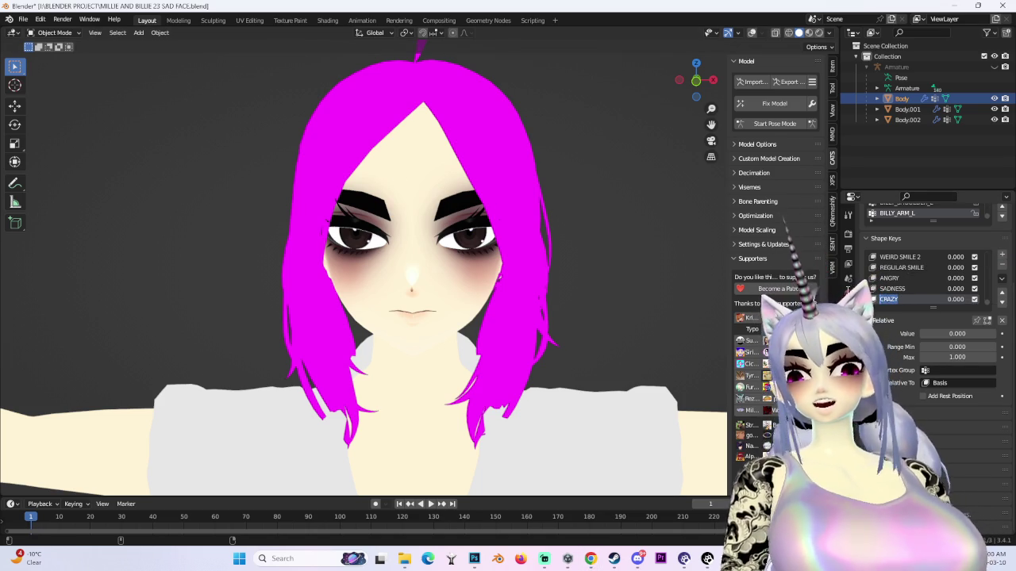
key("BackSpace")
key("BackSpace")
key("BackSpace")
type("YANDERE")
key("Return")
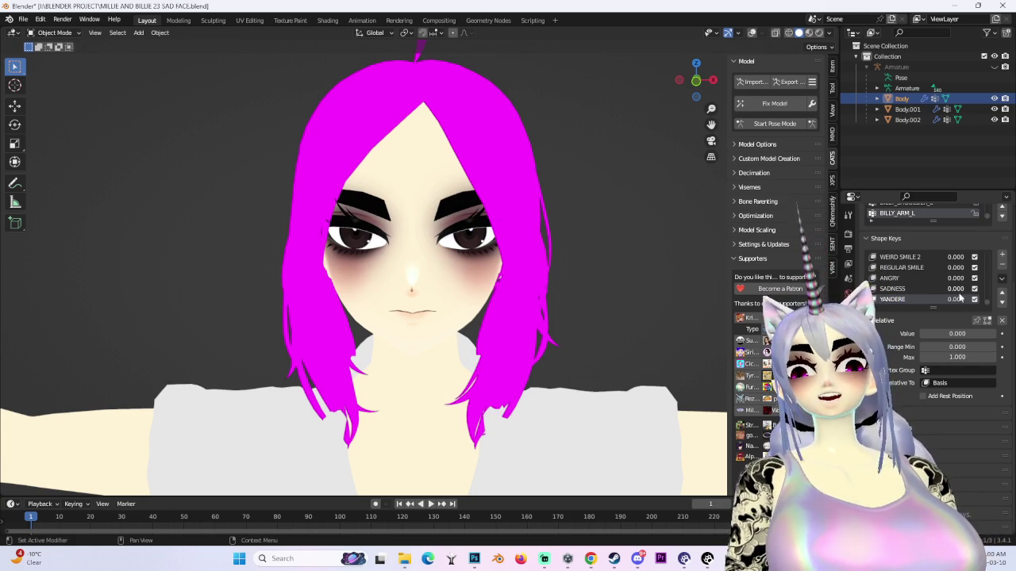
scroll(547, 139, "up", 2)
- Toggle visibility of the Body.001 hair and Body.002 eye objects, leaving Body as the active object
left_click(907, 109)
left_click(994, 119)
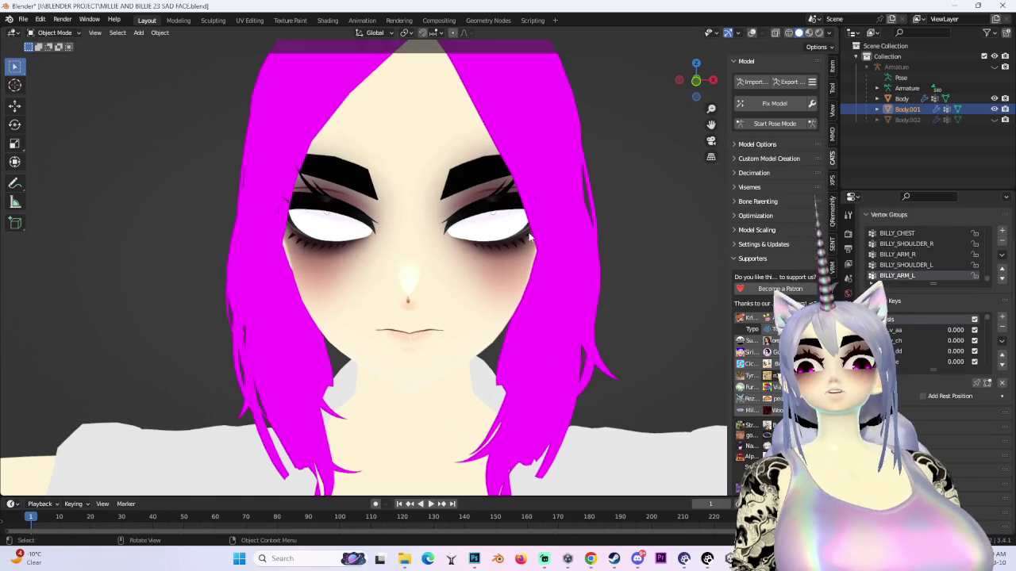
left_click(995, 108)
left_click(994, 108)
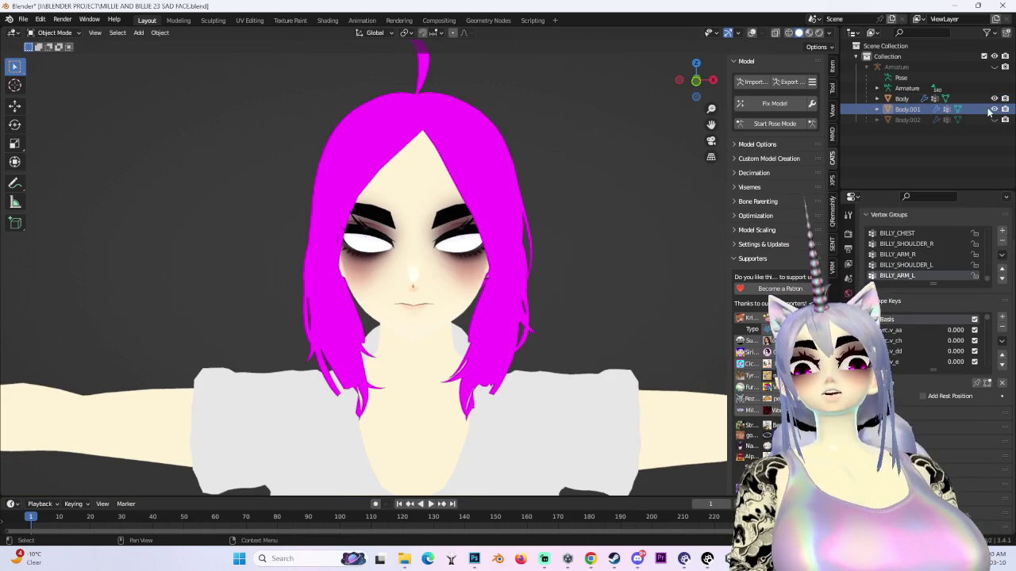
left_click(902, 98)
left_click(994, 119)
left_click(907, 119)
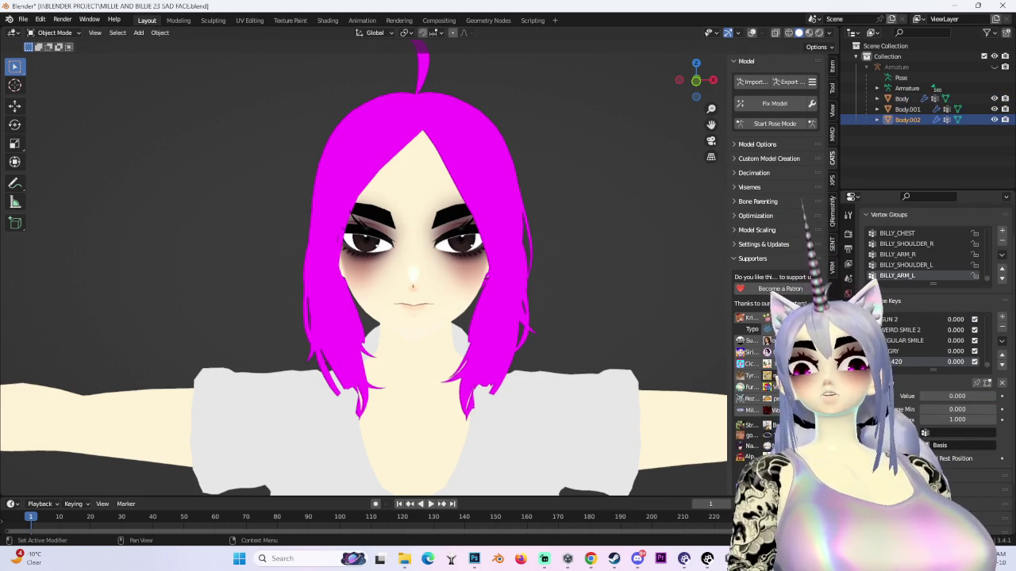
left_click(935, 98)
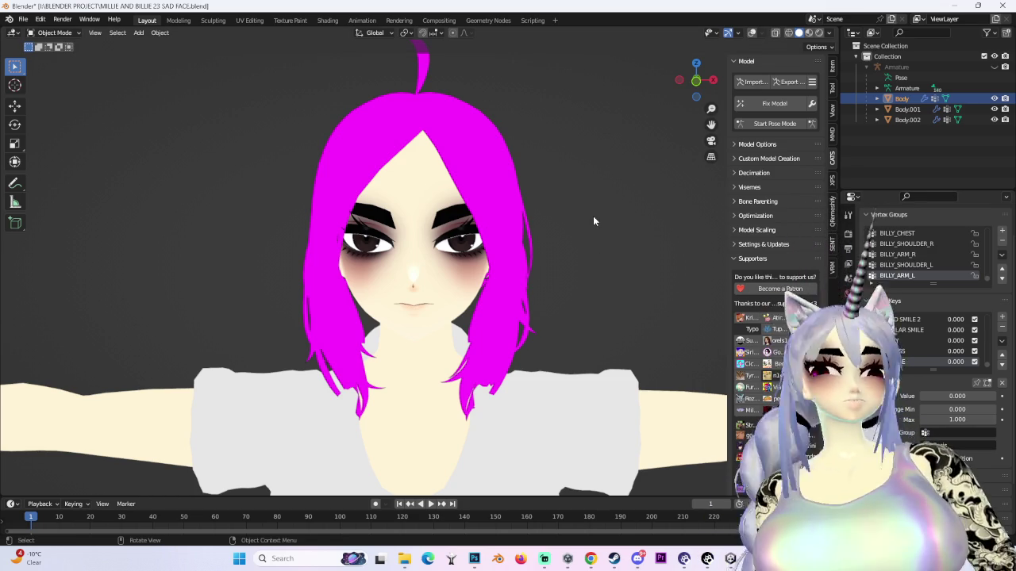
- Show wireframe overlays, view the face front-on, hide the hair, and edit Body's left eyebrow
left_click(751, 33)
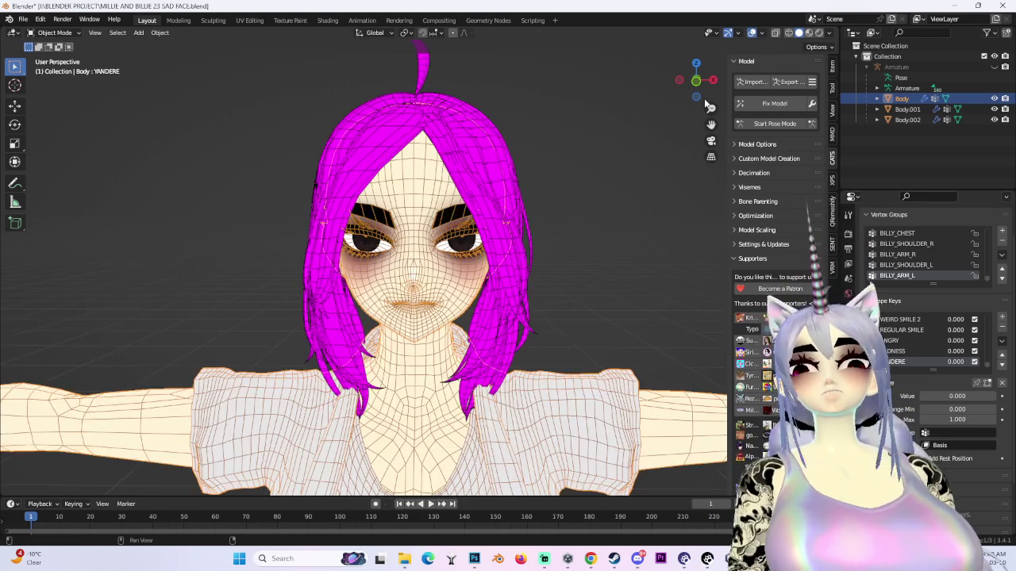
scroll(403, 294, "up", 3)
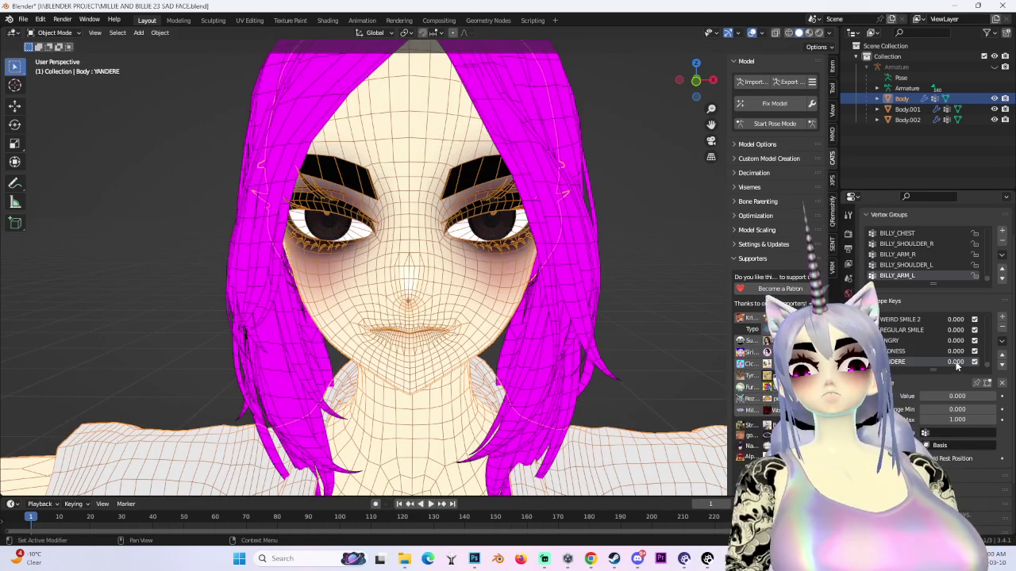
left_click(696, 80)
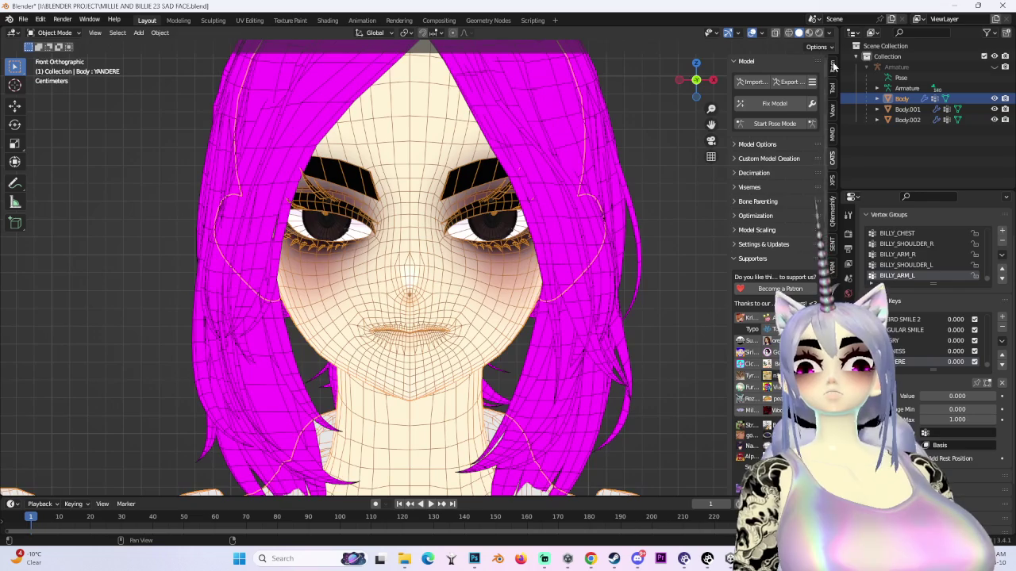
left_click(995, 109)
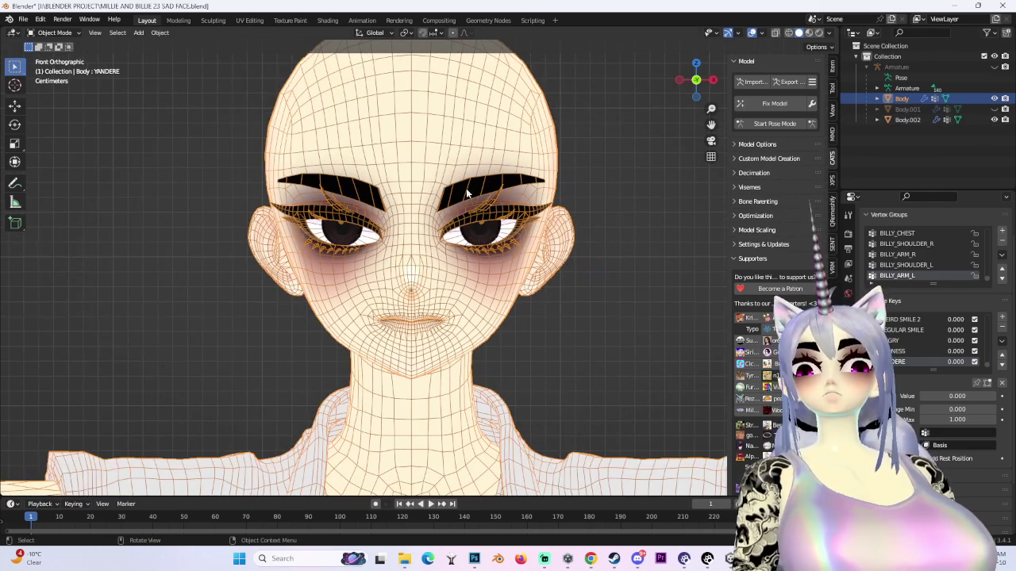
left_click(55, 32)
key("Tab")
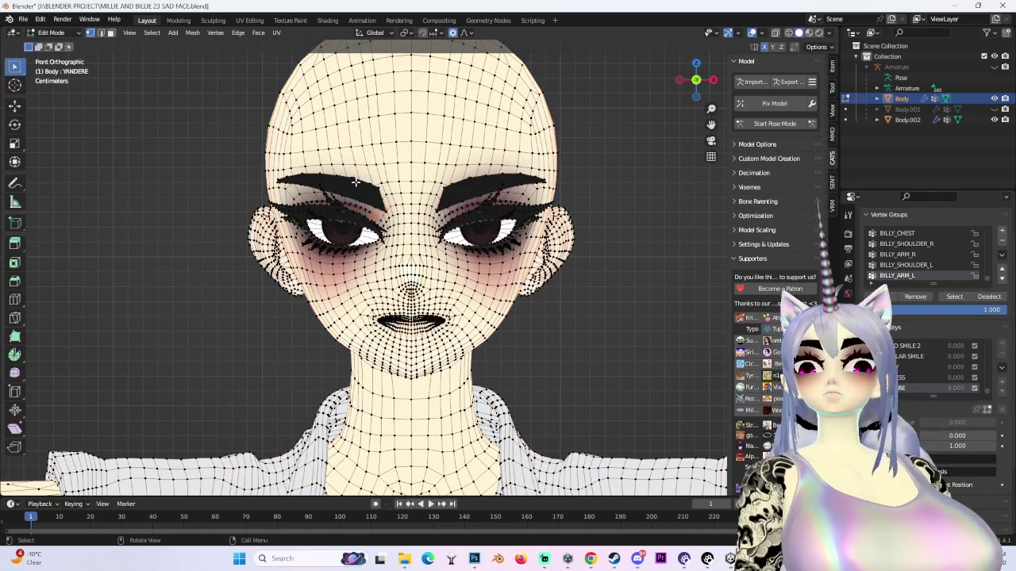
key("ctrl+l")
scroll(432, 207, "up", 8)
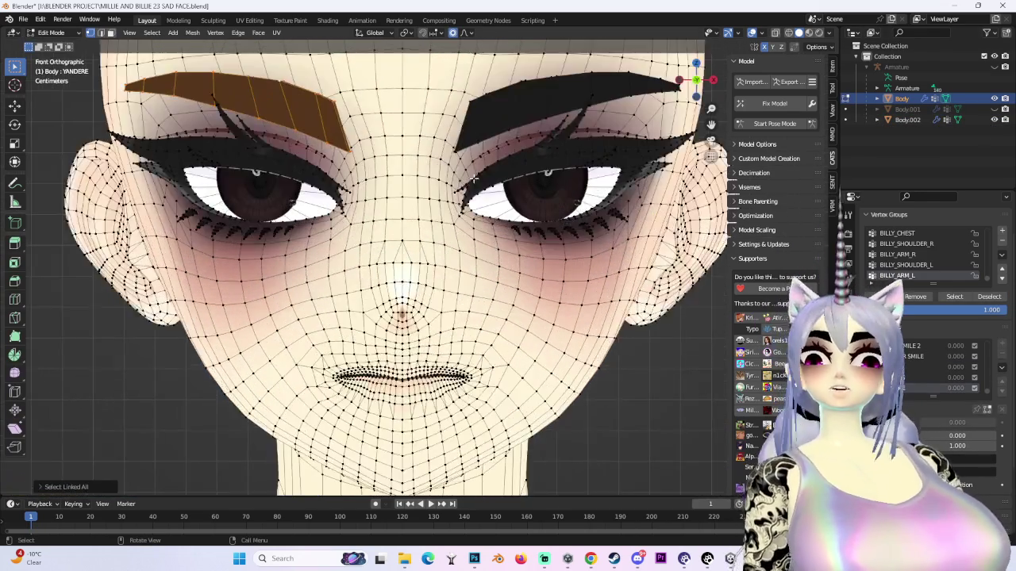
- Select both eyebrow pieces with Ctrl+L and hide them
scroll(489, 253, "down", 4)
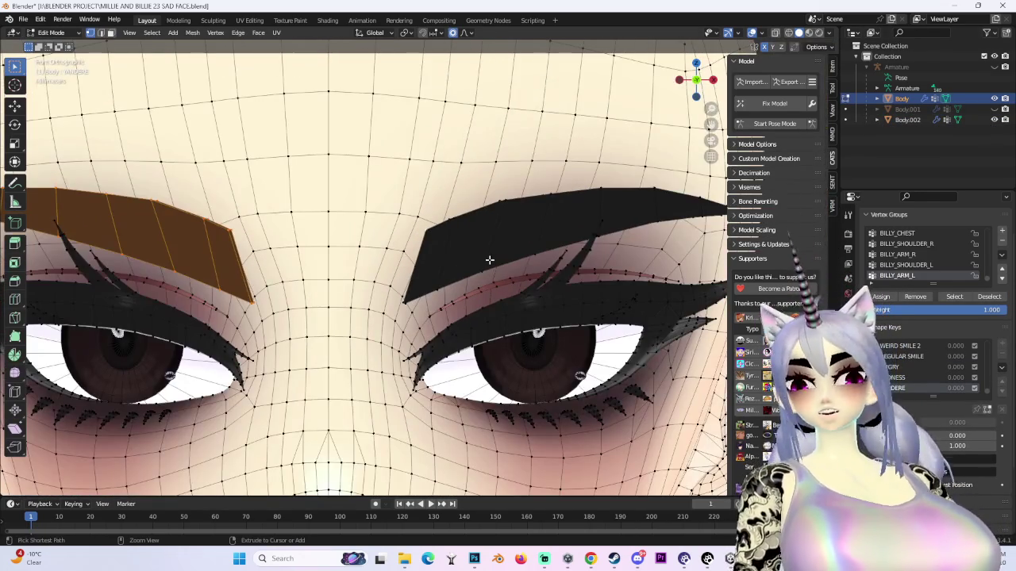
key("ctrl+l")
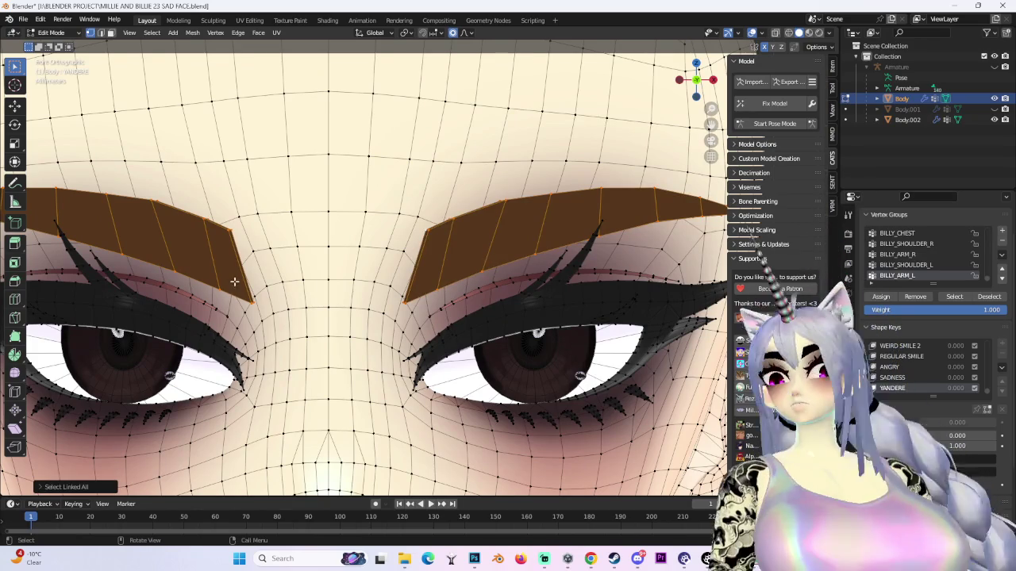
scroll(231, 281, "down", 3)
key("h")
scroll(304, 231, "down", 3)
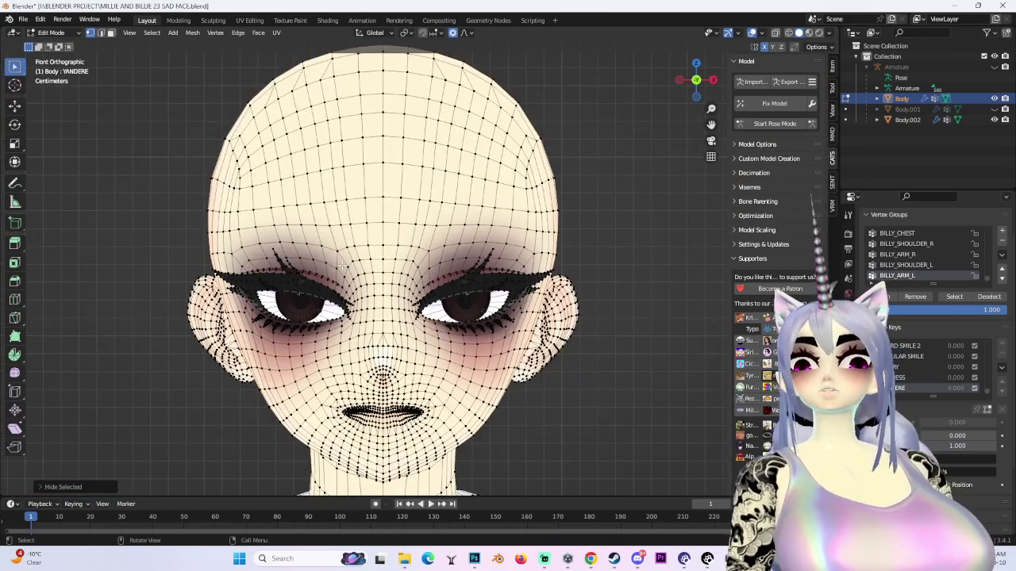
- Rotate the left brow vertices about 10° with Smooth proportional editing
left_click(276, 254)
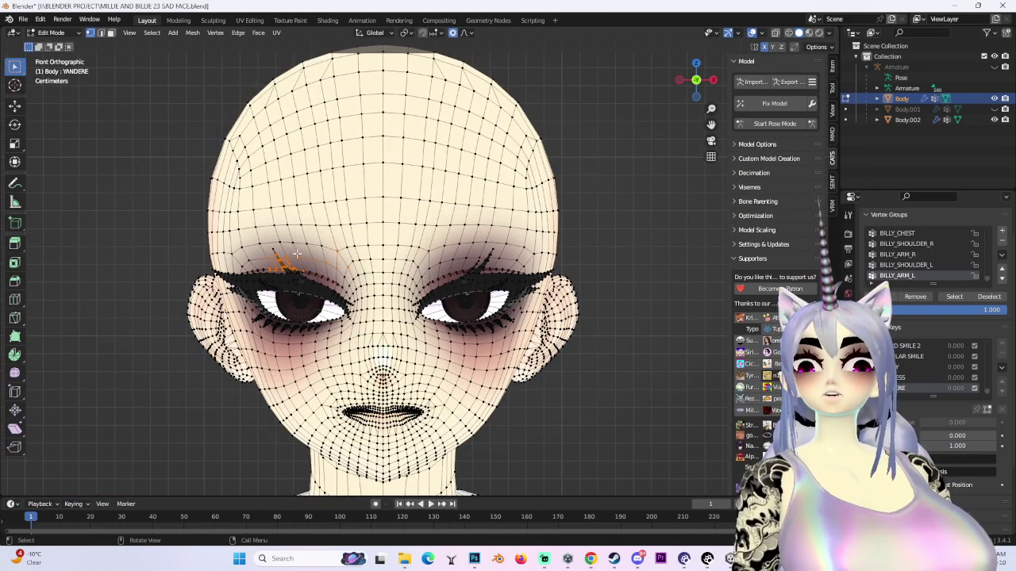
key("g")
key("Return")
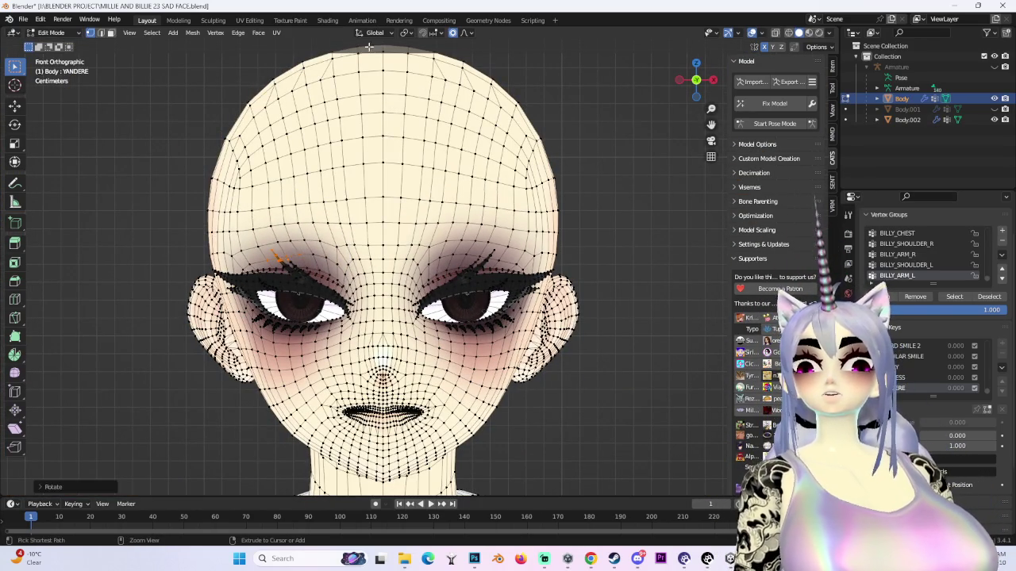
key("ctrl+z")
left_click(473, 35)
key("g")
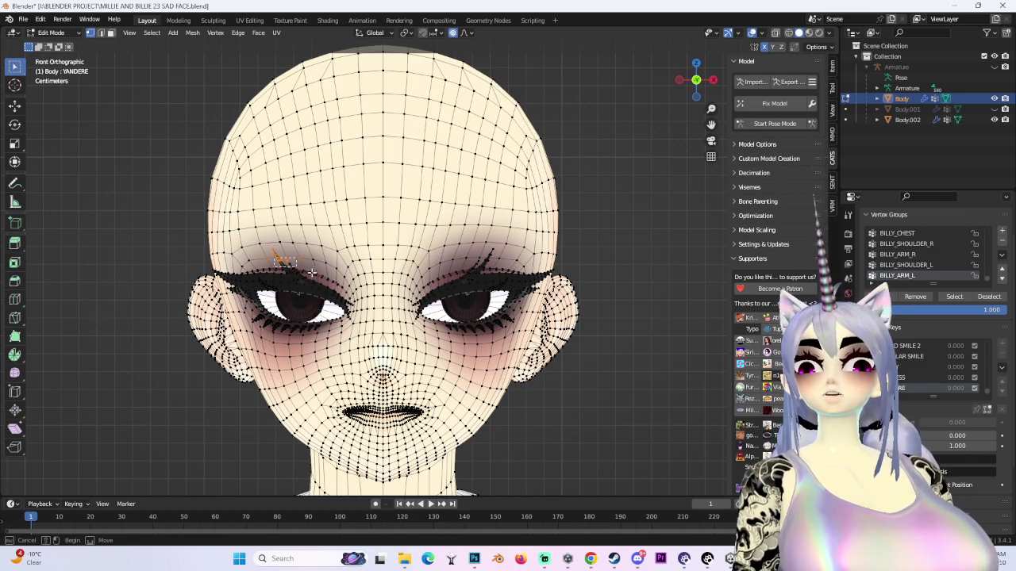
left_click_drag(315, 270, 317, 272)
key("r")
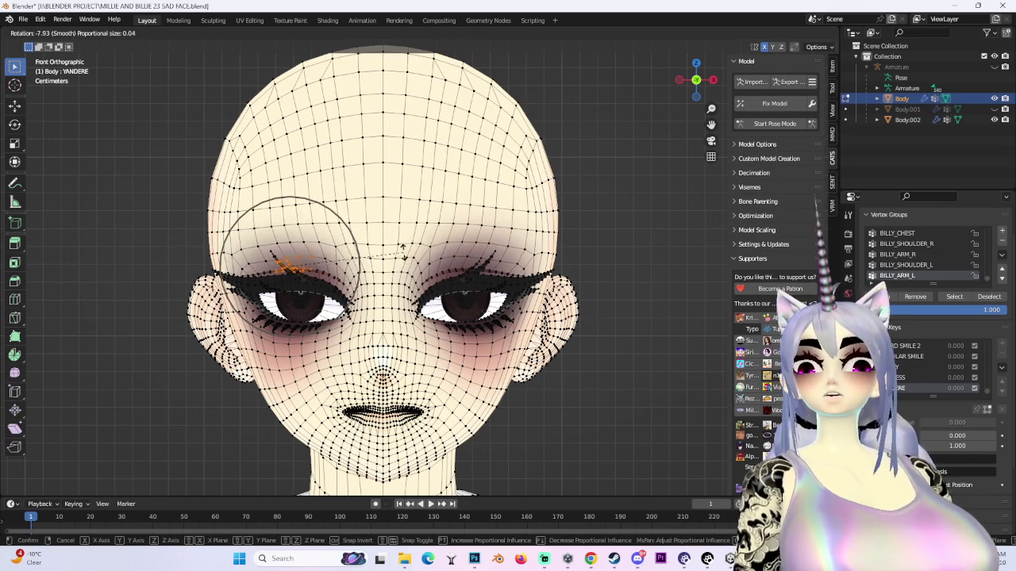
scroll(392, 245, "down", 4)
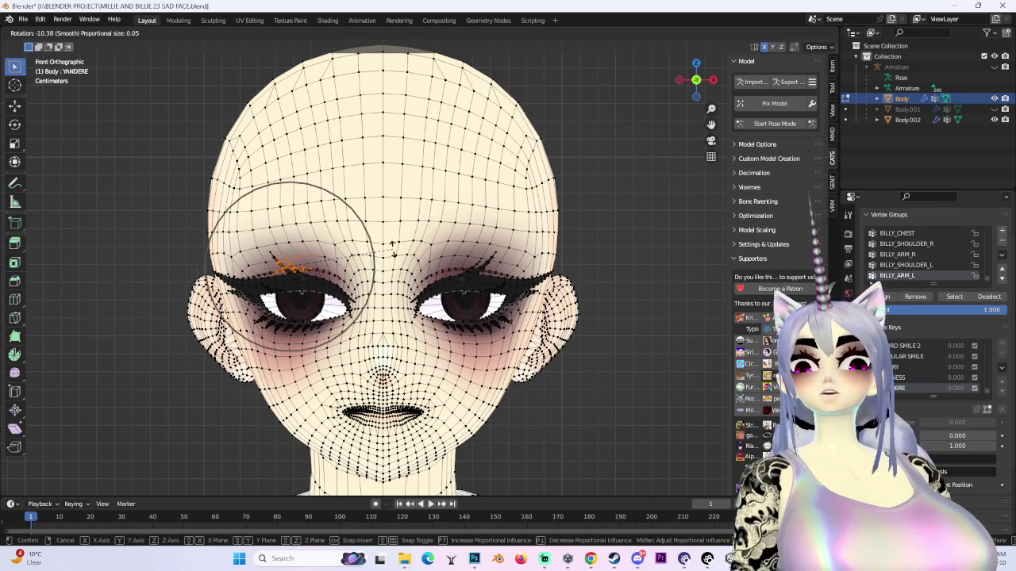
left_click(384, 246)
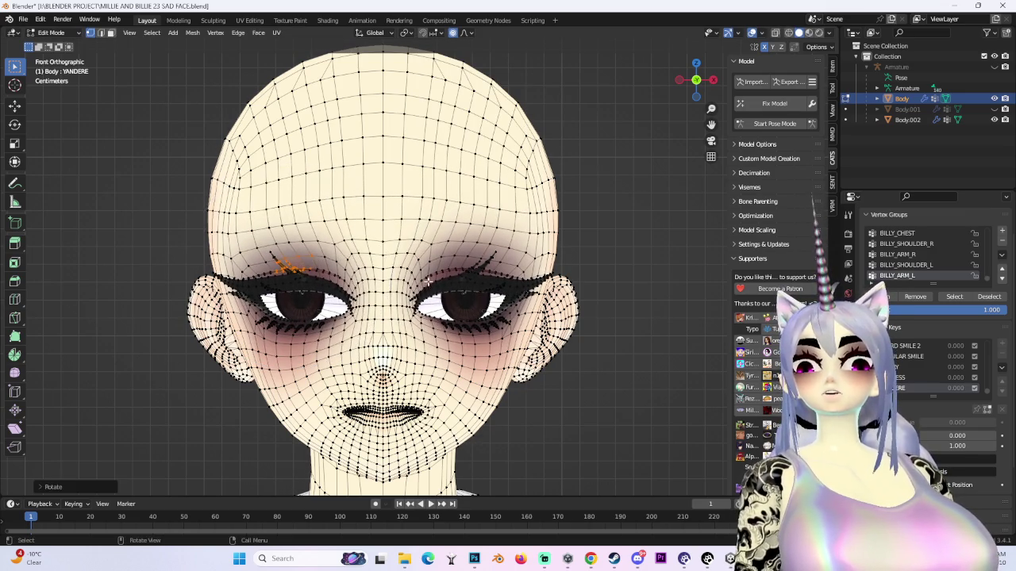
left_click(690, 83)
key("g")
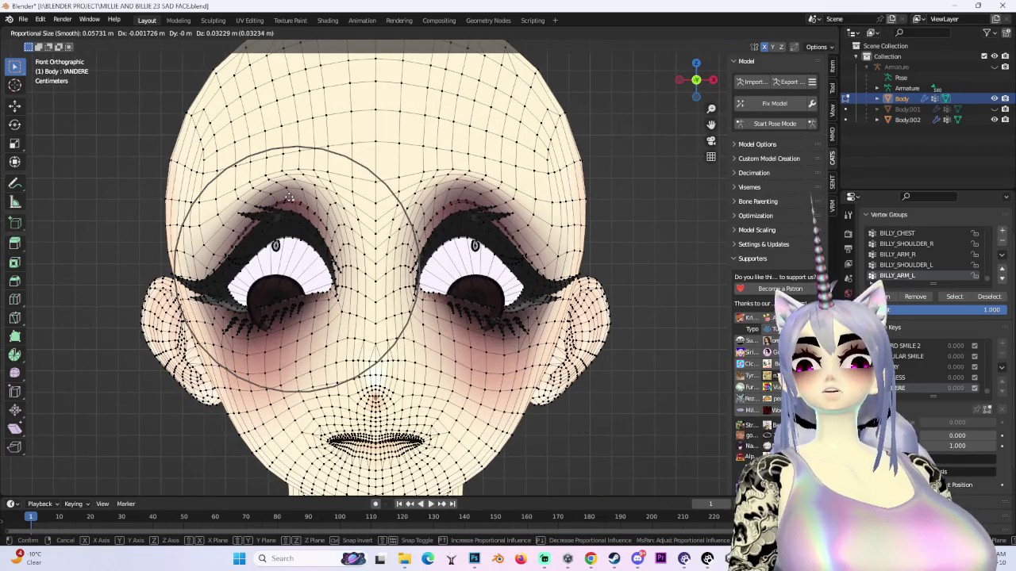
left_click(290, 197)
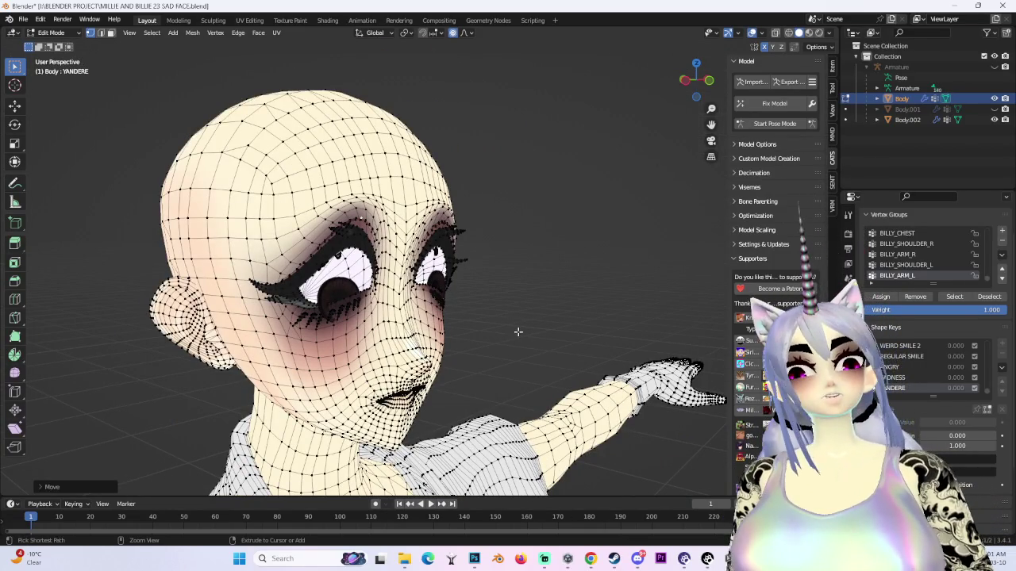
key("ctrl+z")
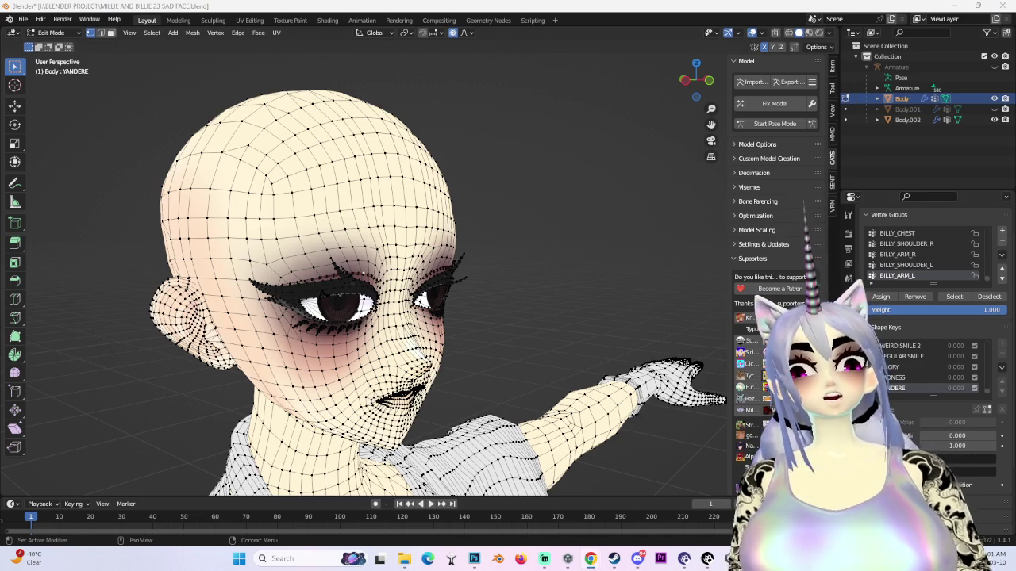
left_click(684, 80)
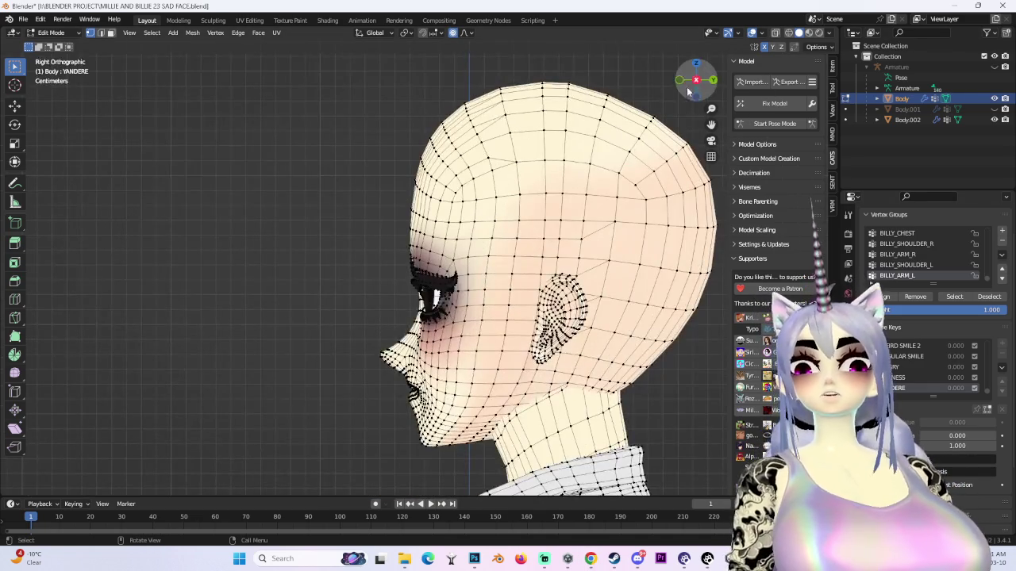
left_click(681, 80)
key("b")
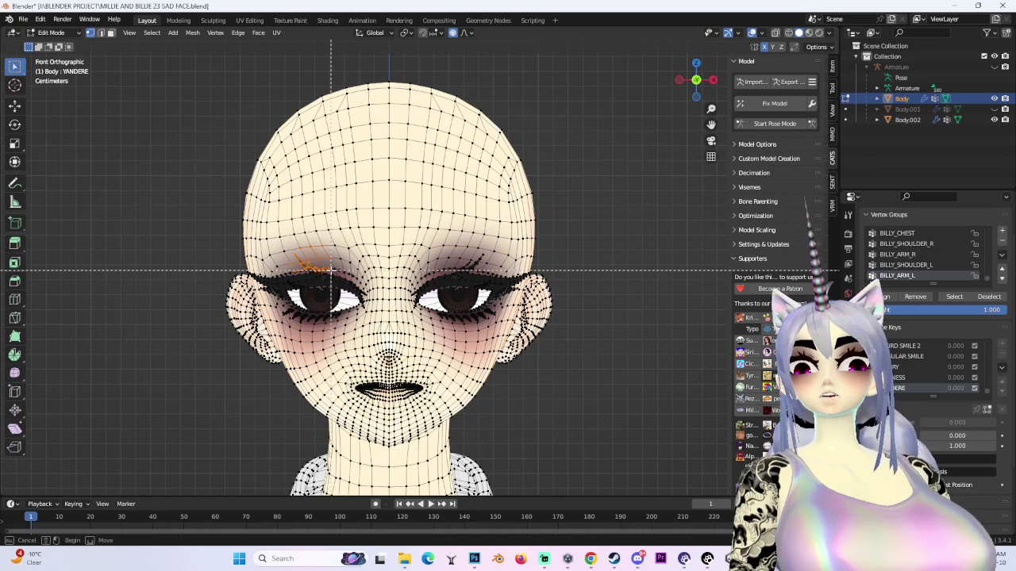
key("Escape")
key("g")
key("z")
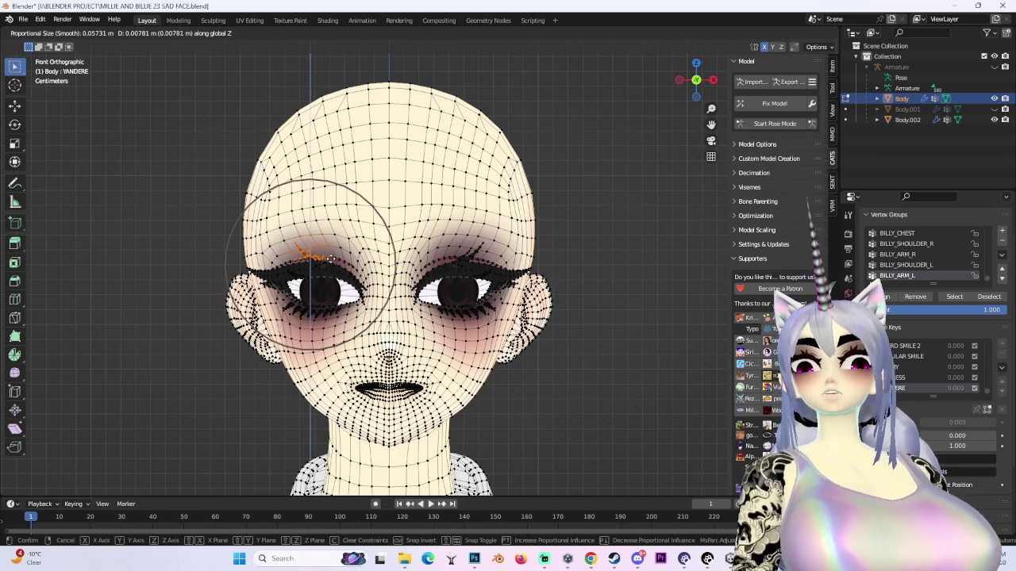
right_click(330, 262)
key("KP_8")
key("KP_4")
key("KP_4")
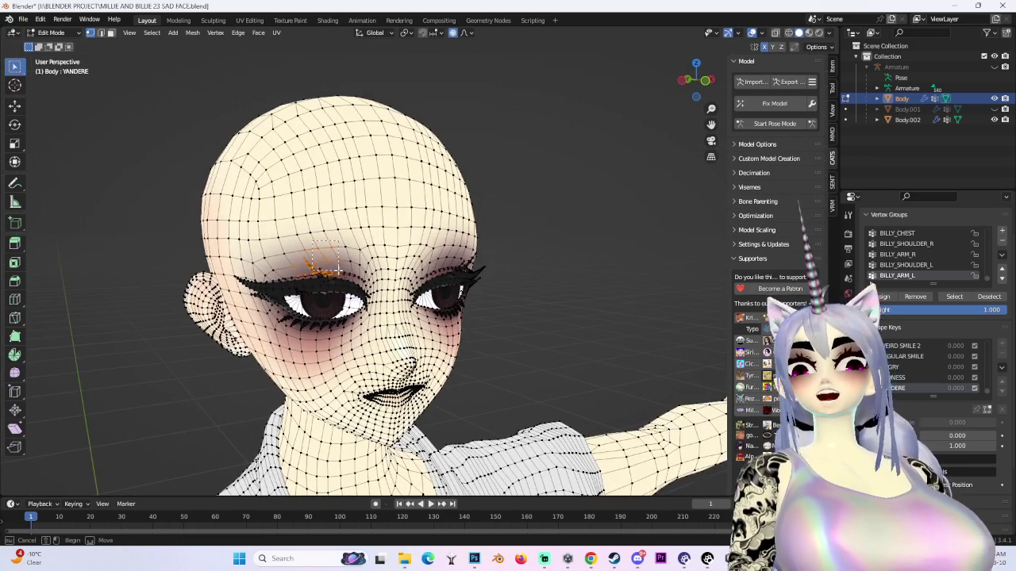
key("g")
right_click(603, 195)
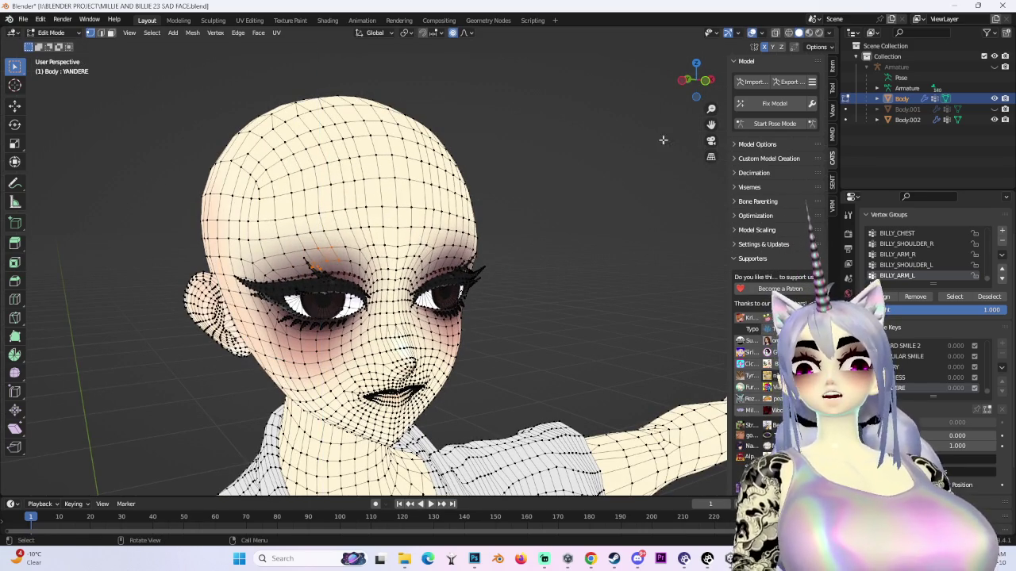
left_click(704, 85)
- Select both eyebrow regions and lower them along Z with proportional editing
left_click_drag(315, 325, 459, 411)
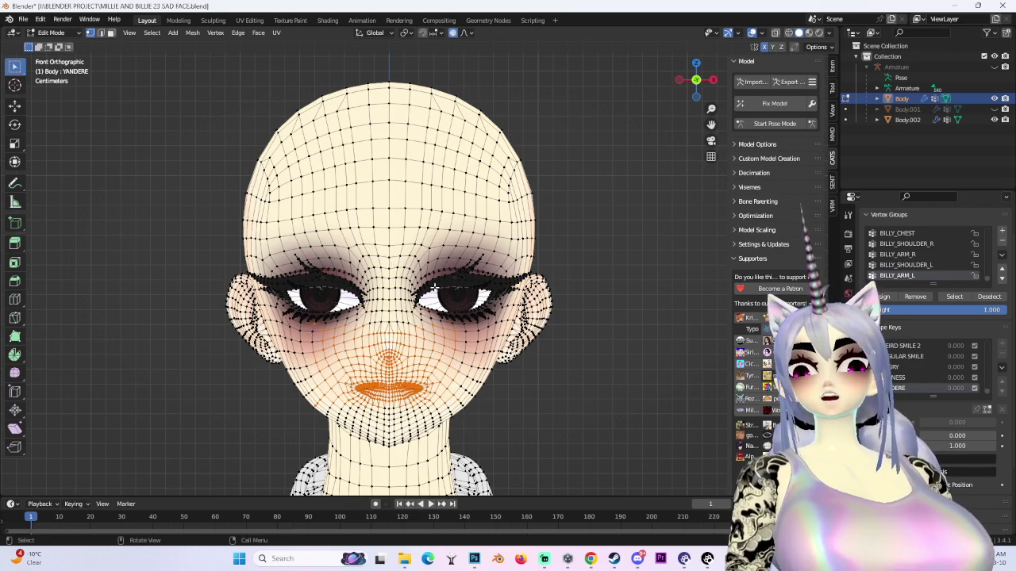
left_click_drag(288, 250, 350, 276)
left_click_drag(457, 248, 492, 268)
key("g")
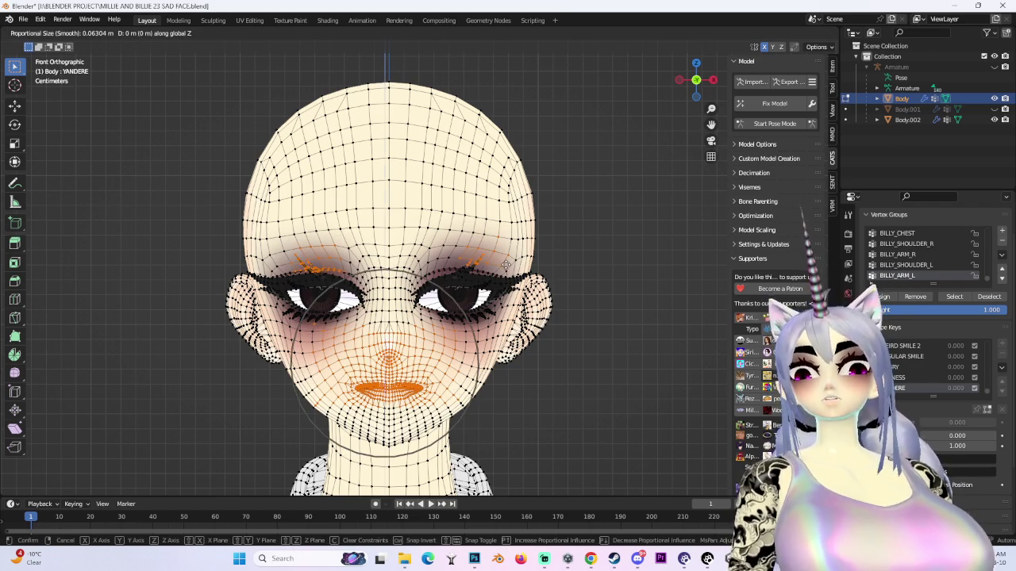
key("z")
scroll(500, 262, "down", 5)
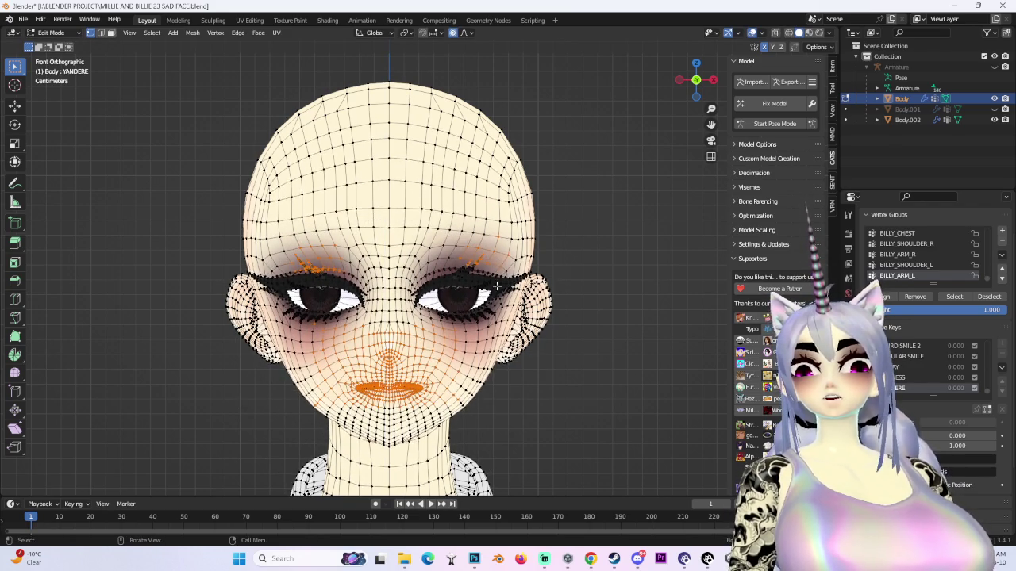
left_click(496, 281)
- Try moving a single eyebrow vertically twice, undoing the second move
left_click(318, 262)
key("g")
key("z")
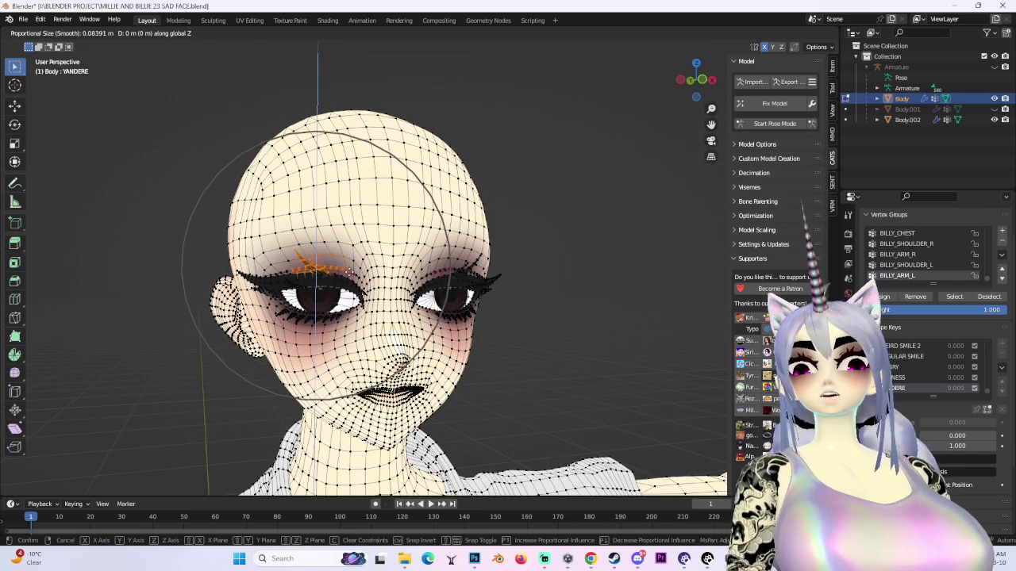
left_click(350, 270)
key("g")
key("z")
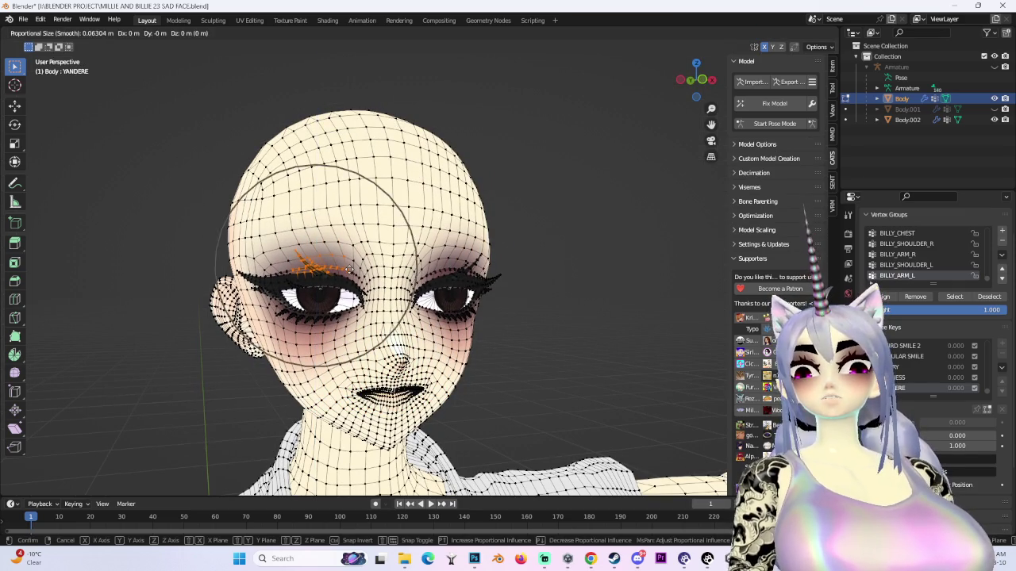
left_click(347, 261)
key("ctrl+z")
- From the front view, lower that eyebrow along Z close against the upper eyelid
left_click(702, 80)
key("g")
mouse_move(414, 228)
left_mouse_down()
mouse_move(481, 349)
mouse_move(457, 345)
left_mouse_up()
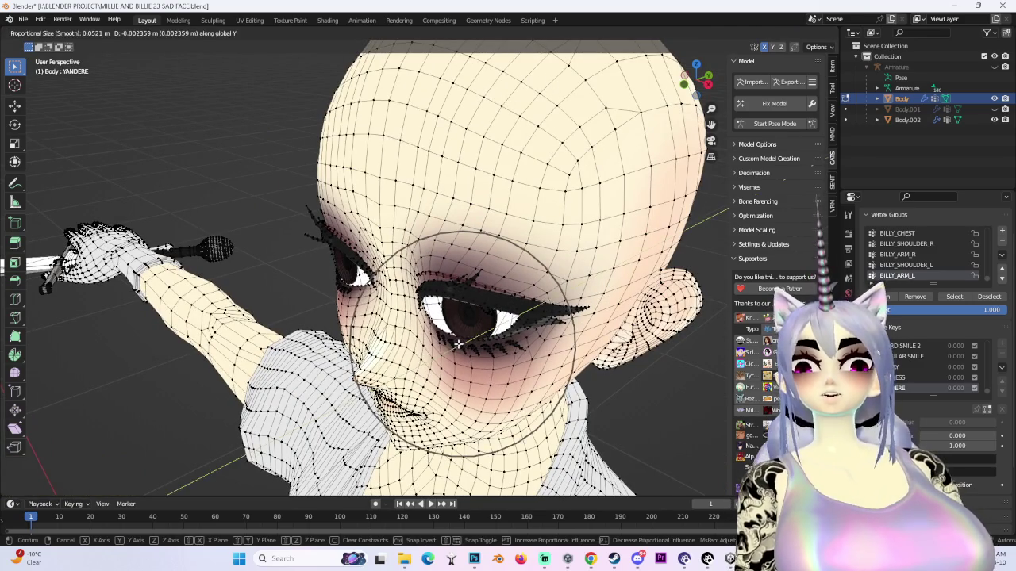
scroll(476, 302, "up", 3)
key("z")
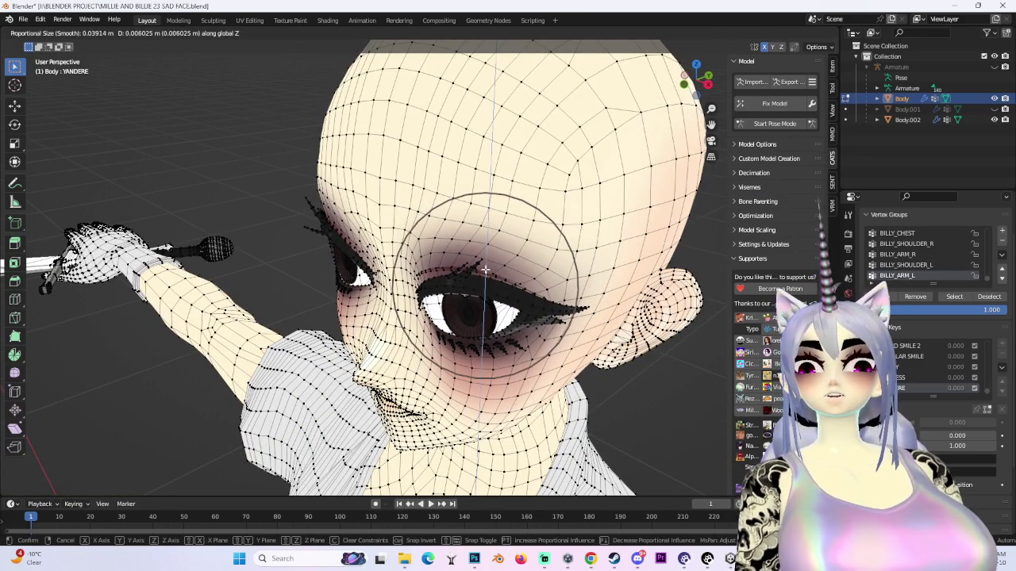
left_click(482, 292)
scroll(485, 291, "up", 6)
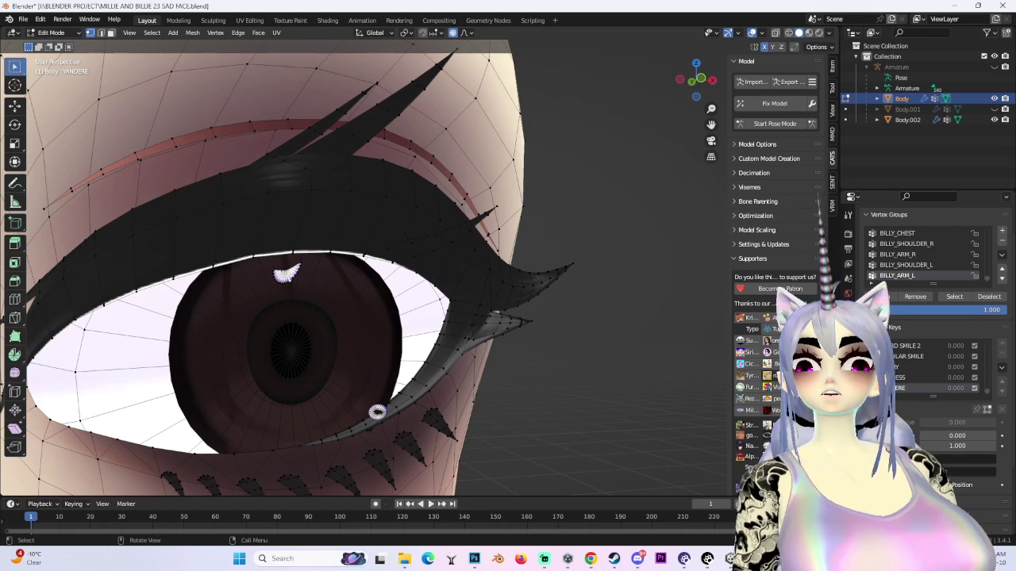
- Turn the head to face front and begin a smooth-falloff Z move of the upper eyelids
scroll(296, 278, "down", 5)
scroll(401, 307, "up", 6)
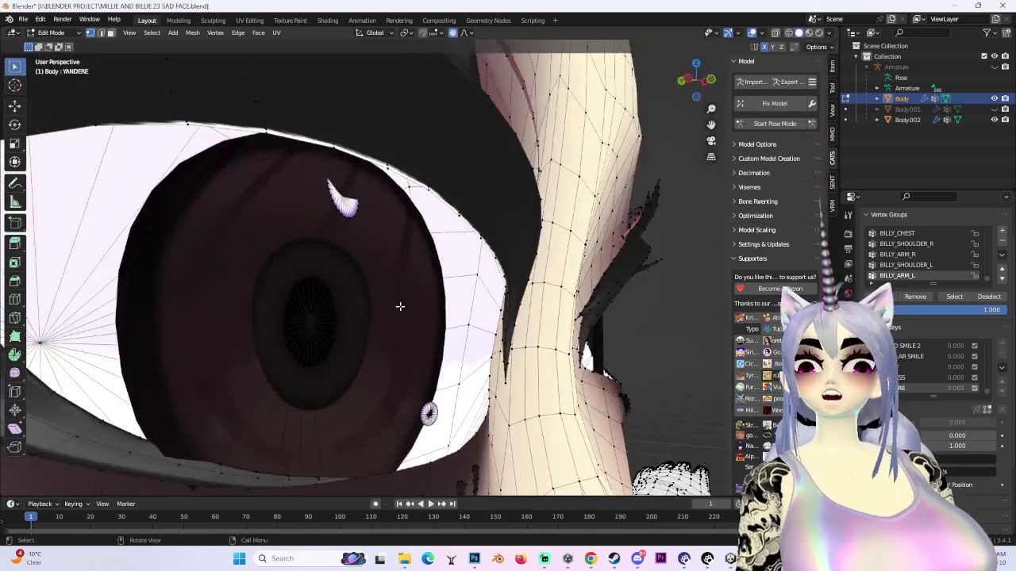
scroll(402, 307, "down", 6)
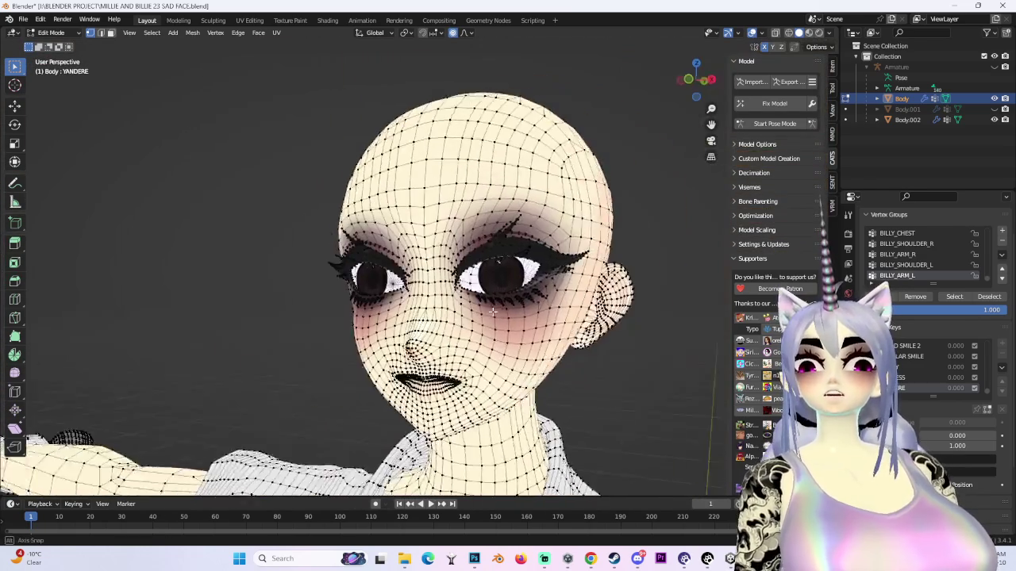
left_click_drag(492, 312, 595, 326)
left_click_drag(357, 240, 405, 254)
key("g")
key("z")
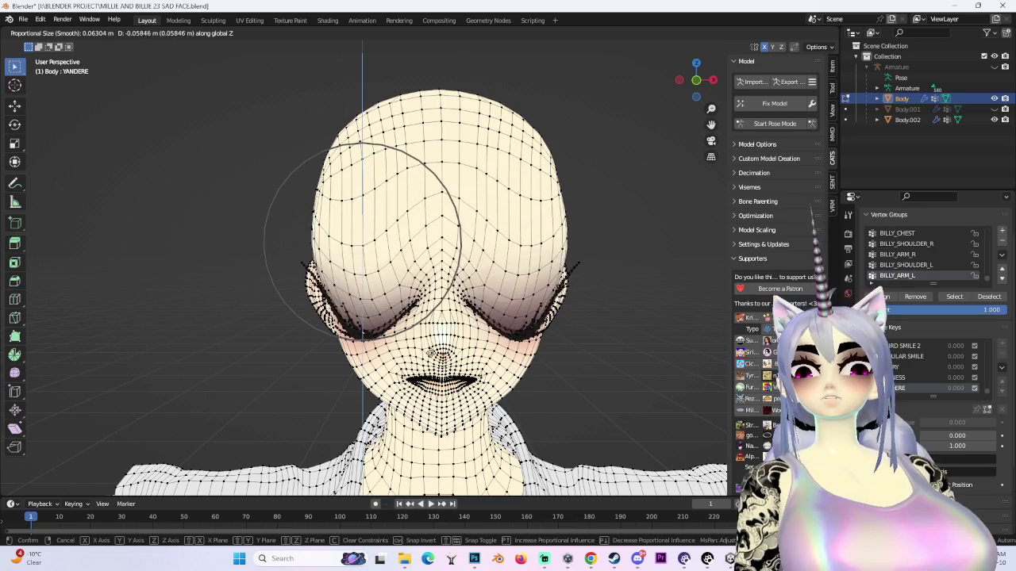
- Narrow both eyes into a heavy-lidded squint by moving and scaling the eye regions
key("Return")
key("s")
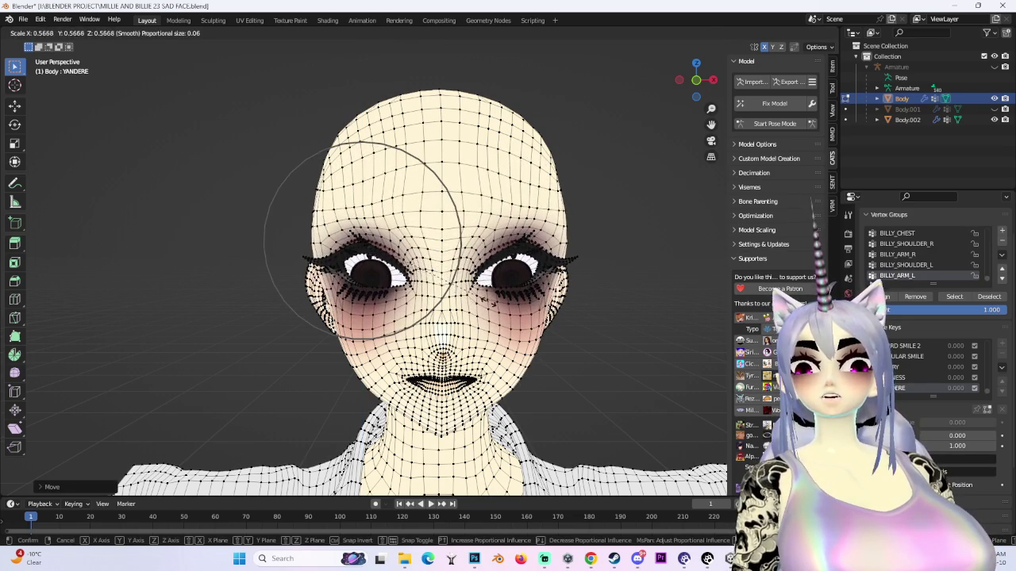
key("Return")
key("g")
key("Return")
mouse_move(585, 336)
left_mouse_down()
mouse_move(642, 325)
mouse_move(556, 333)
left_mouse_up()
key("s")
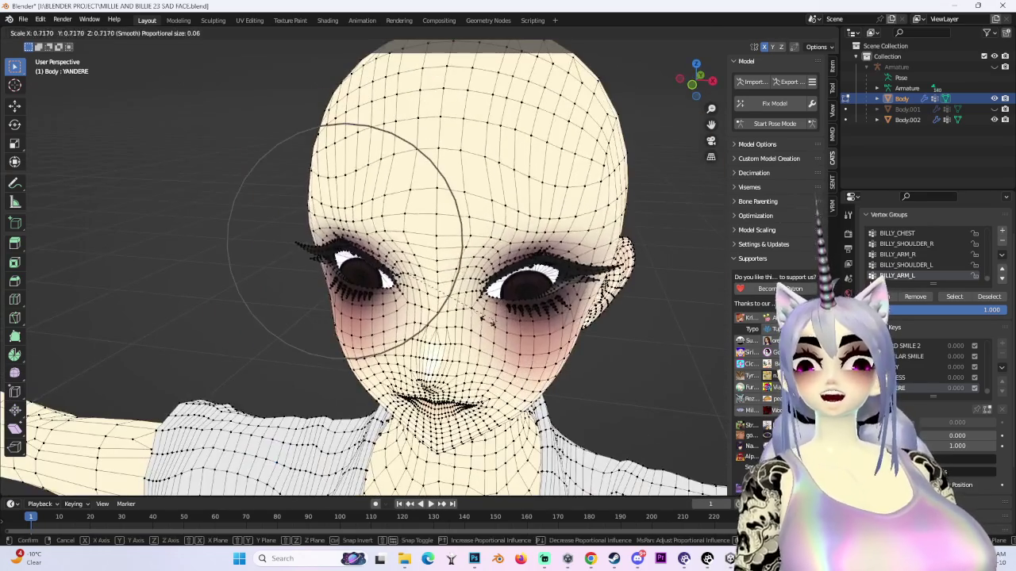
key("Return")
left_click_drag(434, 312, 501, 289)
key("g")
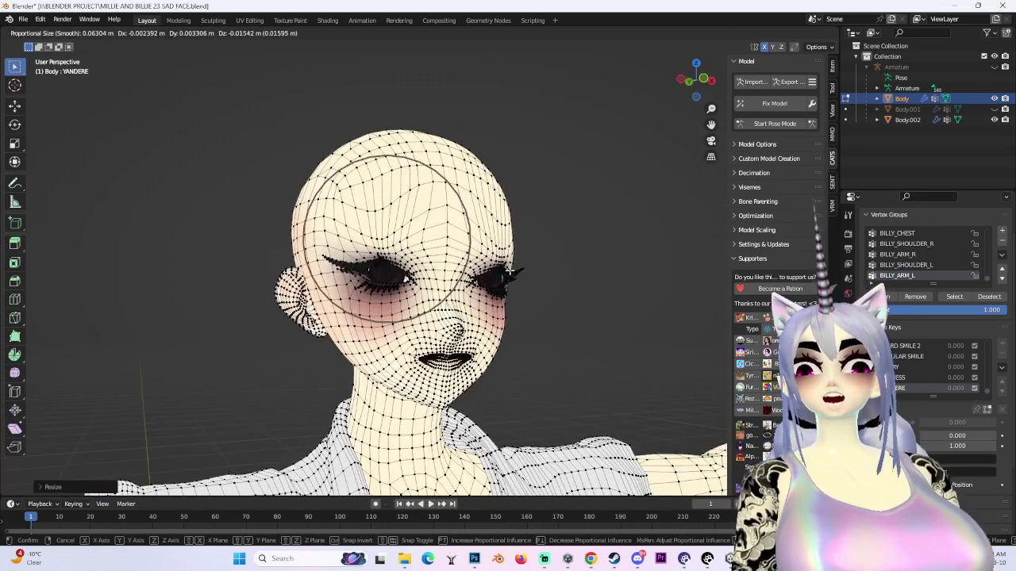
key("Return")
- Check the narrowed eyes from front and angled views with the wireframe overlay turned off
key("KP_1")
scroll(623, 356, "down", 2)
scroll(615, 356, "up", 4)
mouse_move(696, 79)
left_mouse_down()
mouse_move(691, 96)
mouse_move(708, 121)
left_mouse_up()
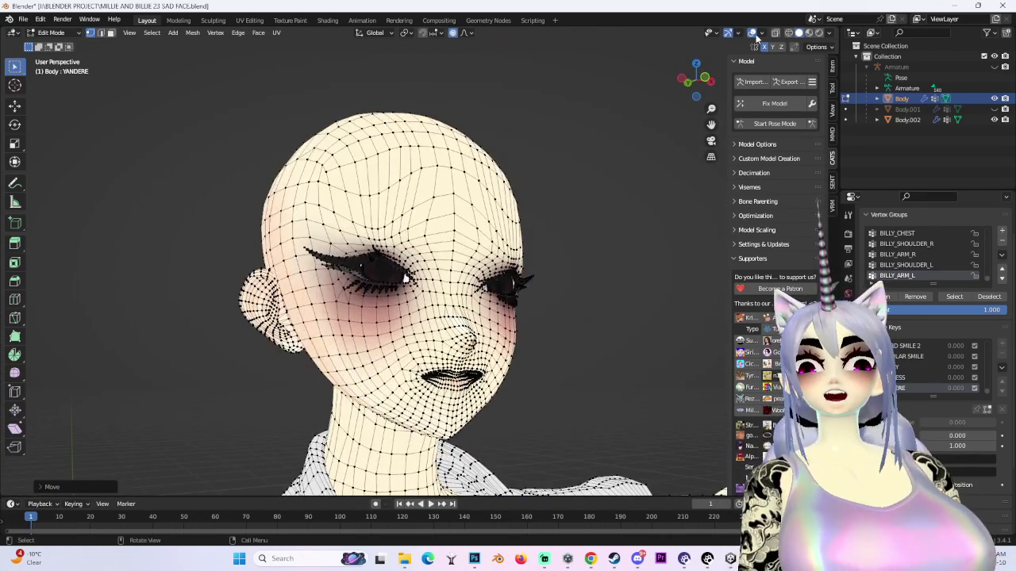
left_click(752, 33)
left_click_drag(696, 79, 696, 79)
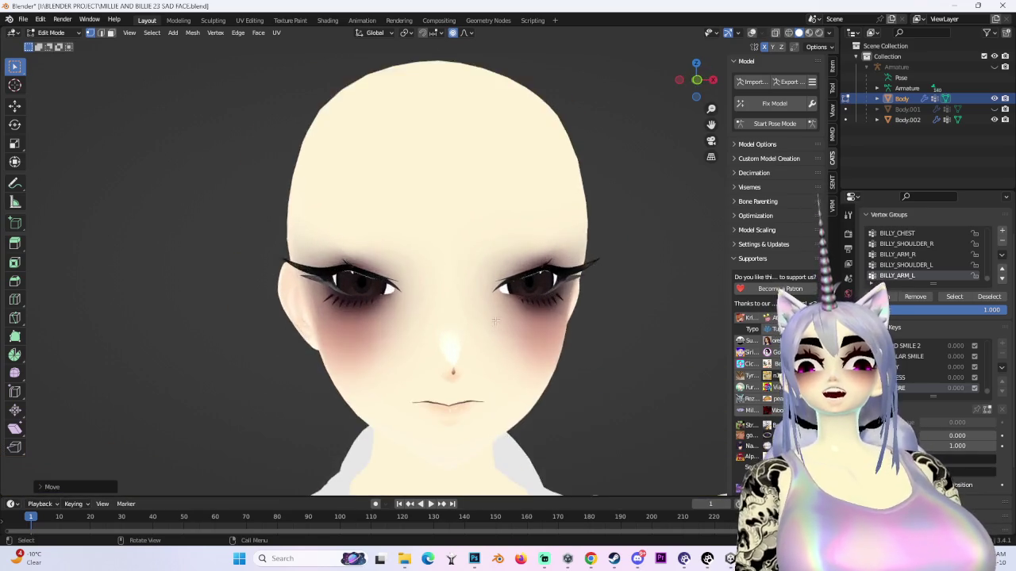